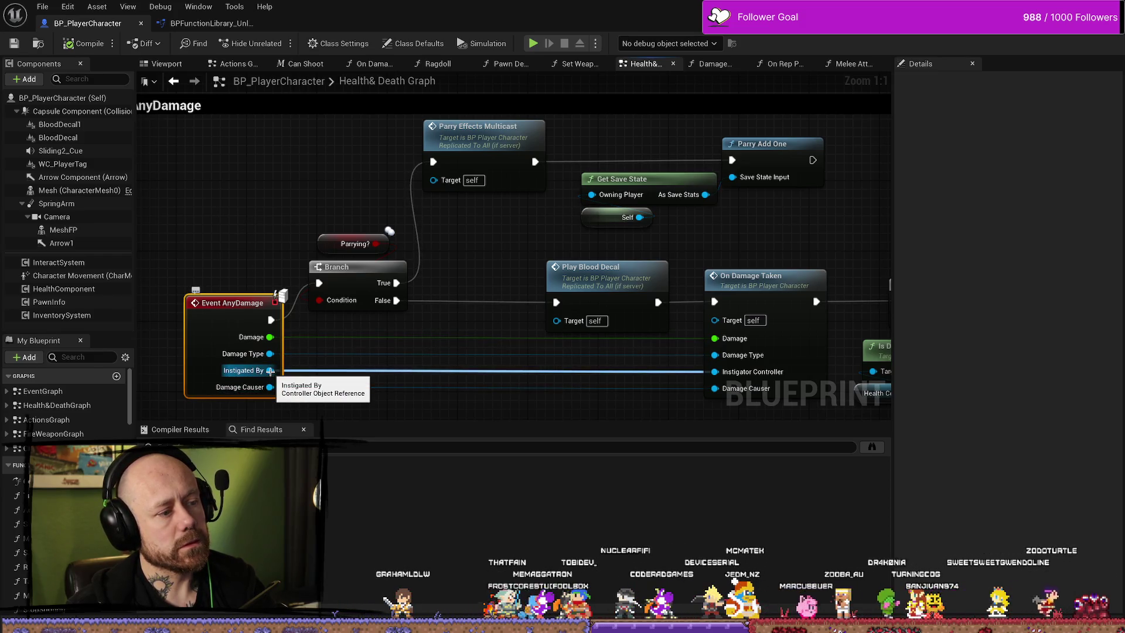
Follow the chain past On Damage Taken to the Play Blood Decal call and the PlayBloodDecal event.
{"action": "left_click_drag", "start_coordinate": [653, 408], "coordinate": [402, 340]}
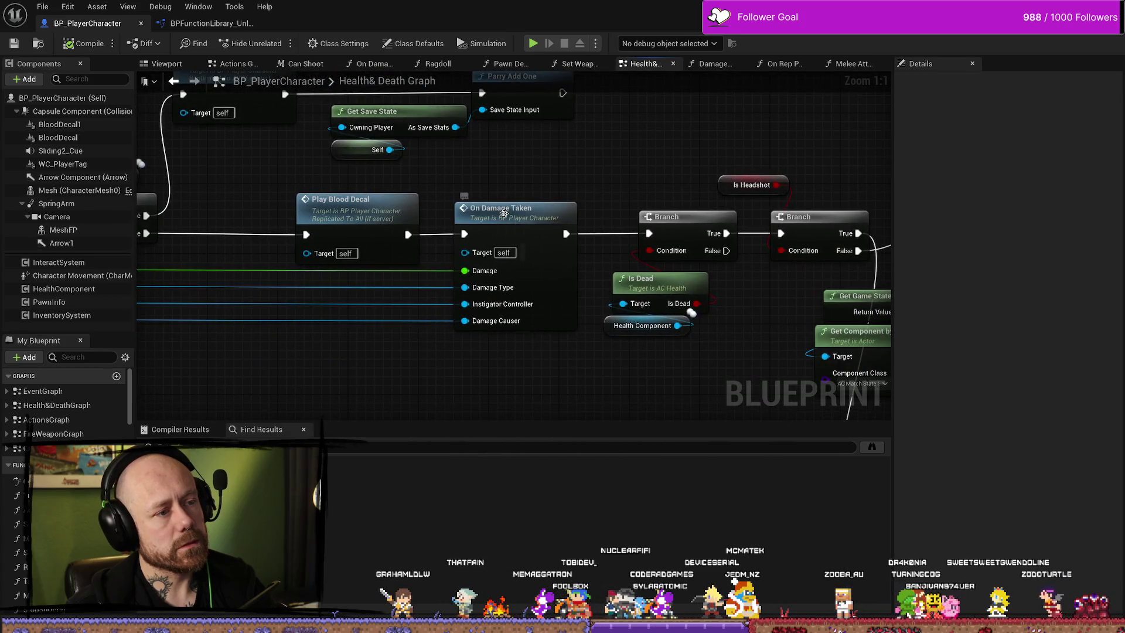
{"action": "left_click_drag", "start_coordinate": [505, 214], "coordinate": [459, 215]}
{"action": "mouse_move", "coordinate": [173, 195]}
{"action": "left_mouse_down"}
{"action": "mouse_move", "coordinate": [299, 178]}
{"action": "mouse_move", "coordinate": [470, 129]}
{"action": "mouse_move", "coordinate": [479, 173]}
{"action": "mouse_move", "coordinate": [519, 209]}
{"action": "left_mouse_up"}
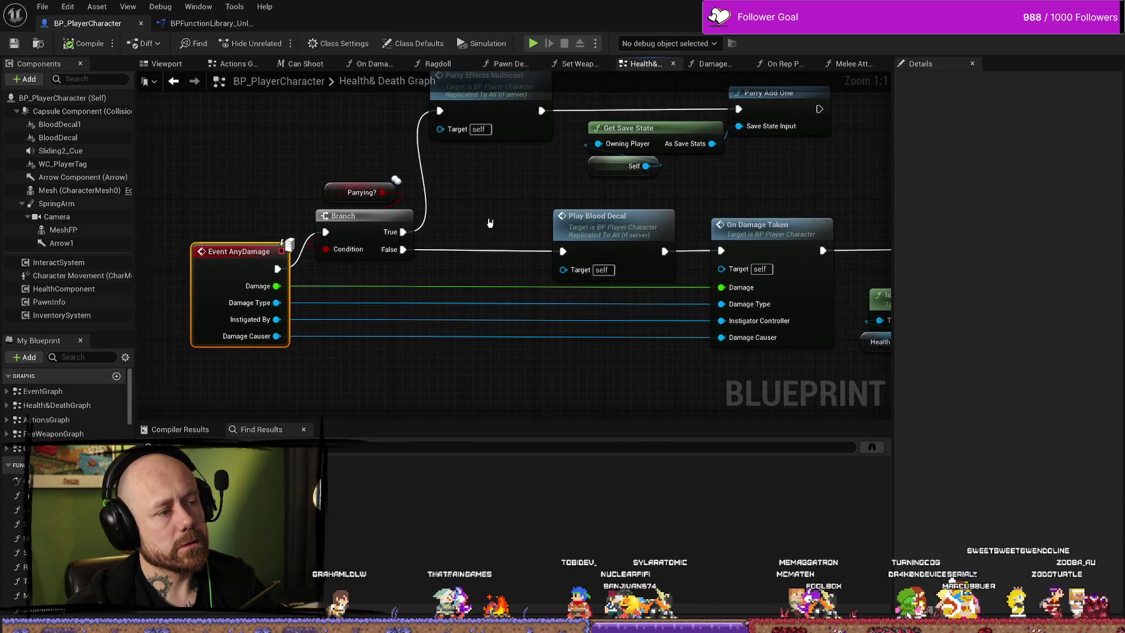
{"action": "scroll", "coordinate": [491, 223], "scroll_direction": "down", "scroll_amount": 2}
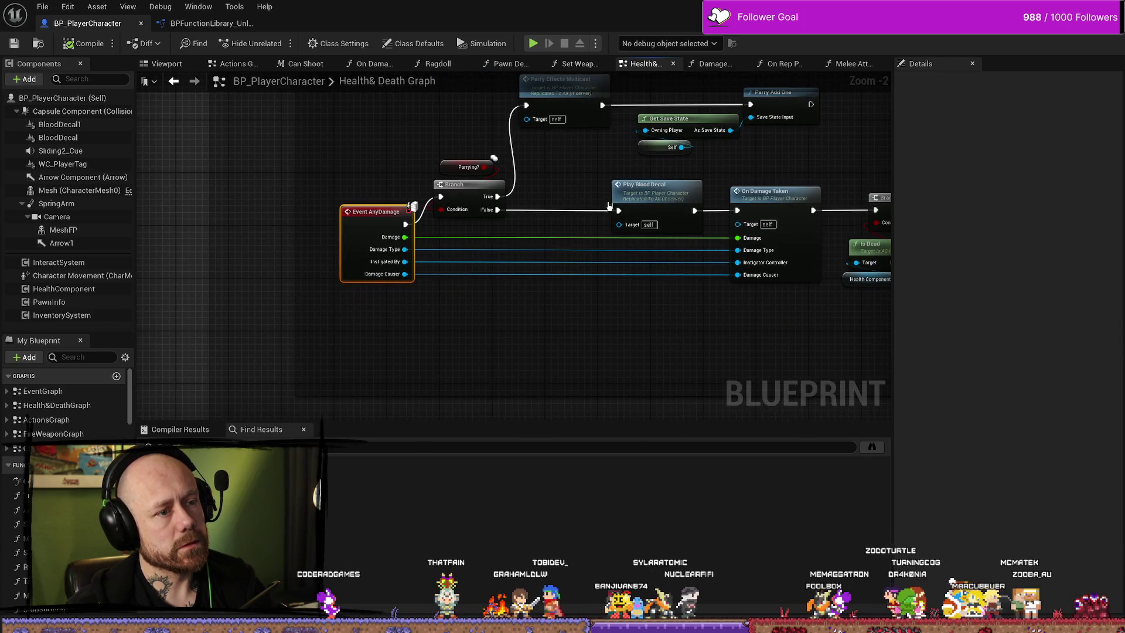
{"action": "left_click", "coordinate": [613, 207]}
{"action": "mouse_move", "coordinate": [432, 221]}
{"action": "left_mouse_down"}
{"action": "mouse_move", "coordinate": [673, 219]}
{"action": "mouse_move", "coordinate": [592, 178]}
{"action": "left_mouse_up"}
{"action": "mouse_move", "coordinate": [377, 297]}
{"action": "left_mouse_down"}
{"action": "mouse_move", "coordinate": [384, 222]}
{"action": "mouse_move", "coordinate": [384, 280]}
{"action": "left_mouse_up"}
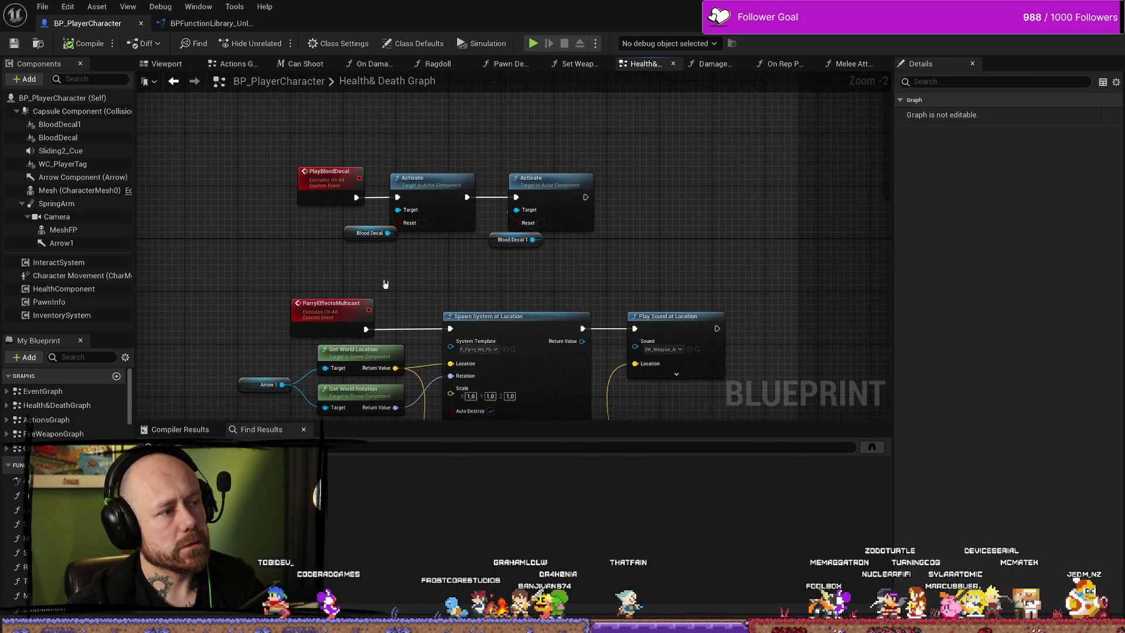
{"action": "left_click", "coordinate": [340, 187]}
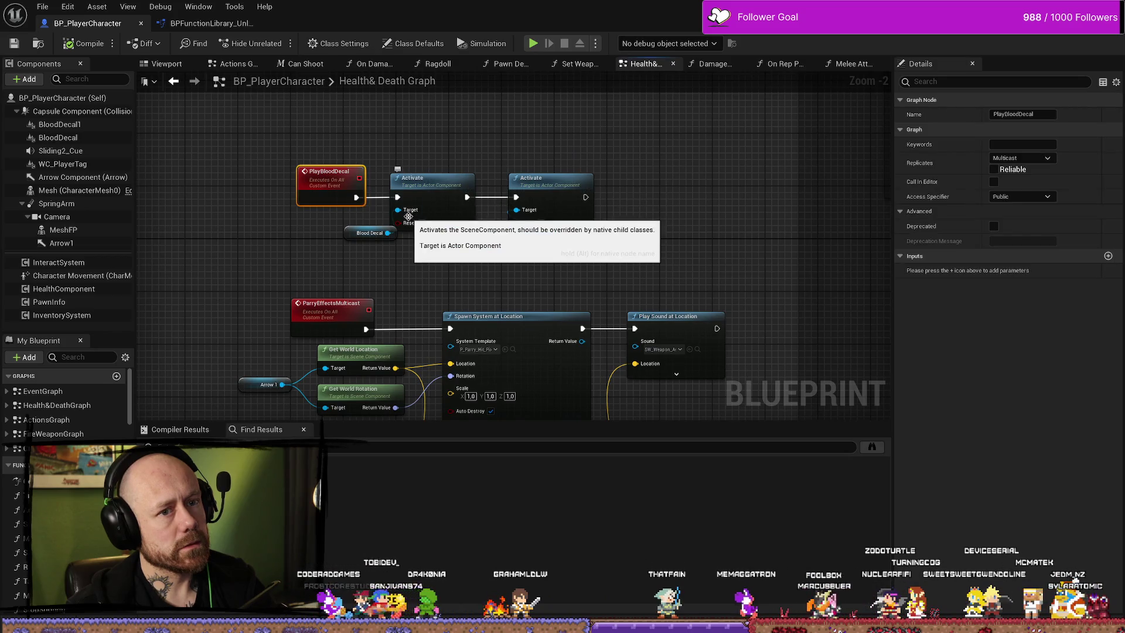
{"action": "left_click_drag", "start_coordinate": [555, 271], "coordinate": [390, 188]}
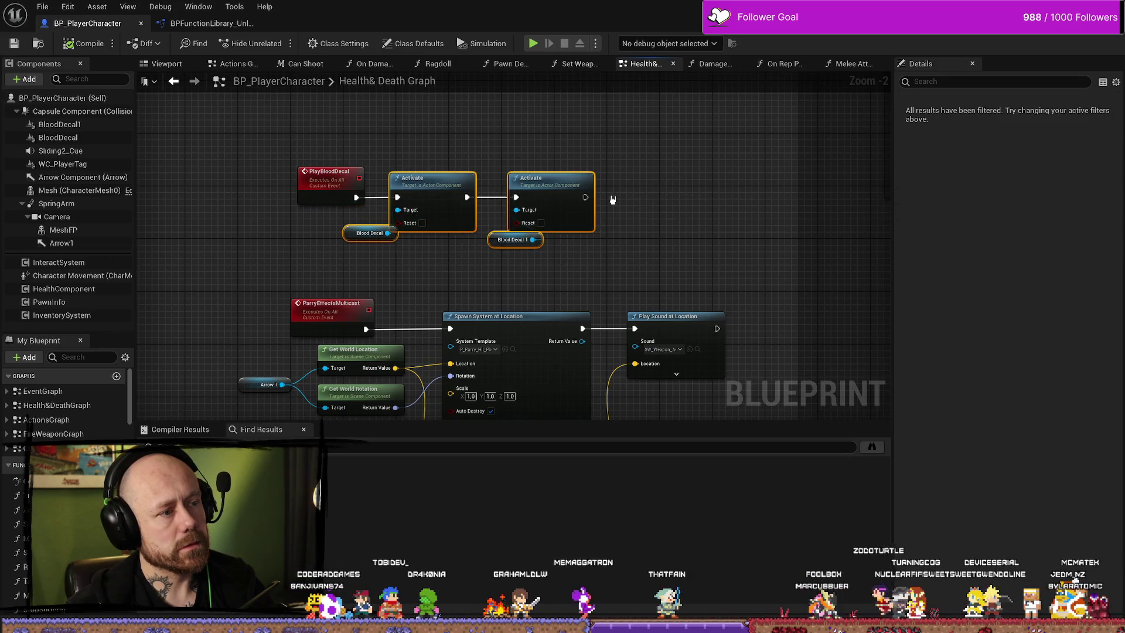
{"action": "left_click", "coordinate": [675, 200]}
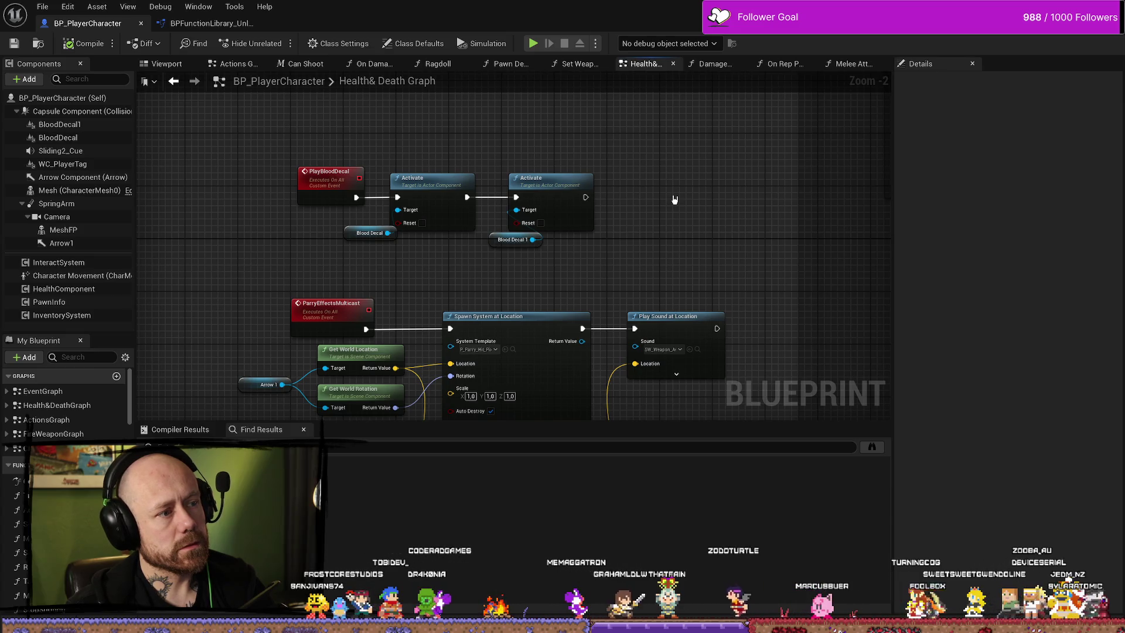
Return to Event AnyDamage and inspect the parry save nodes and Parry Effects Multicast call.
{"action": "mouse_move", "coordinate": [673, 201]}
{"action": "left_mouse_down"}
{"action": "mouse_move", "coordinate": [633, 236]}
{"action": "mouse_move", "coordinate": [728, 266]}
{"action": "mouse_move", "coordinate": [404, 364]}
{"action": "mouse_move", "coordinate": [514, 296]}
{"action": "mouse_move", "coordinate": [592, 411]}
{"action": "left_mouse_up"}
{"action": "scroll", "coordinate": [311, 377], "scroll_direction": "up", "scroll_amount": 3}
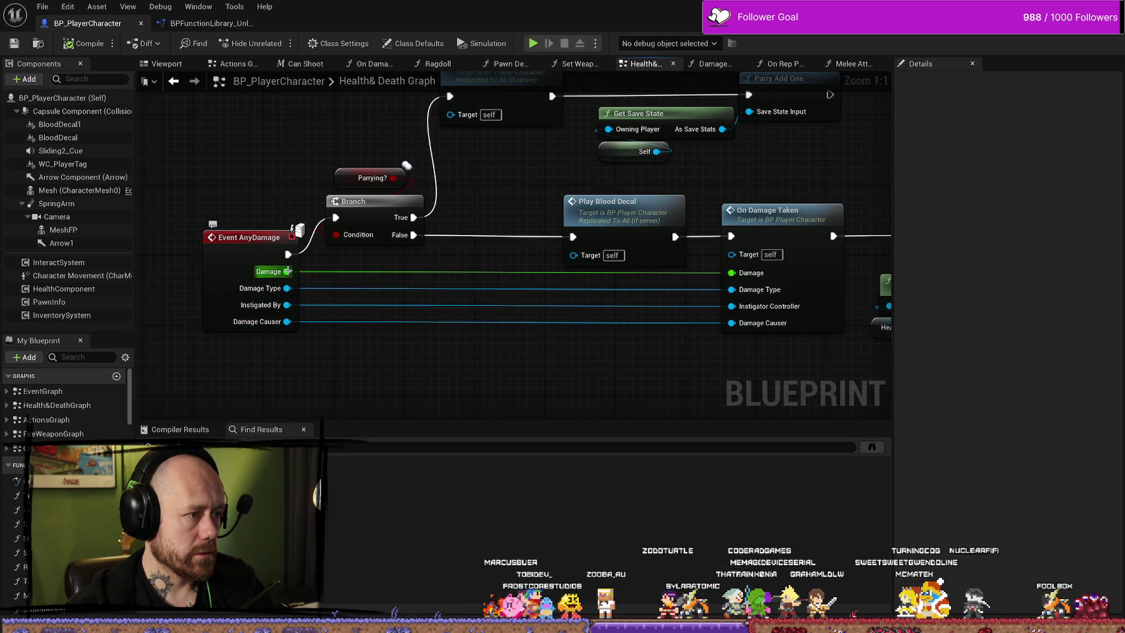
{"action": "left_click_drag", "start_coordinate": [523, 200], "coordinate": [475, 291]}
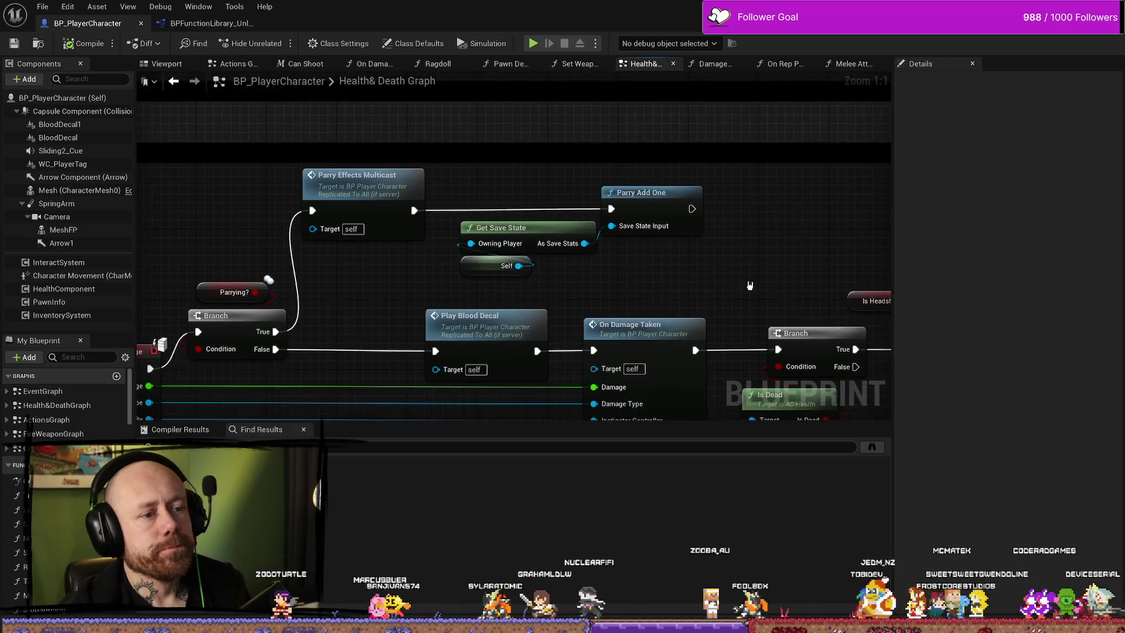
{"action": "scroll", "coordinate": [752, 266], "scroll_direction": "down", "scroll_amount": 2}
{"action": "scroll", "coordinate": [656, 276], "scroll_direction": "up", "scroll_amount": 2}
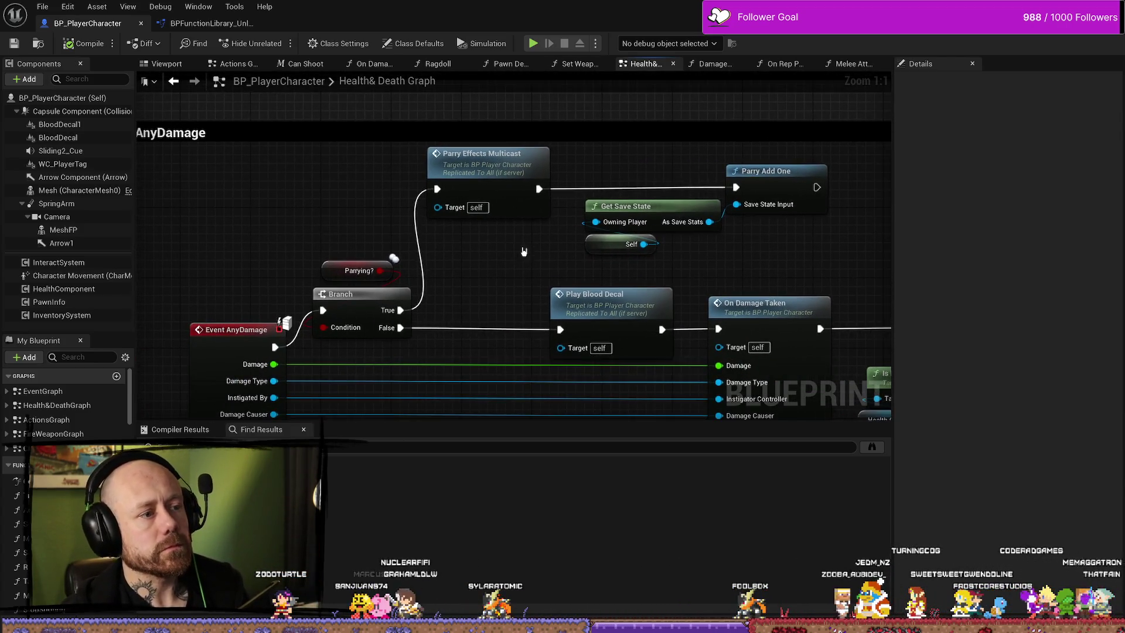
{"action": "left_click_drag", "start_coordinate": [759, 248], "coordinate": [530, 188]}
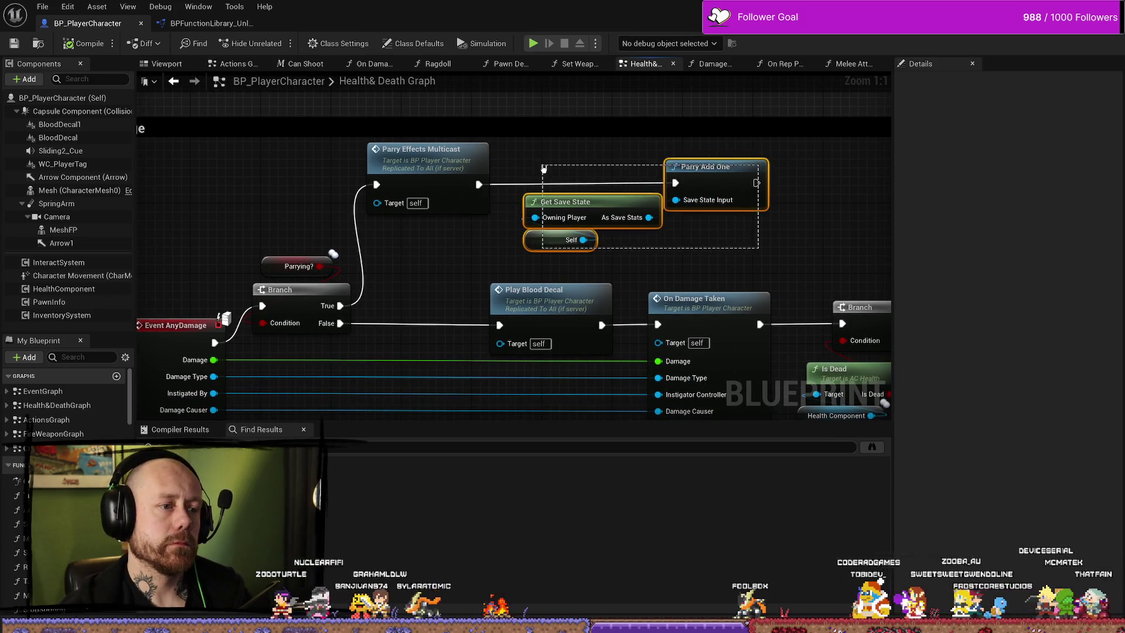
{"action": "left_click_drag", "start_coordinate": [741, 256], "coordinate": [580, 143]}
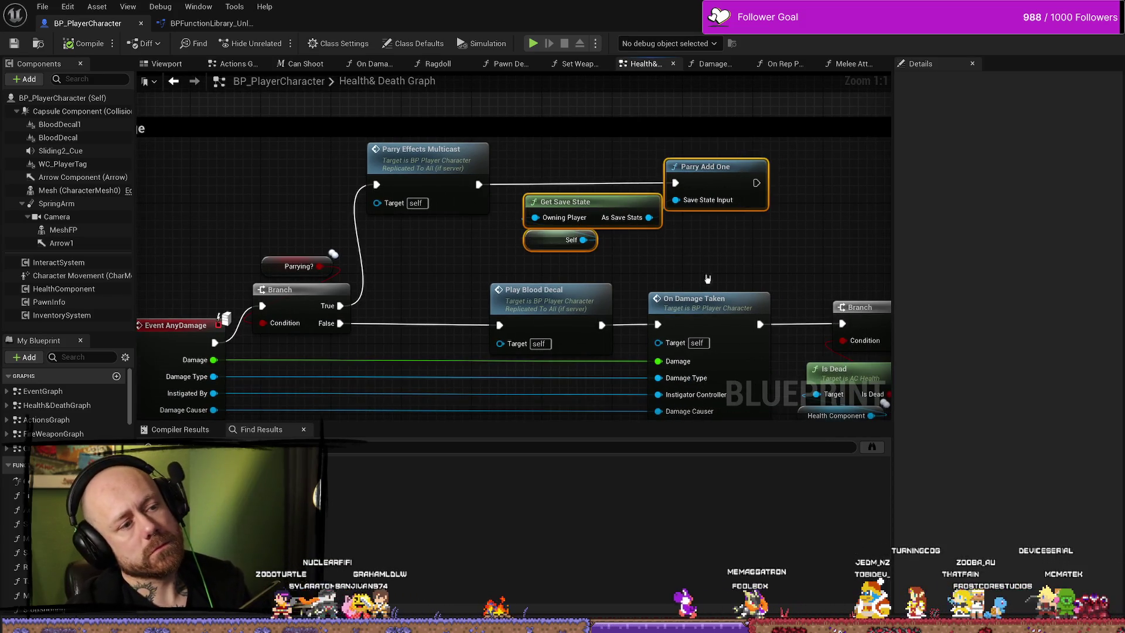
{"action": "left_click", "coordinate": [528, 167]}
{"action": "left_click_drag", "start_coordinate": [457, 268], "coordinate": [515, 267]}
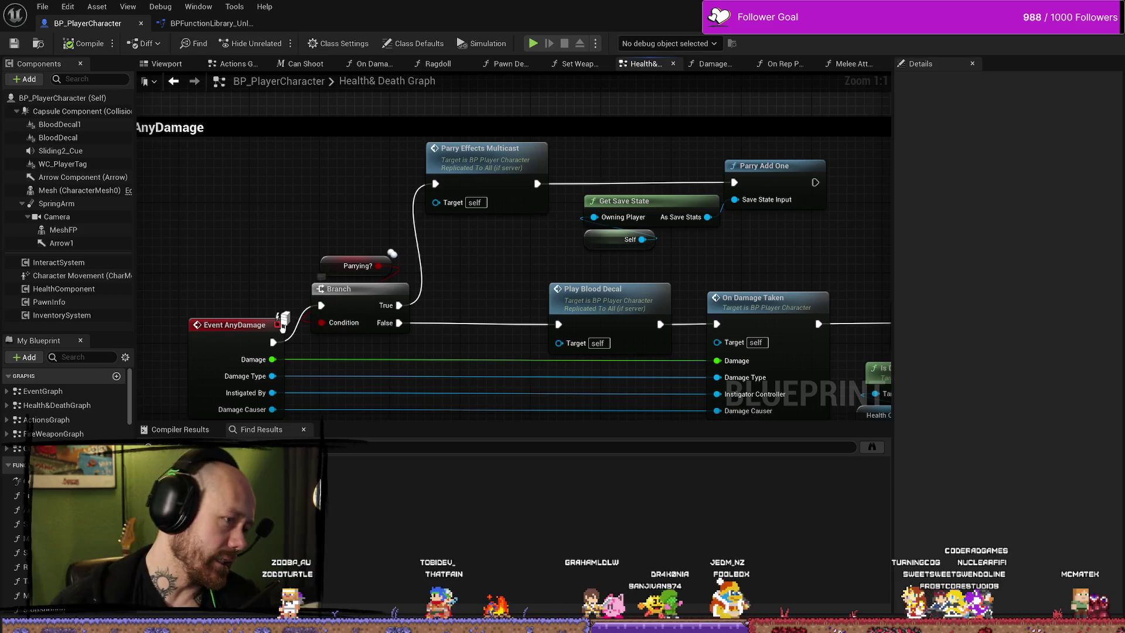
{"action": "left_click", "coordinate": [234, 328]}
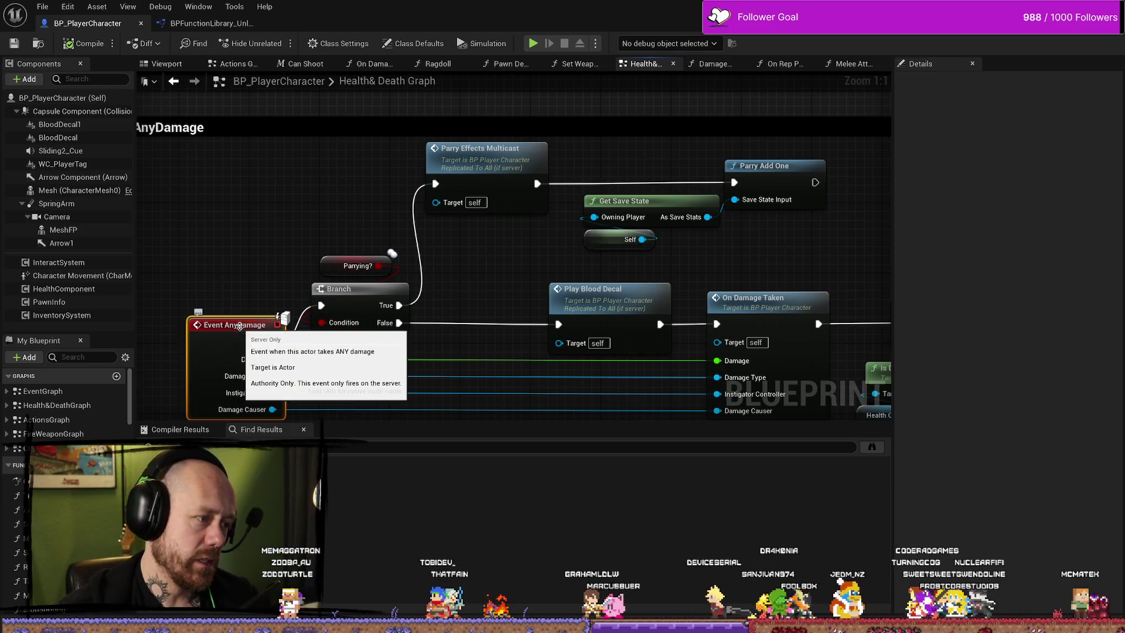
{"action": "left_click_drag", "start_coordinate": [256, 305], "coordinate": [262, 251]}
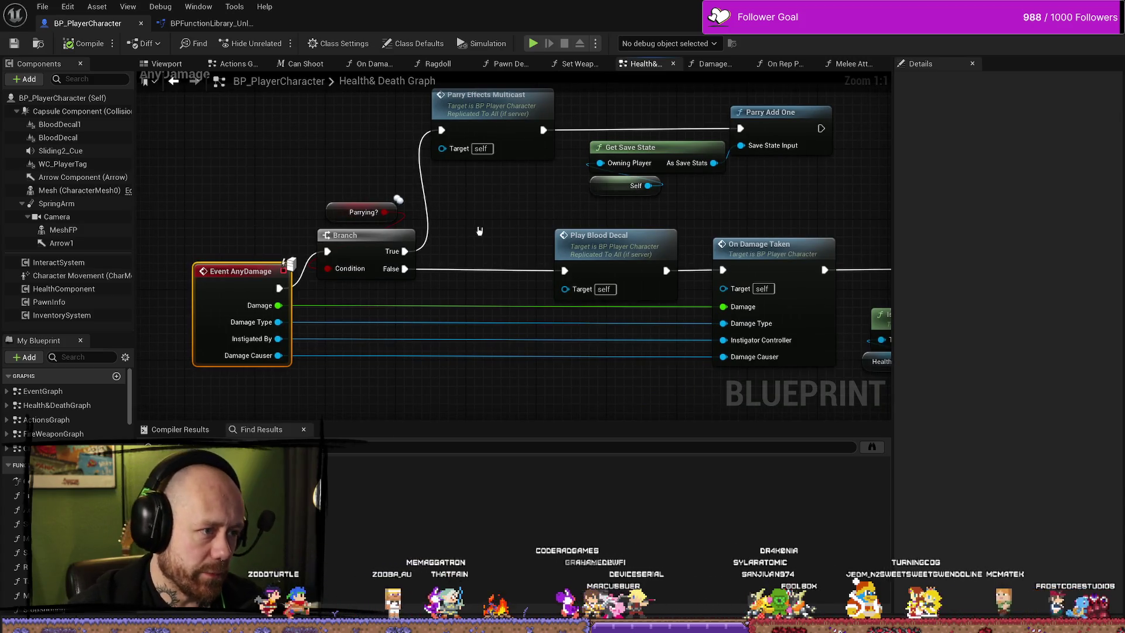
{"action": "left_click_drag", "start_coordinate": [479, 164], "coordinate": [479, 193]}
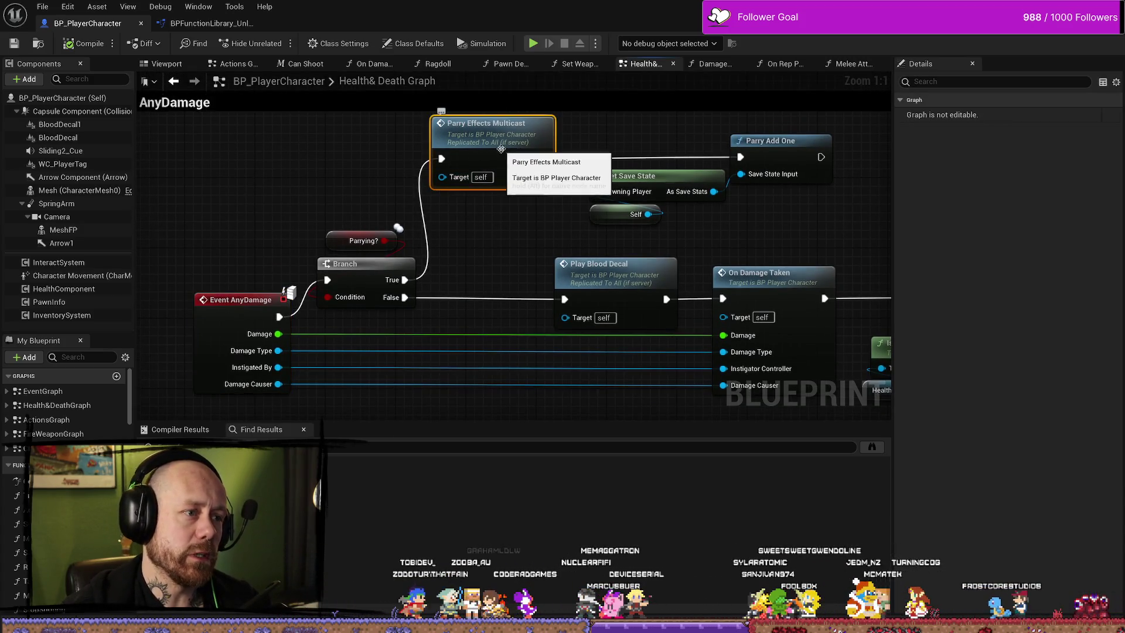
Jump to the ParryEffectsMulticast event's implementation and zoom out and back in on it.
{"action": "double_click", "coordinate": [502, 148]}
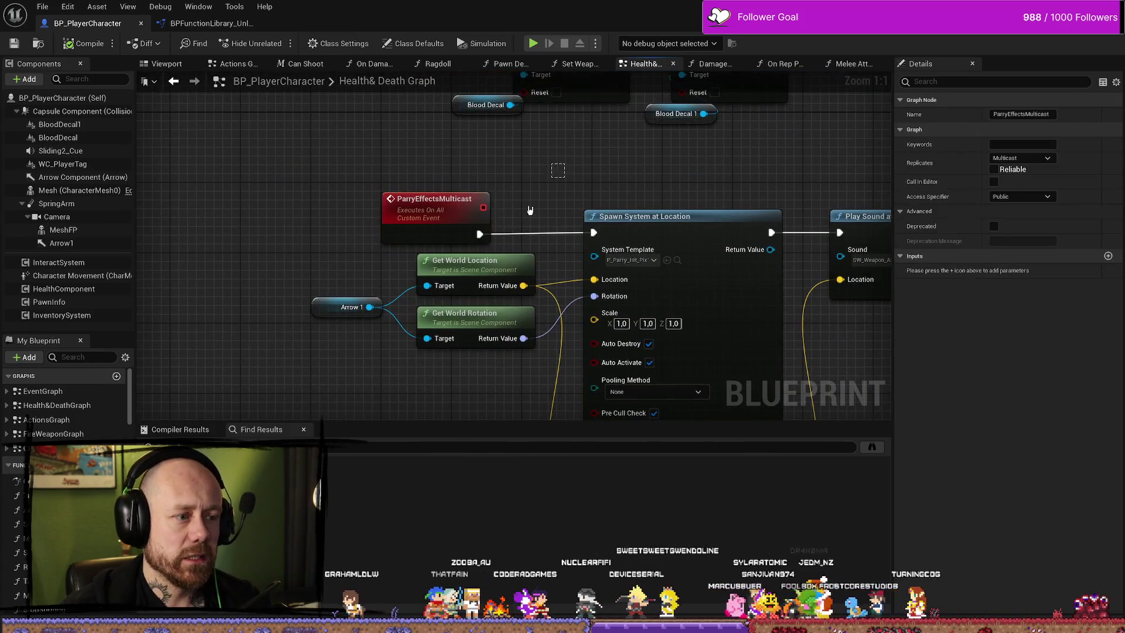
{"action": "left_click_drag", "start_coordinate": [345, 352], "coordinate": [553, 207]}
{"action": "scroll", "coordinate": [528, 223], "scroll_direction": "down", "scroll_amount": 3}
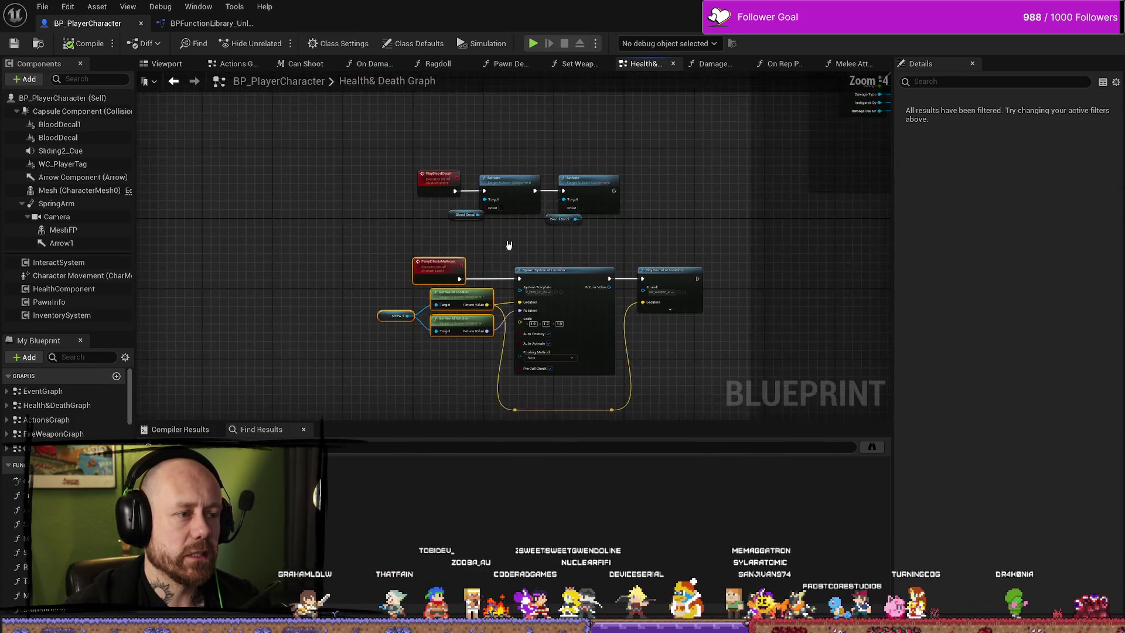
{"action": "scroll", "coordinate": [503, 209], "scroll_direction": "up", "scroll_amount": 2}
{"action": "mouse_move", "coordinate": [503, 208]}
{"action": "left_mouse_down"}
{"action": "mouse_move", "coordinate": [469, 189]}
{"action": "mouse_move", "coordinate": [493, 191]}
{"action": "mouse_move", "coordinate": [483, 98]}
{"action": "mouse_move", "coordinate": [468, 211]}
{"action": "mouse_move", "coordinate": [499, 207]}
{"action": "left_mouse_up"}
{"action": "scroll", "coordinate": [499, 207], "scroll_direction": "down", "scroll_amount": 2}
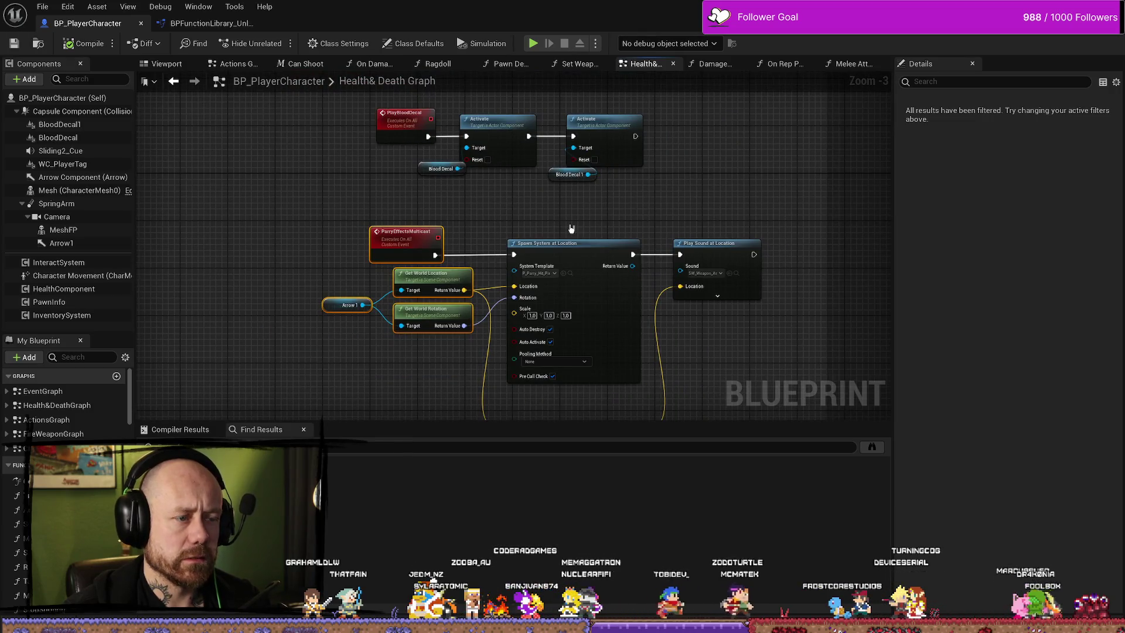
{"action": "scroll", "coordinate": [572, 229], "scroll_direction": "down", "scroll_amount": 5}
{"action": "mouse_move", "coordinate": [395, 216]}
{"action": "left_mouse_down"}
{"action": "mouse_move", "coordinate": [332, 215]}
{"action": "mouse_move", "coordinate": [444, 153]}
{"action": "left_mouse_up"}
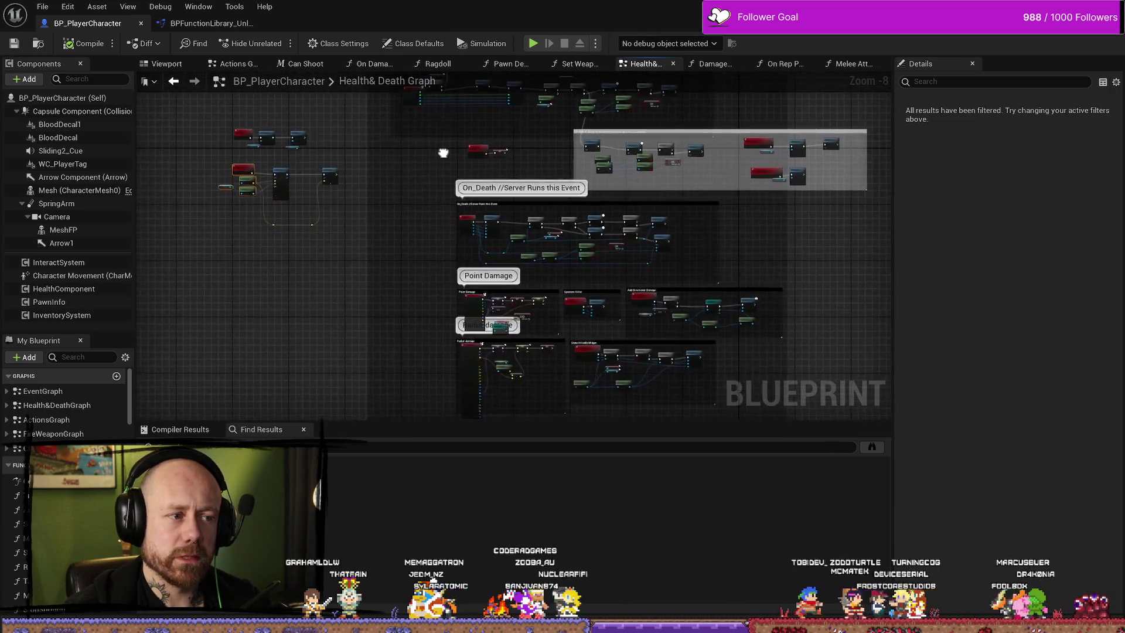
{"action": "scroll", "coordinate": [524, 241], "scroll_direction": "up", "scroll_amount": 7}
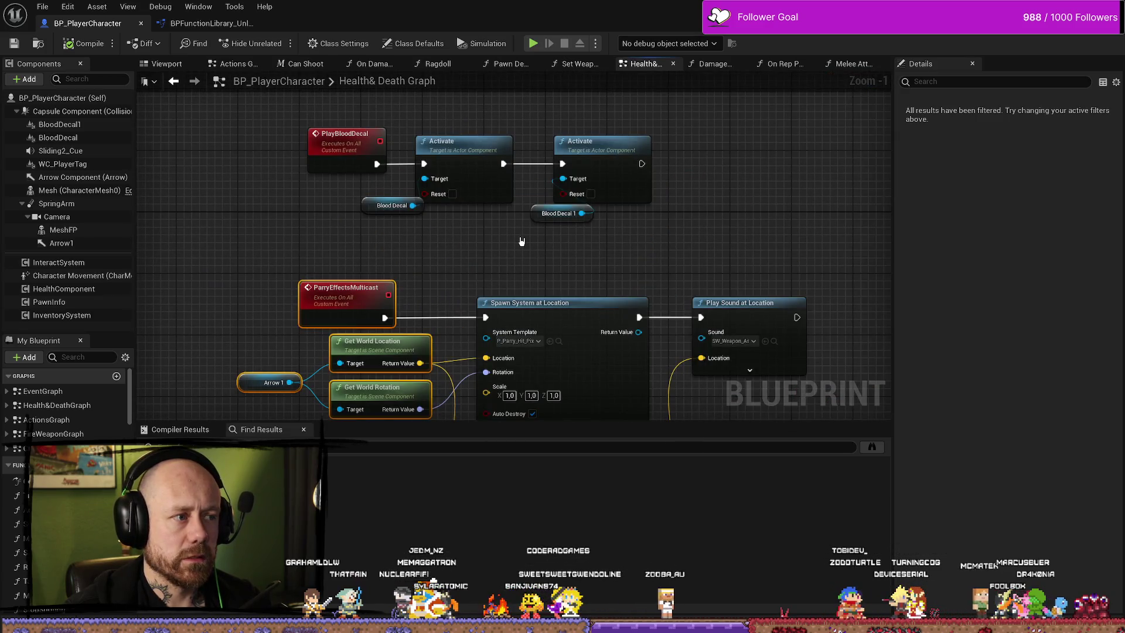
{"action": "left_click_drag", "start_coordinate": [521, 243], "coordinate": [521, 157]}
Select the ParryEffectsMulticast event, then the Spawn System, Play Sound and reroute nodes.
{"action": "left_click", "coordinate": [360, 238]}
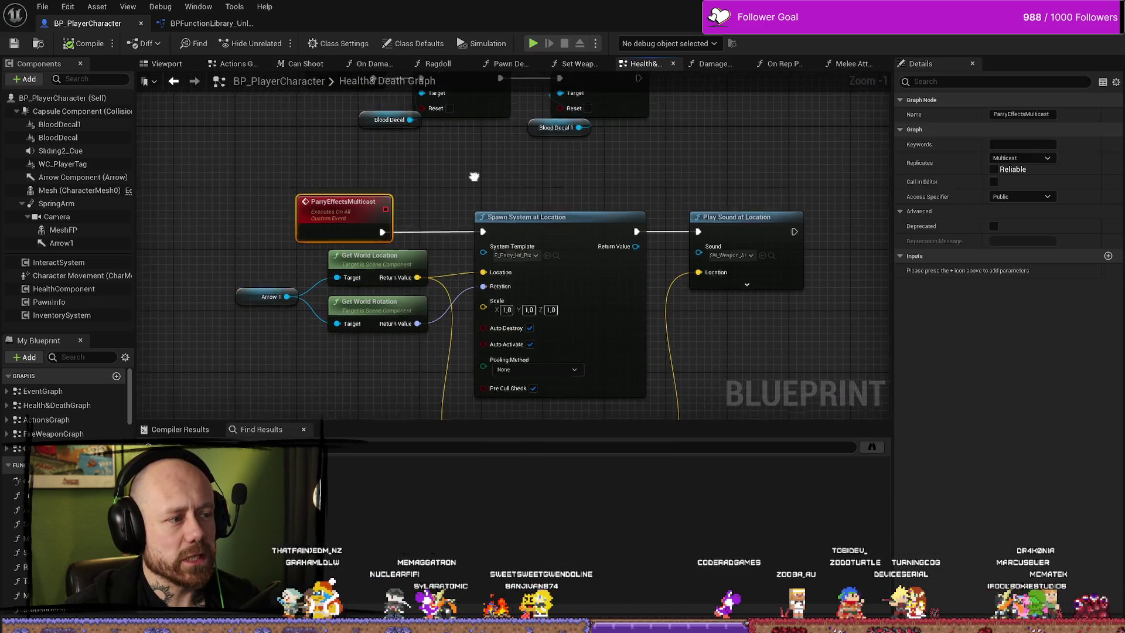
{"action": "left_click_drag", "start_coordinate": [359, 238], "coordinate": [368, 188]}
{"action": "left_click_drag", "start_coordinate": [254, 270], "coordinate": [352, 211]}
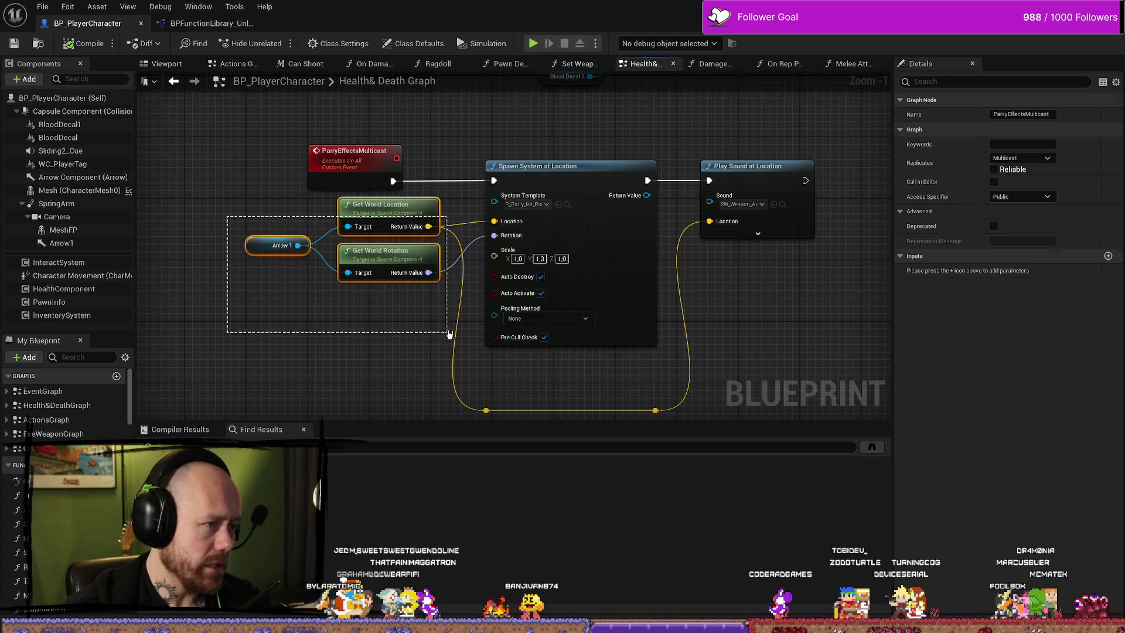
{"action": "left_click_drag", "start_coordinate": [779, 145], "coordinate": [447, 402]}
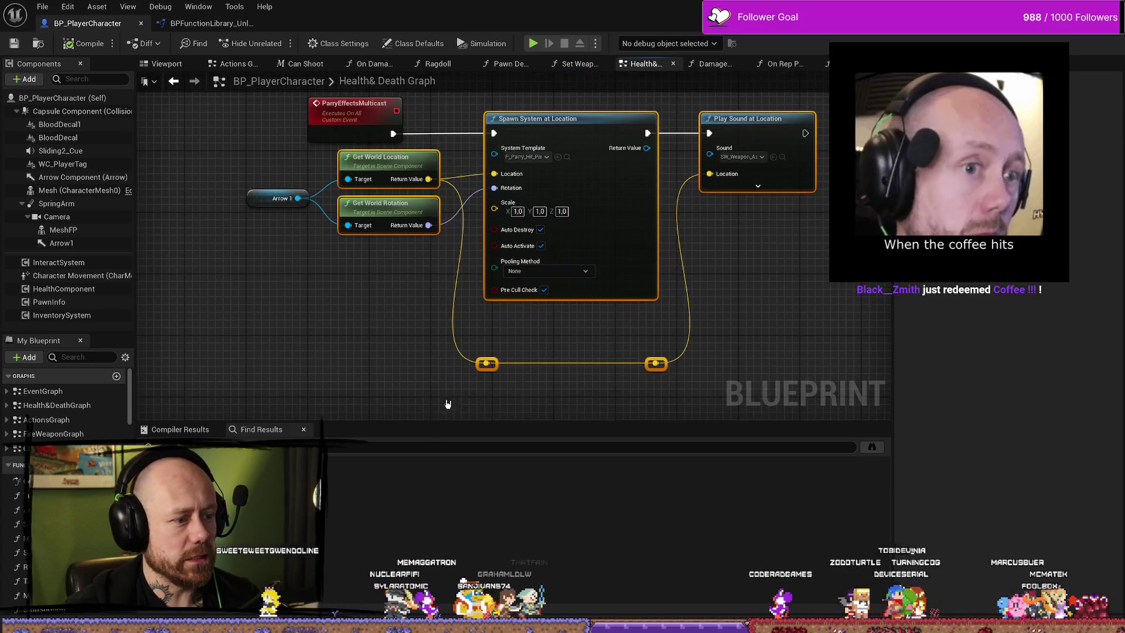
{"action": "left_click", "coordinate": [527, 404]}
{"action": "mouse_move", "coordinate": [677, 402]}
{"action": "left_mouse_down"}
{"action": "mouse_move", "coordinate": [465, 349]}
{"action": "mouse_move", "coordinate": [497, 321]}
{"action": "left_mouse_up"}
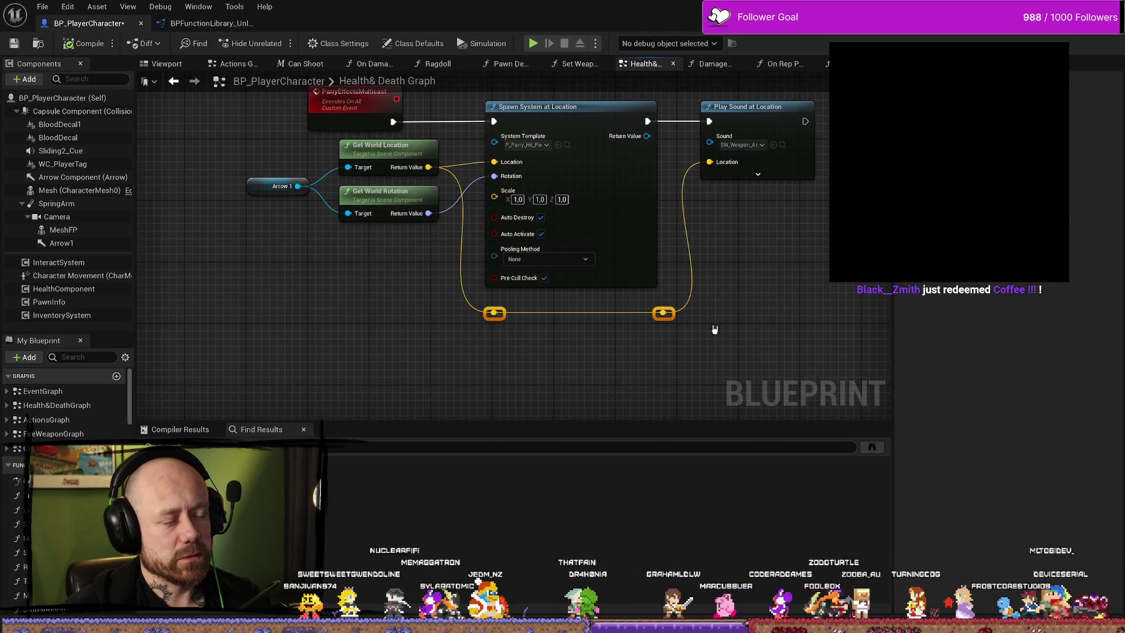
Reposition the view so the PlayBloodDecal and ParryEffectsMulticast chains show together.
{"action": "scroll", "coordinate": [716, 326], "scroll_direction": "down", "scroll_amount": 5}
{"action": "scroll", "coordinate": [639, 234], "scroll_direction": "up", "scroll_amount": 3}
{"action": "left_click_drag", "start_coordinate": [646, 387], "coordinate": [710, 150]}
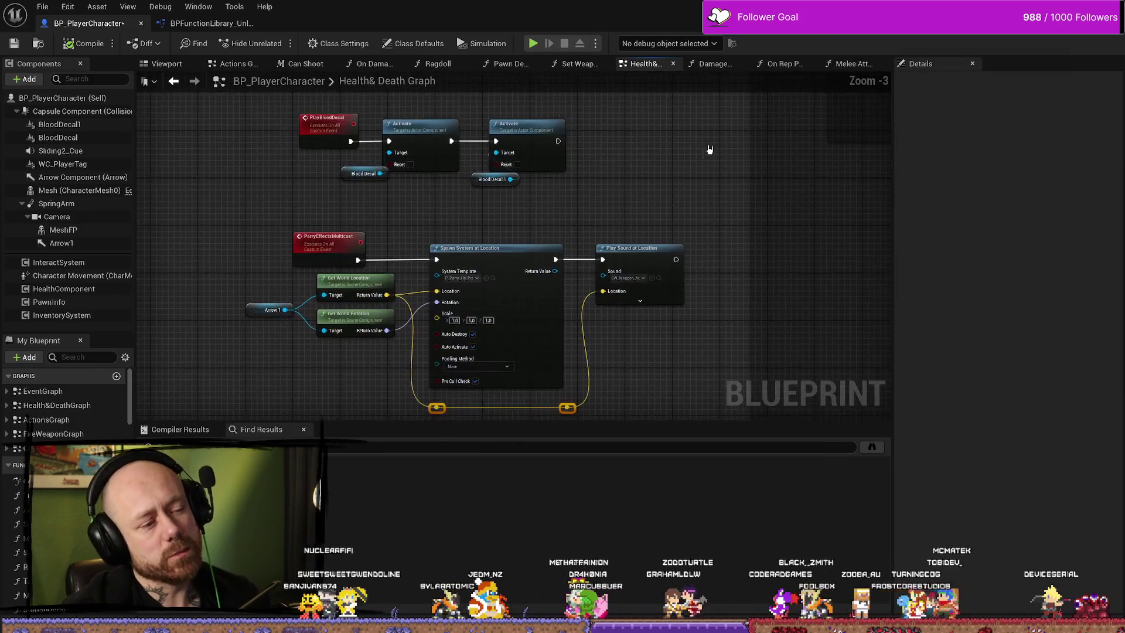
{"action": "left_click_drag", "start_coordinate": [594, 213], "coordinate": [664, 254]}
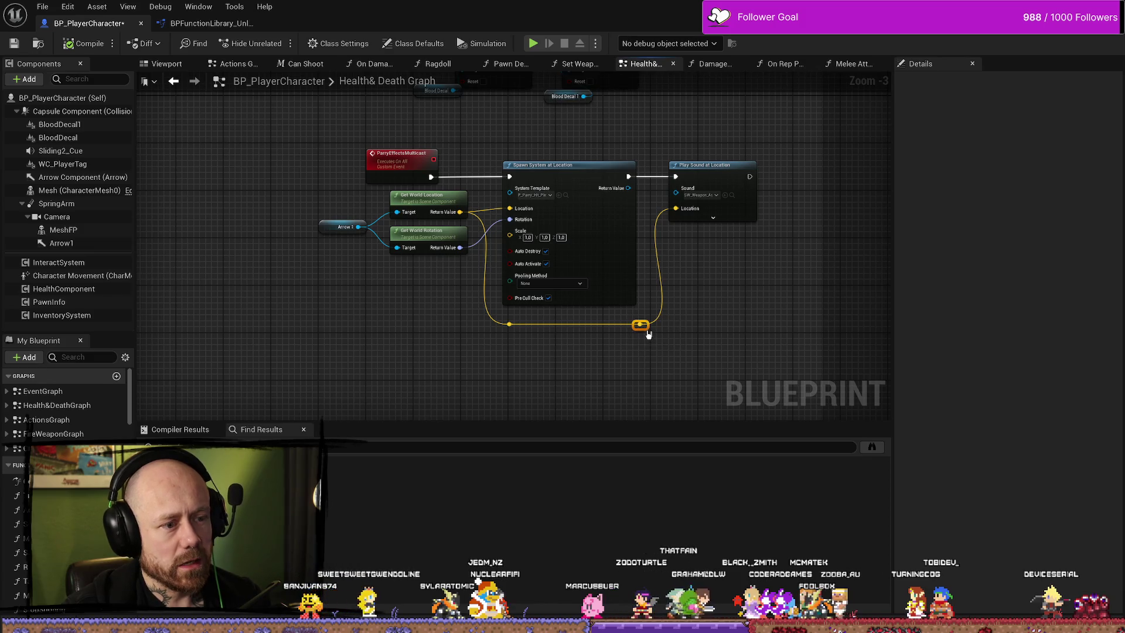
{"action": "mouse_move", "coordinate": [640, 329]}
{"action": "left_mouse_down"}
{"action": "mouse_move", "coordinate": [703, 307]}
{"action": "mouse_move", "coordinate": [623, 365]}
{"action": "left_mouse_up"}
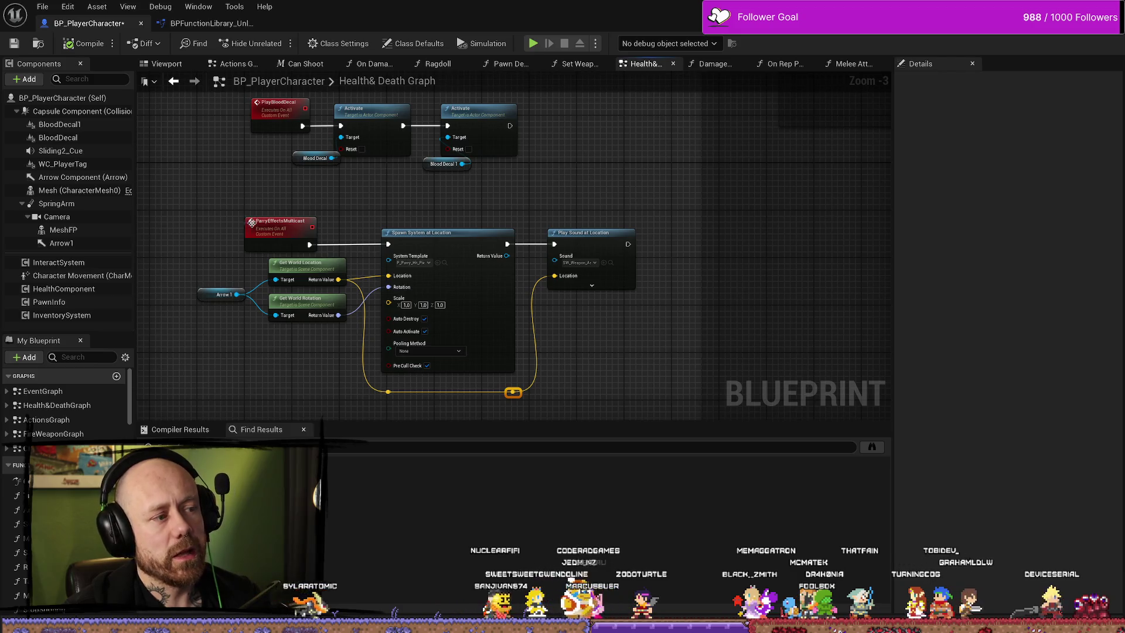
{"action": "mouse_move", "coordinate": [516, 188]}
{"action": "left_mouse_down"}
{"action": "mouse_move", "coordinate": [533, 154]}
{"action": "mouse_move", "coordinate": [527, 163]}
{"action": "left_mouse_up"}
Select the parry effects group, narrow it to Play Sound at Location, then return to the parry Branch.
{"action": "mouse_move", "coordinate": [714, 162]}
{"action": "left_mouse_down"}
{"action": "mouse_move", "coordinate": [613, 275]}
{"action": "mouse_move", "coordinate": [308, 393]}
{"action": "left_mouse_up"}
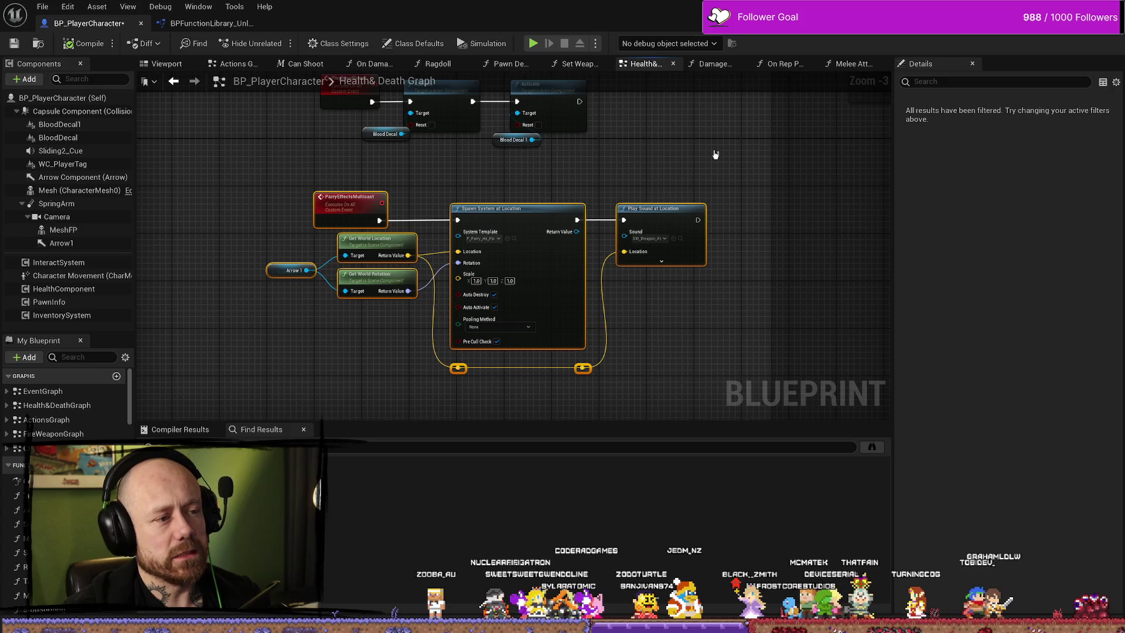
{"action": "left_click_drag", "start_coordinate": [686, 198], "coordinate": [591, 229]}
{"action": "left_click", "coordinate": [537, 248]}
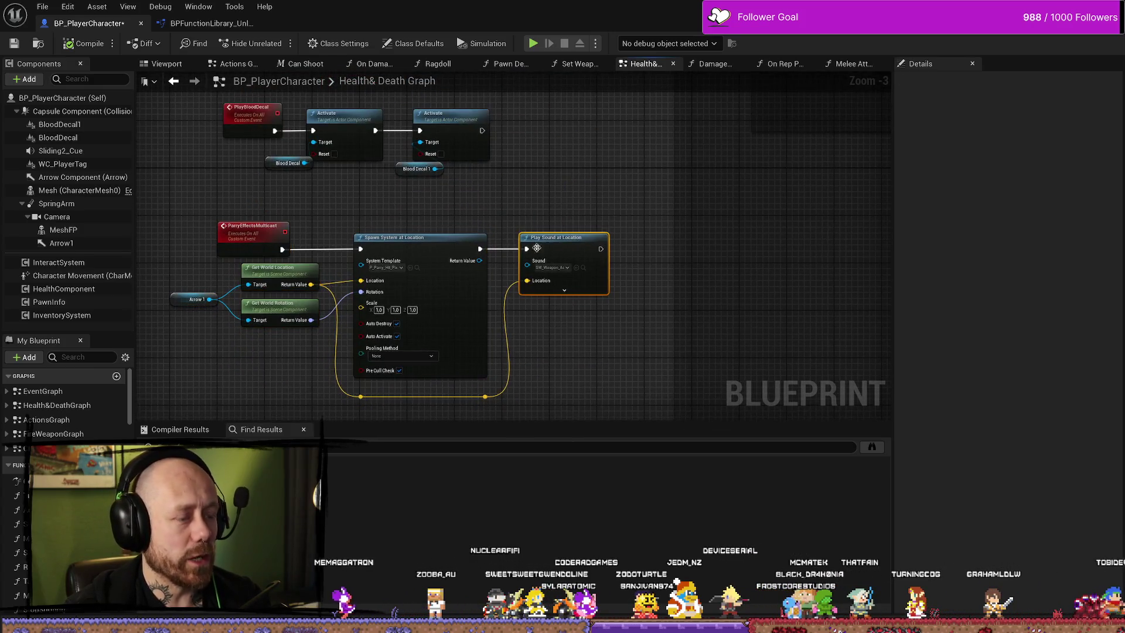
{"action": "left_click_drag", "start_coordinate": [673, 166], "coordinate": [566, 209]}
{"action": "mouse_move", "coordinate": [556, 134]}
{"action": "left_mouse_down"}
{"action": "mouse_move", "coordinate": [531, 187]}
{"action": "mouse_move", "coordinate": [504, 176]}
{"action": "mouse_move", "coordinate": [478, 131]}
{"action": "left_mouse_up"}
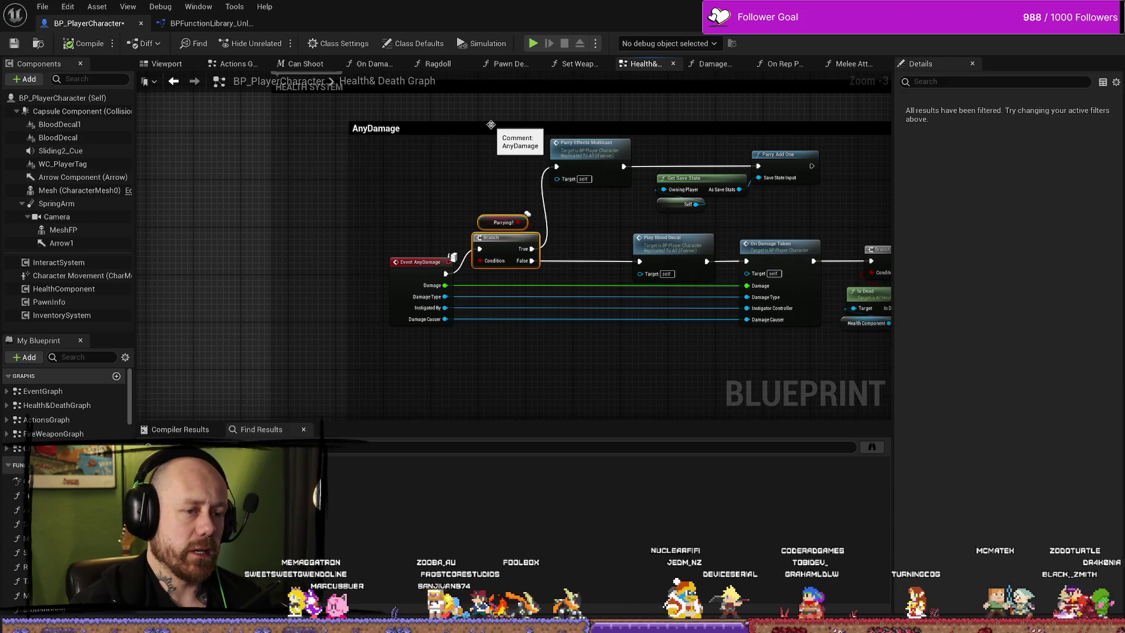
Enlarge the AnyDamage comment box upward and save BP_PlayerCharacter.
{"action": "left_click_drag", "start_coordinate": [515, 120], "coordinate": [518, 115]}
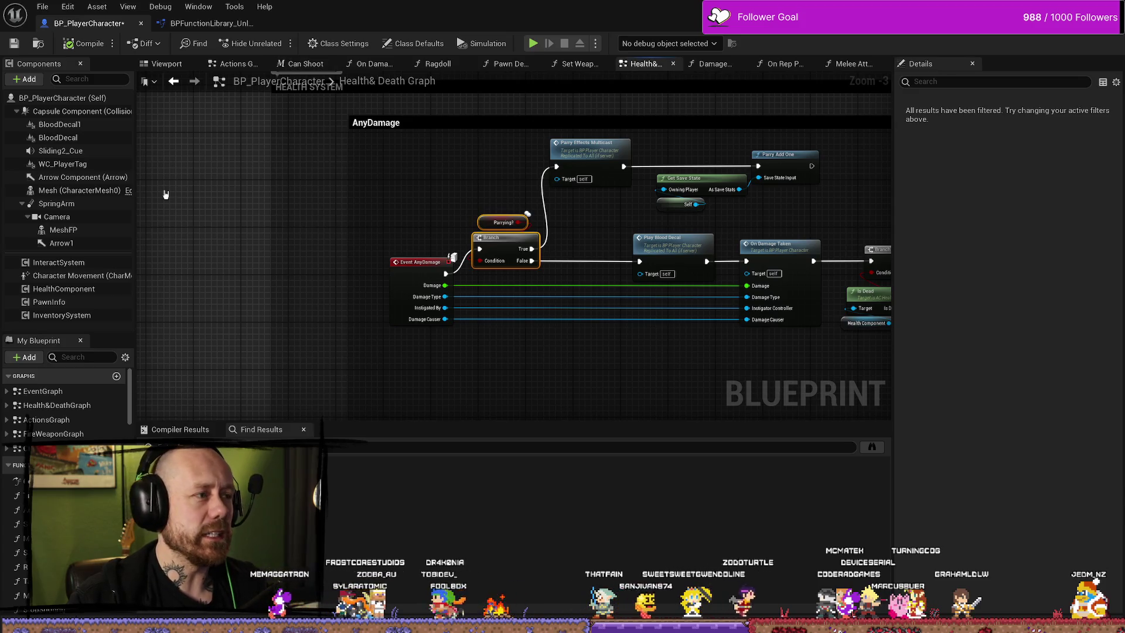
{"action": "left_click", "coordinate": [42, 7]}
{"action": "left_click", "coordinate": [119, 86]}
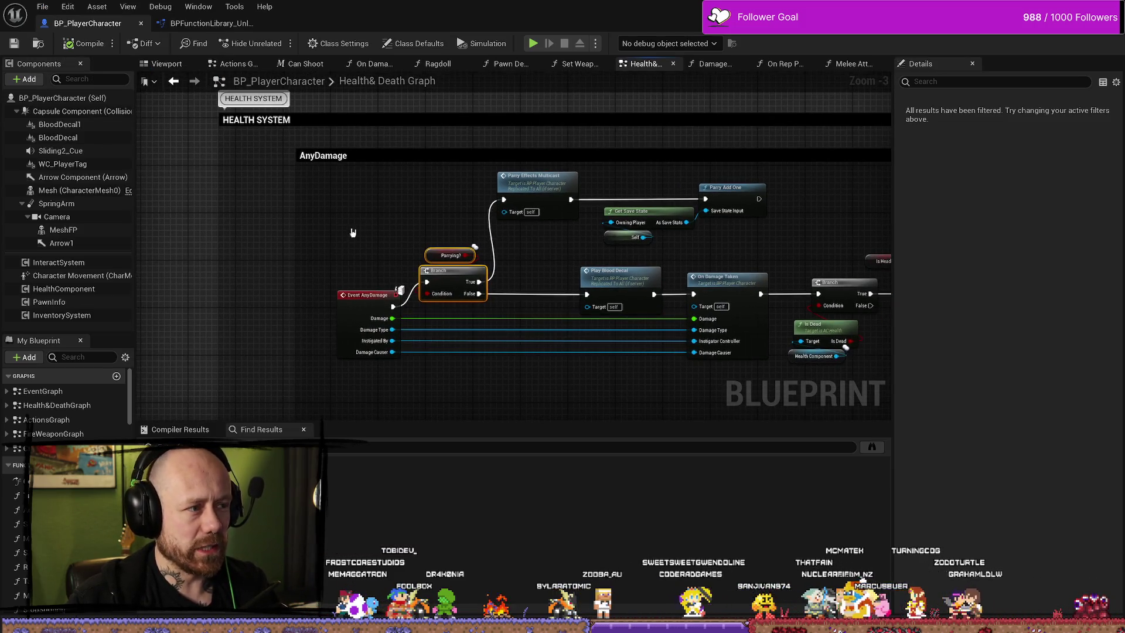
Zoom and pan around the health system graph, then open and close a blueprint search.
{"action": "scroll", "coordinate": [353, 233], "scroll_direction": "down", "scroll_amount": 2}
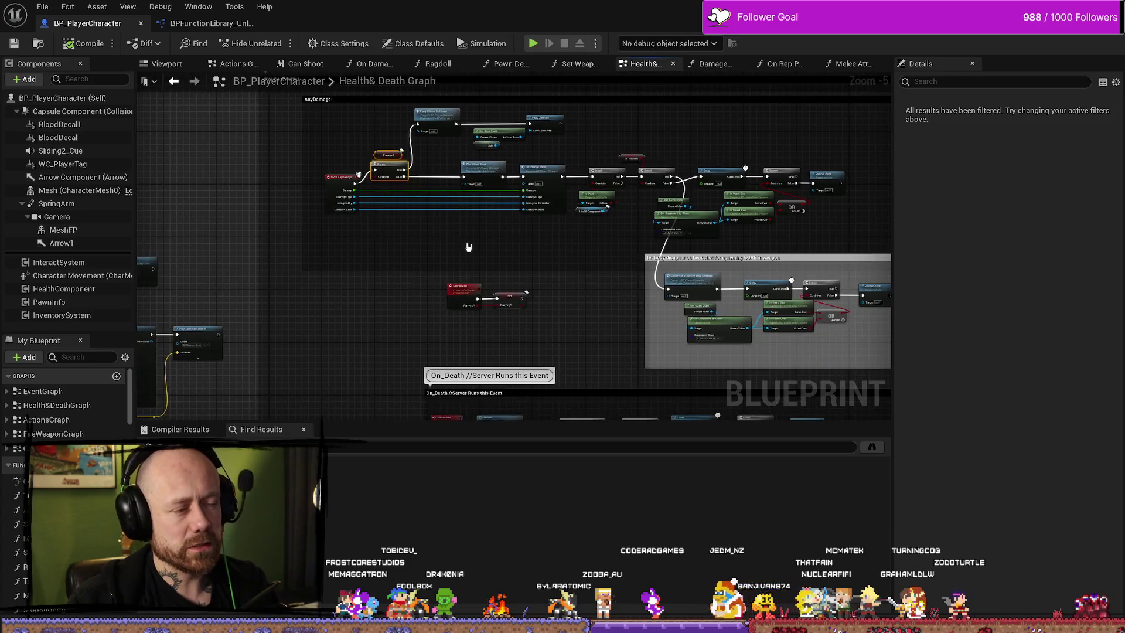
{"action": "scroll", "coordinate": [319, 225], "scroll_direction": "up", "scroll_amount": 2}
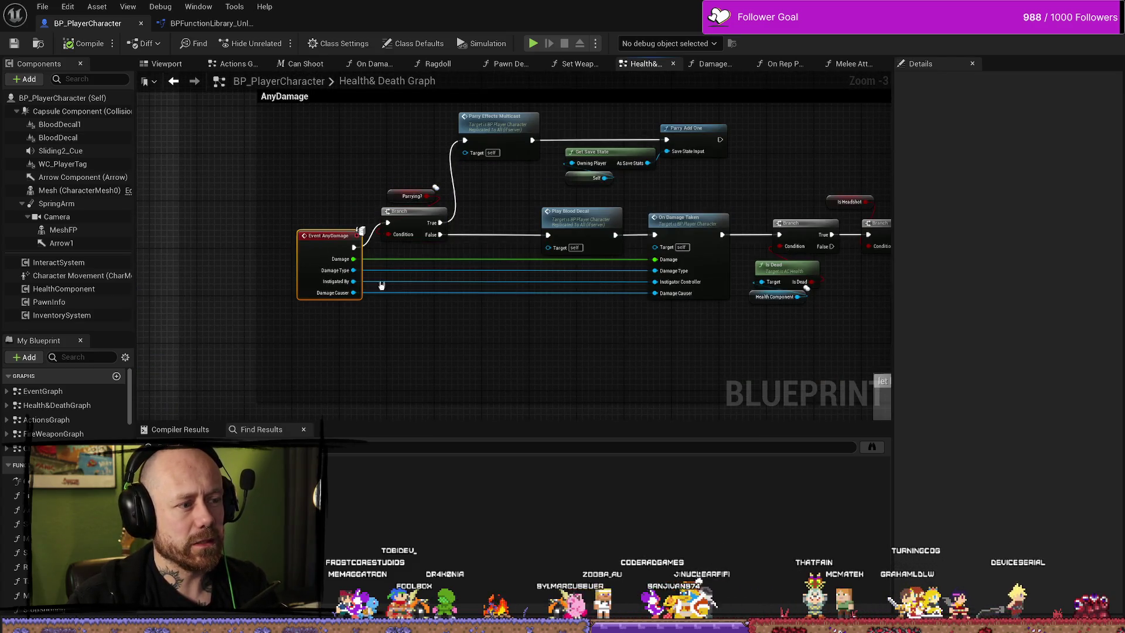
{"action": "scroll", "coordinate": [329, 301], "scroll_direction": "down", "scroll_amount": 2}
{"action": "left_click_drag", "start_coordinate": [494, 229], "coordinate": [561, 327]}
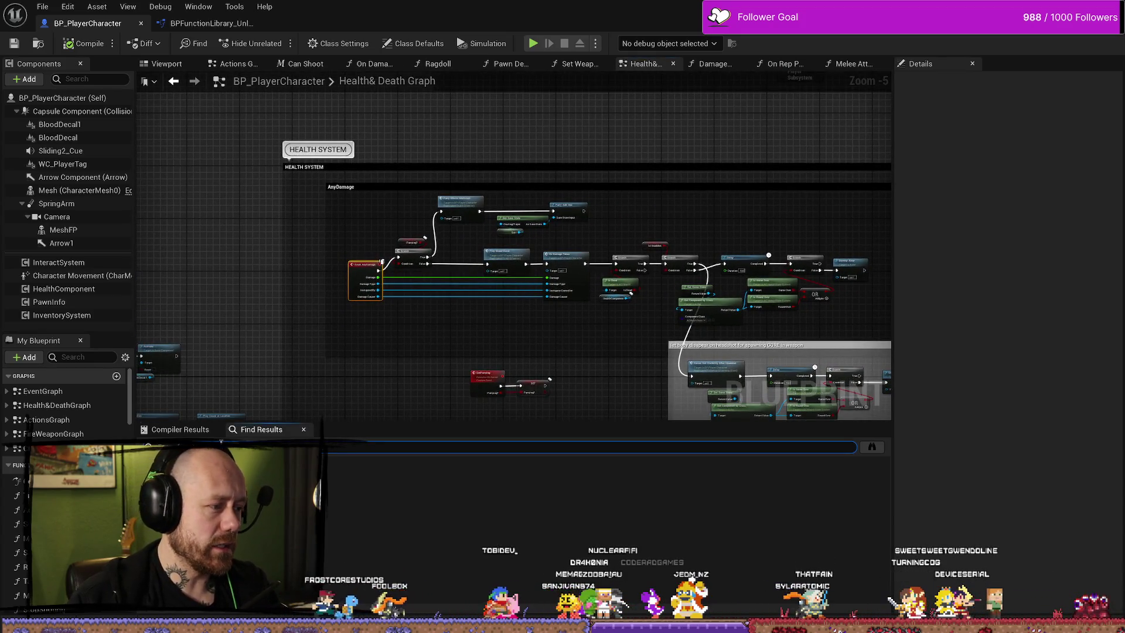
{"action": "key", "text": "ctrl+f"}
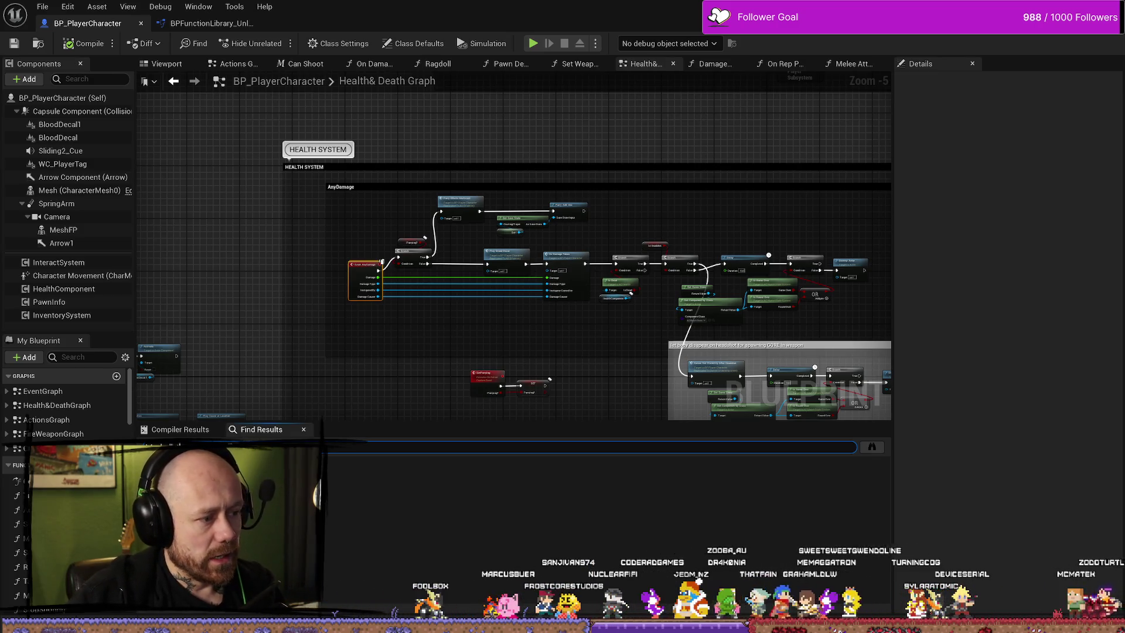
{"action": "left_click", "coordinate": [303, 431]}
Search the content drawer and open the BP_Bullet blueprint.
{"action": "key", "text": "ctrl+space"}
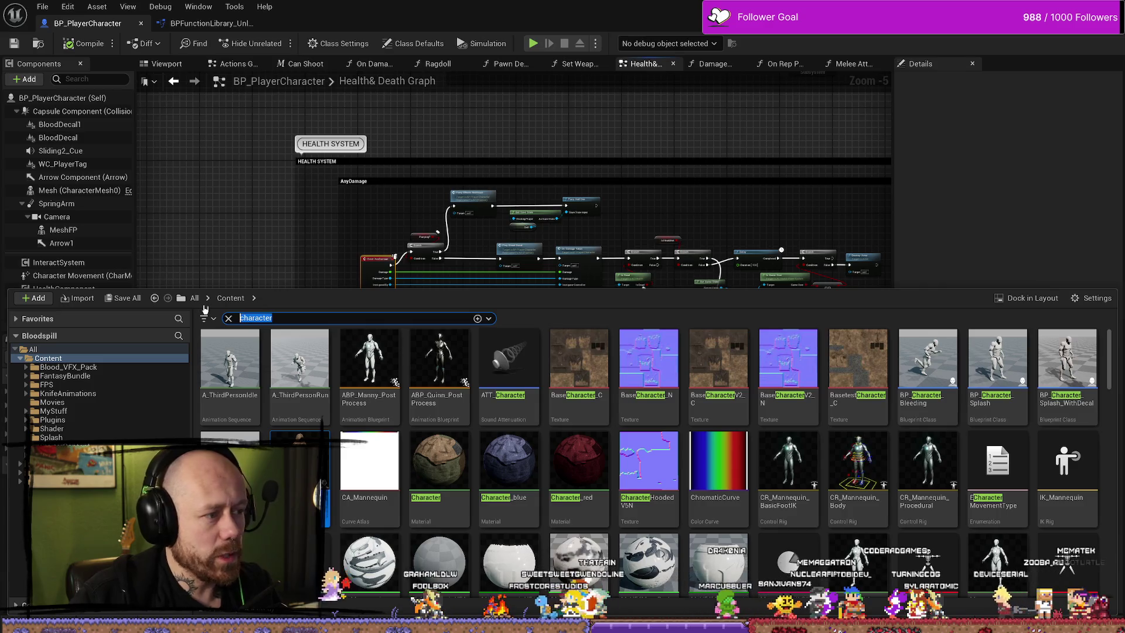
{"action": "type", "text": "v"}
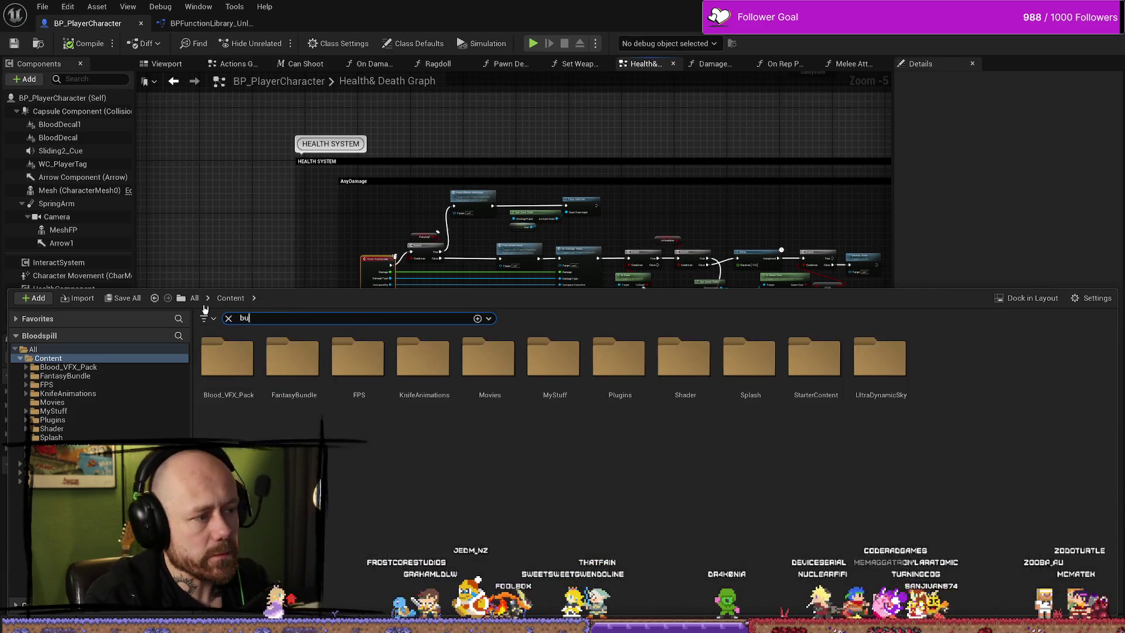
{"action": "type", "text": "llet"}
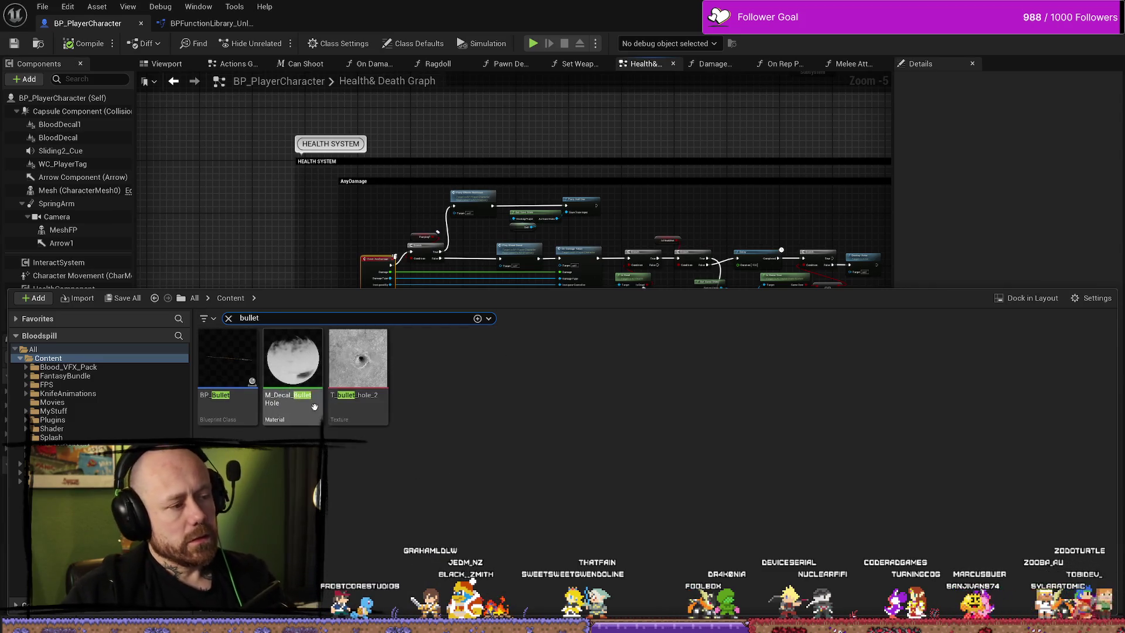
{"action": "left_click", "coordinate": [228, 365]}
{"action": "double_click", "coordinate": [228, 365]}
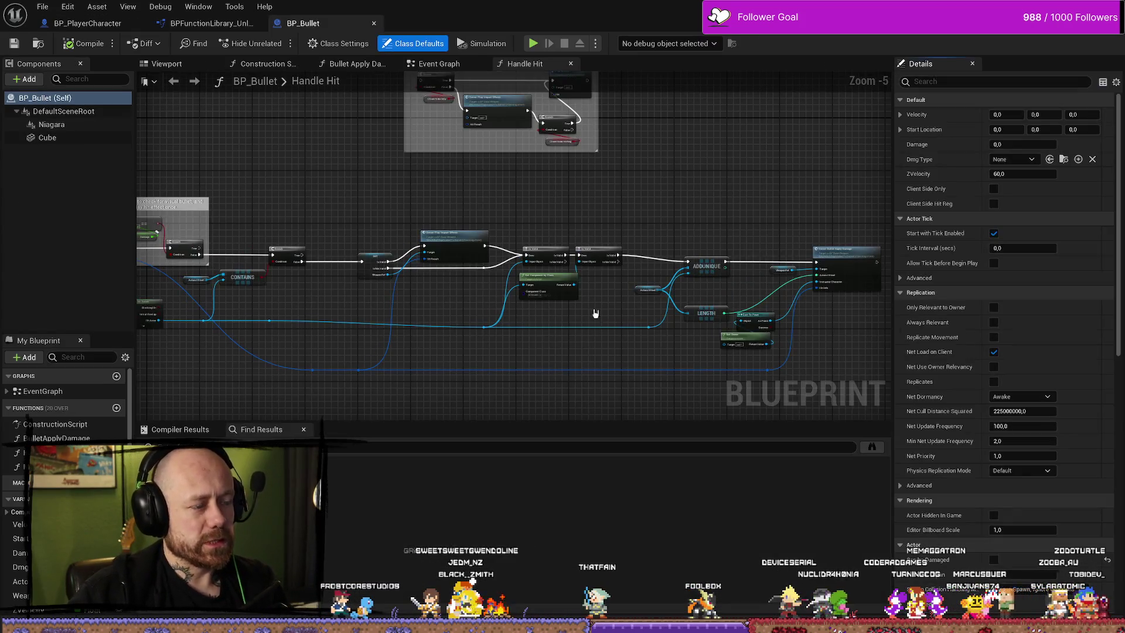
Pan the Handle Hit graph to Server Bullet Apply Damage and jump to its event definition.
{"action": "scroll", "coordinate": [561, 198], "scroll_direction": "up", "scroll_amount": 4}
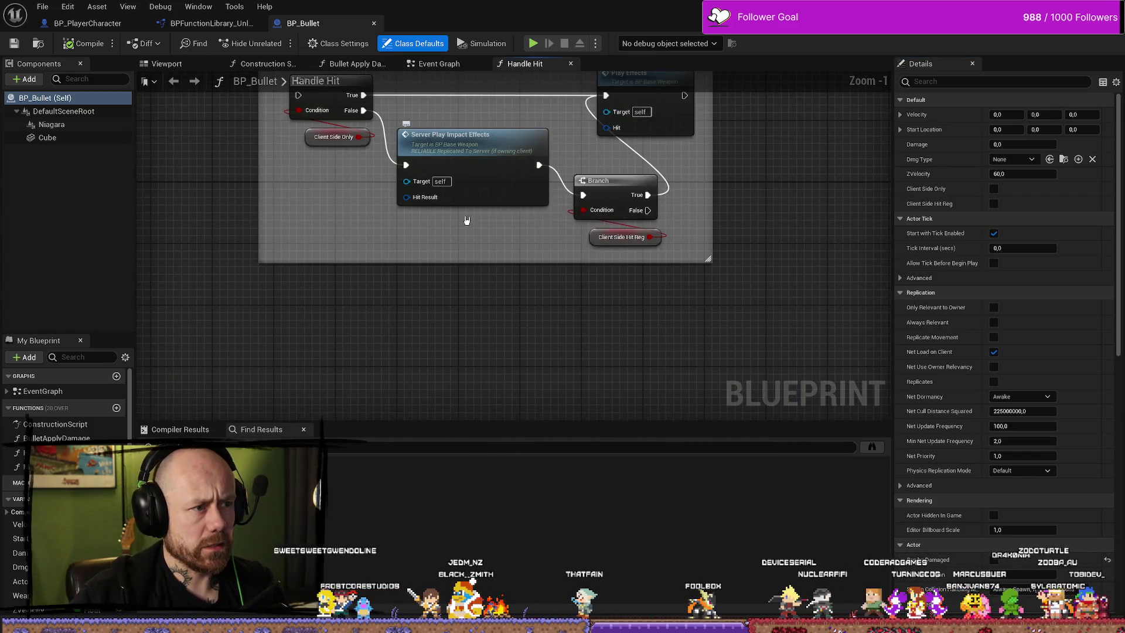
{"action": "scroll", "coordinate": [487, 299], "scroll_direction": "down", "scroll_amount": 5}
{"action": "scroll", "coordinate": [412, 214], "scroll_direction": "up", "scroll_amount": 3}
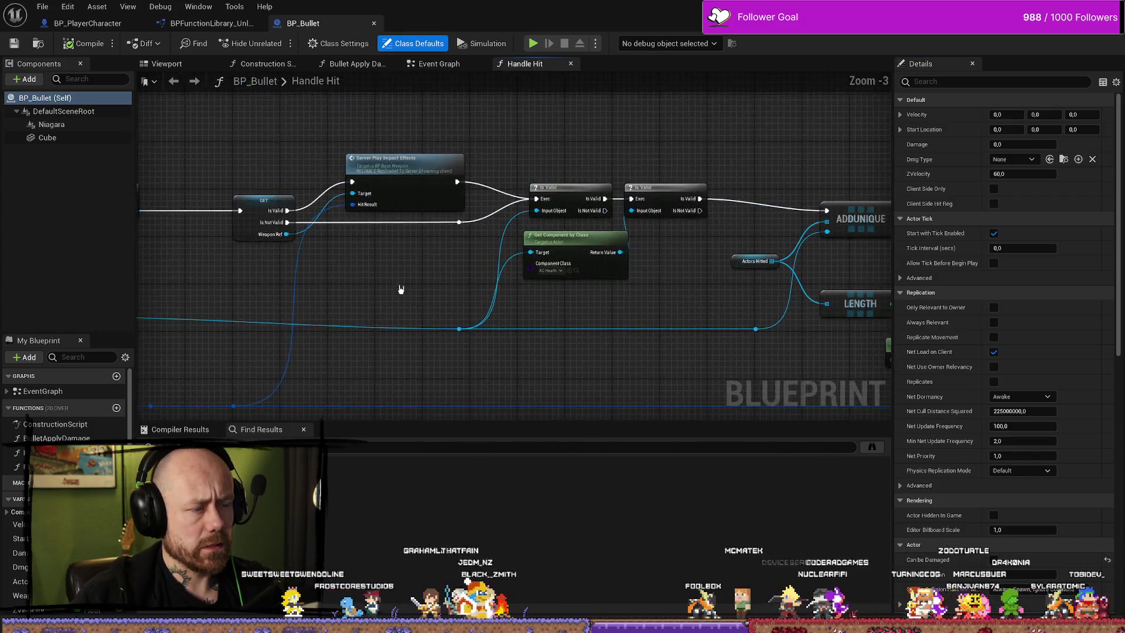
{"action": "mouse_move", "coordinate": [787, 177]}
{"action": "left_mouse_down"}
{"action": "mouse_move", "coordinate": [618, 126]}
{"action": "mouse_move", "coordinate": [382, 143]}
{"action": "left_mouse_up"}
{"action": "double_click", "coordinate": [689, 210]}
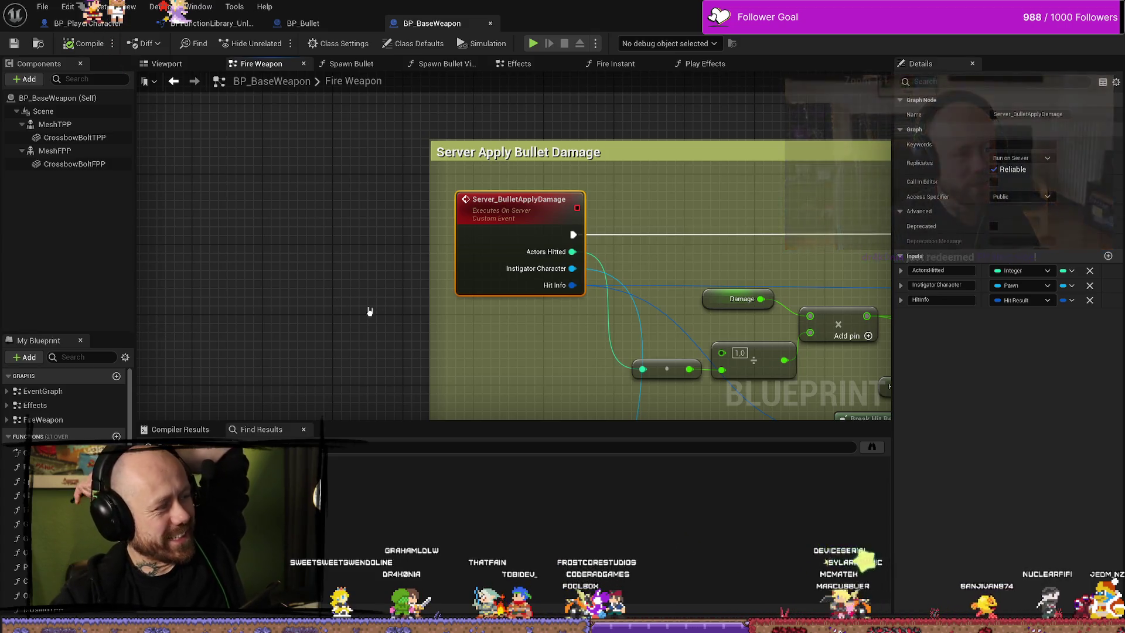
Shift the Fire Weapon graph view slightly around the Server_BulletApplyDamage event.
{"action": "left_click_drag", "start_coordinate": [369, 311], "coordinate": [332, 282]}
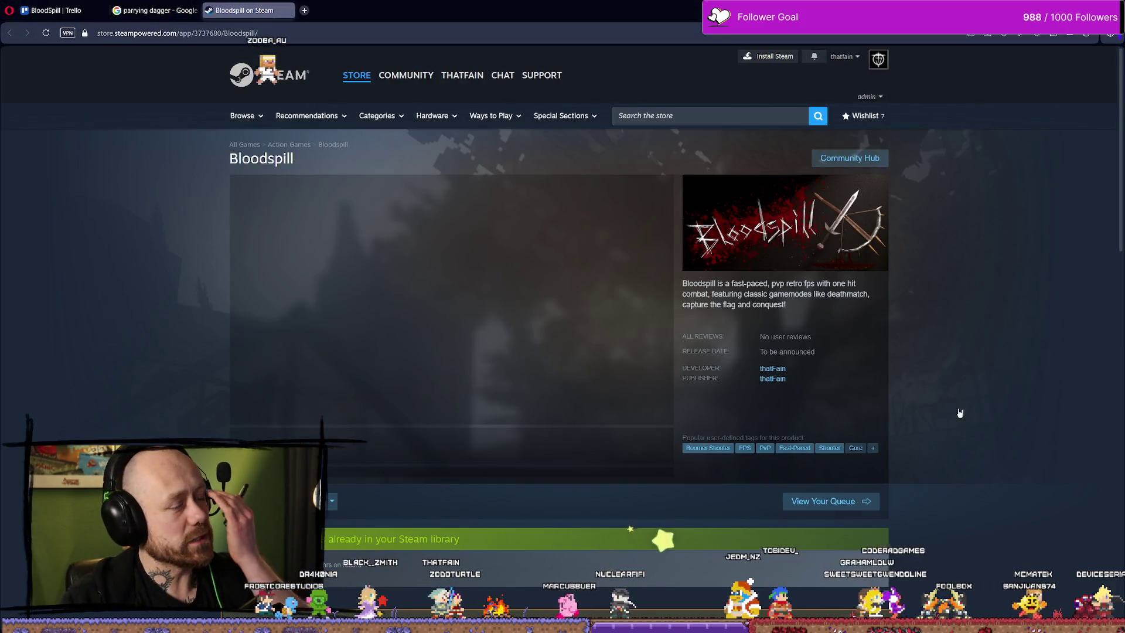
Watch the Bloodspill trailer, close the parrying dagger image search, and return to Unreal Editor.
{"action": "mouse_move", "coordinate": [280, 421]}
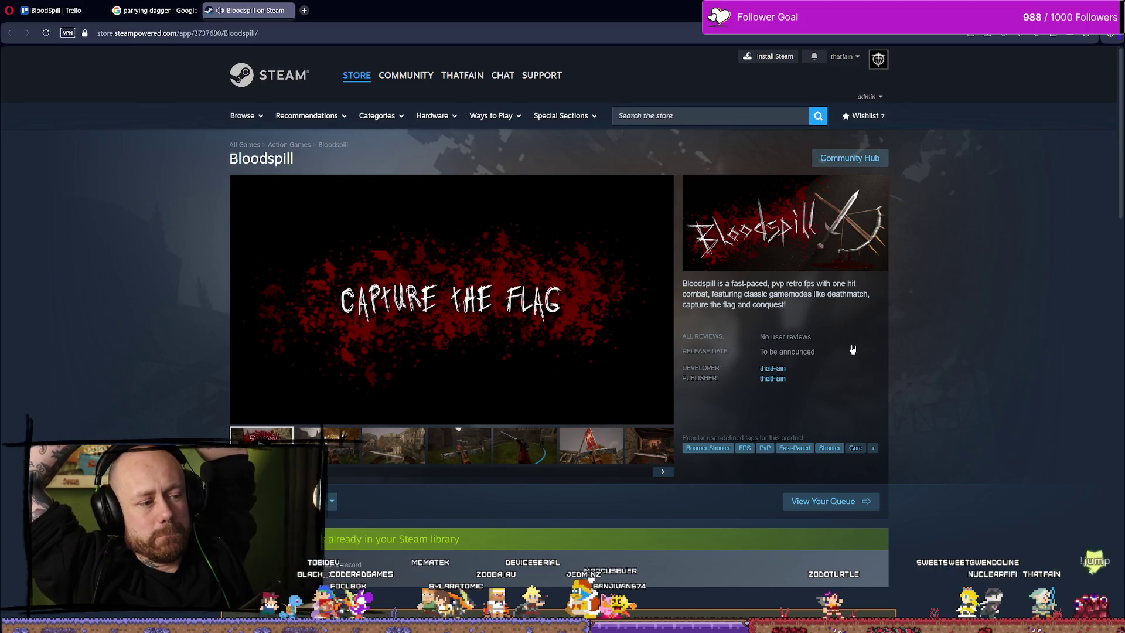
{"action": "mouse_move", "coordinate": [469, 326]}
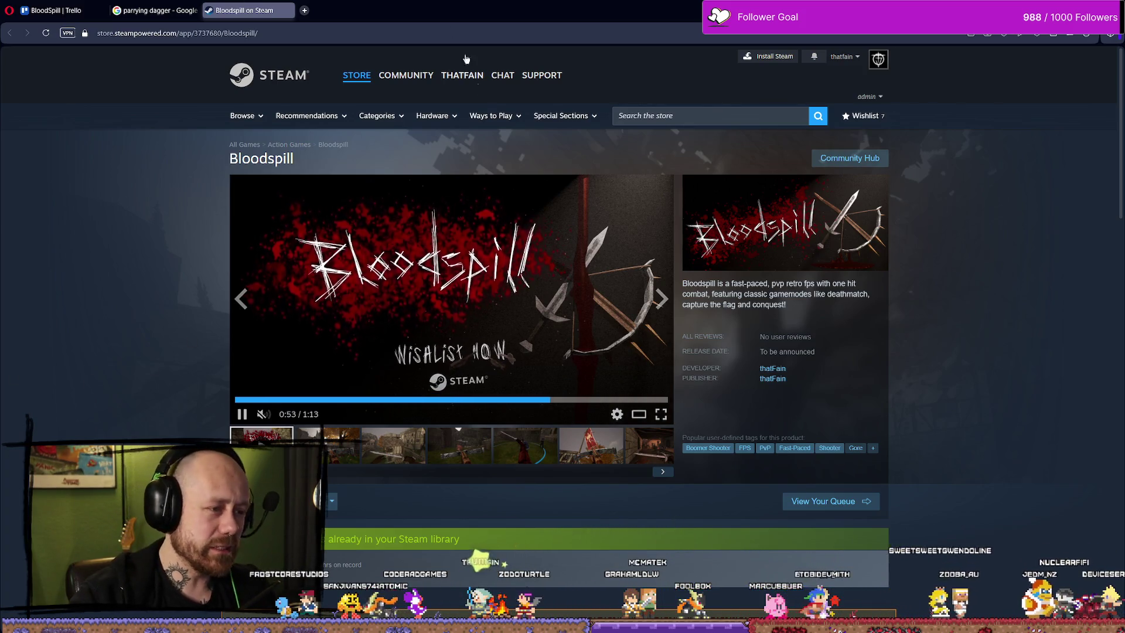
{"action": "left_click", "coordinate": [201, 10]}
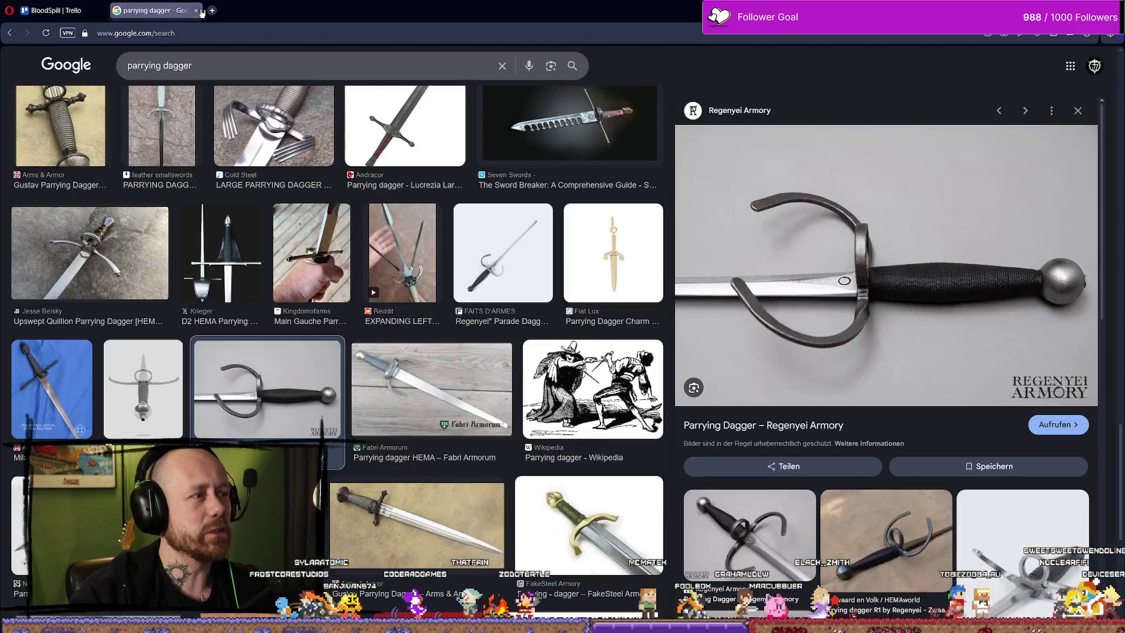
{"action": "left_click", "coordinate": [198, 11]}
{"action": "key", "text": "alt+Tab"}
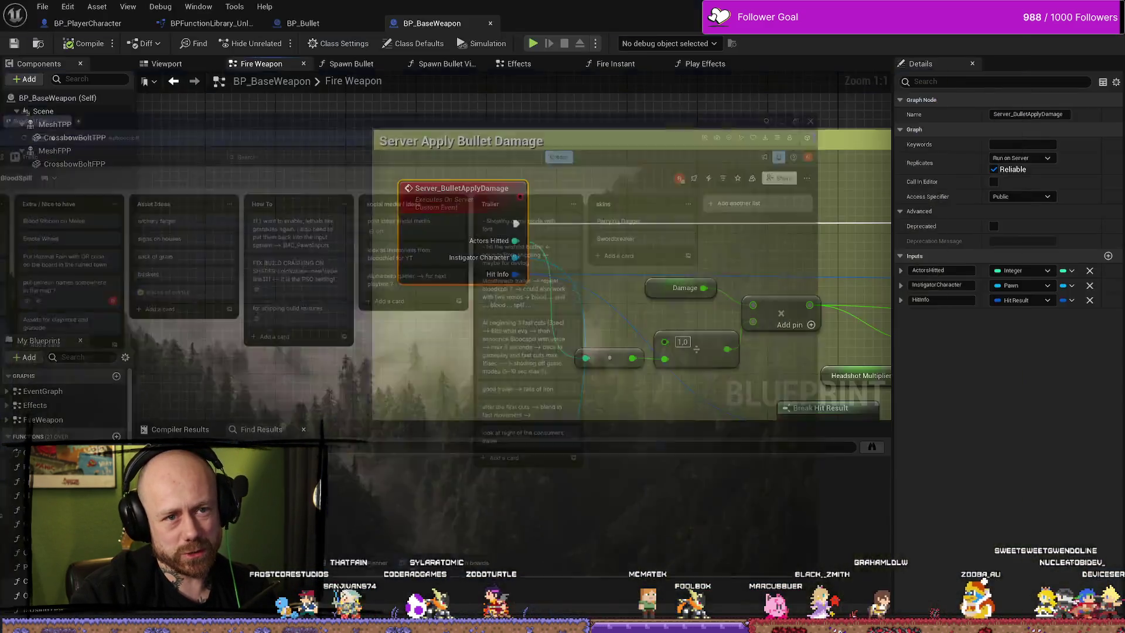
Zoom and pan across the Fire Weapon graph overview.
{"action": "scroll", "coordinate": [441, 157], "scroll_direction": "down", "scroll_amount": 7}
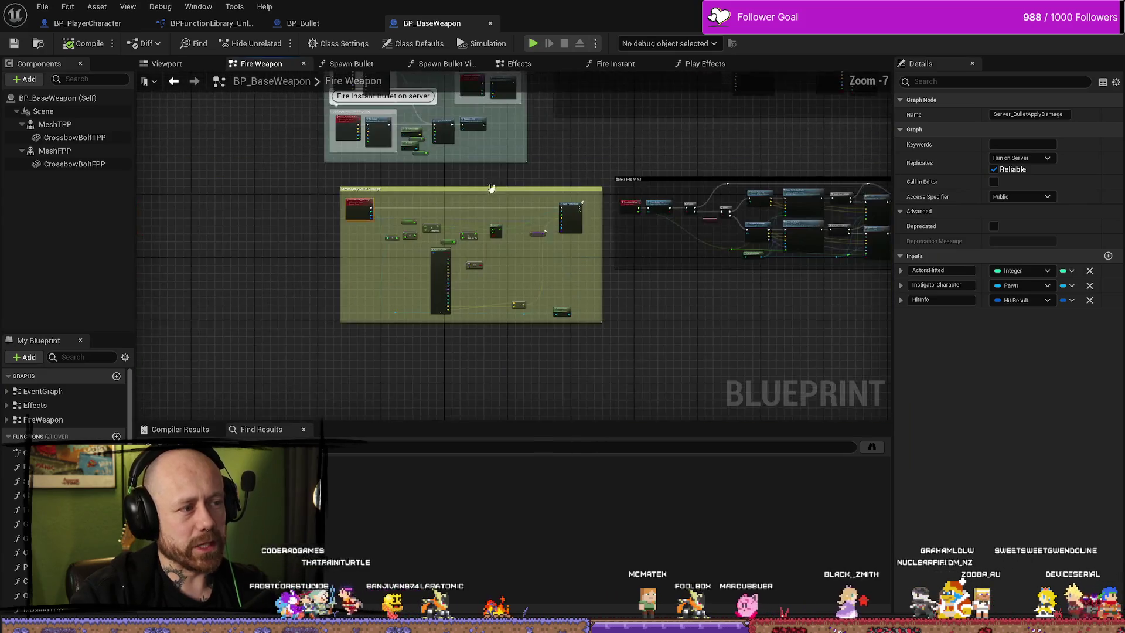
{"action": "scroll", "coordinate": [445, 337], "scroll_direction": "up", "scroll_amount": 6}
{"action": "scroll", "coordinate": [414, 244], "scroll_direction": "down", "scroll_amount": 4}
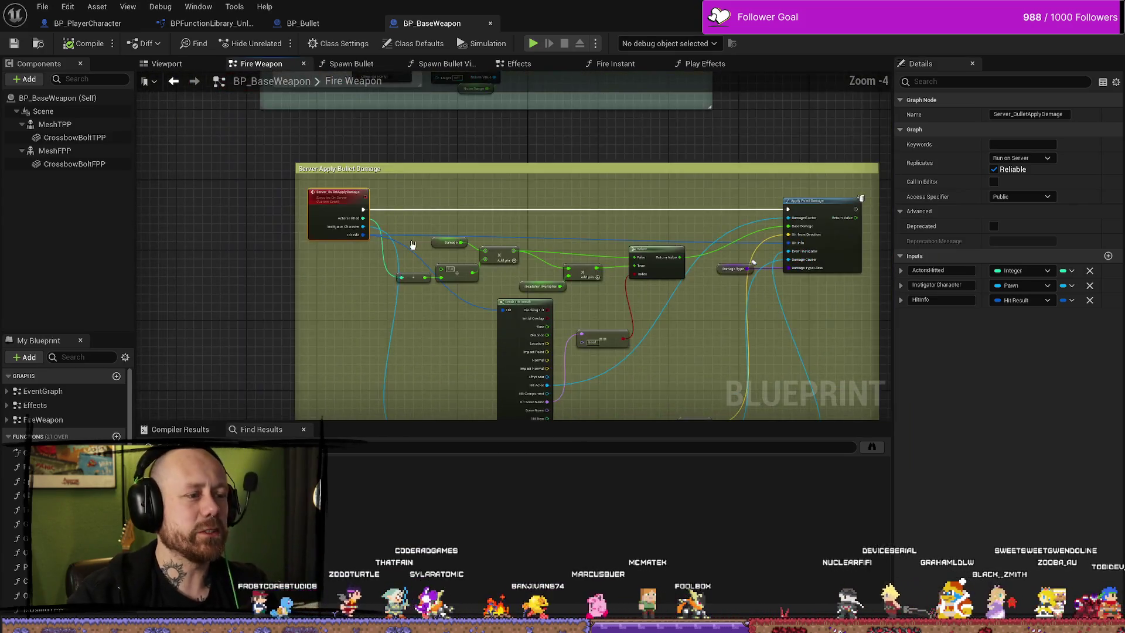
{"action": "scroll", "coordinate": [279, 271], "scroll_direction": "up", "scroll_amount": 4}
{"action": "scroll", "coordinate": [482, 207], "scroll_direction": "down", "scroll_amount": 3}
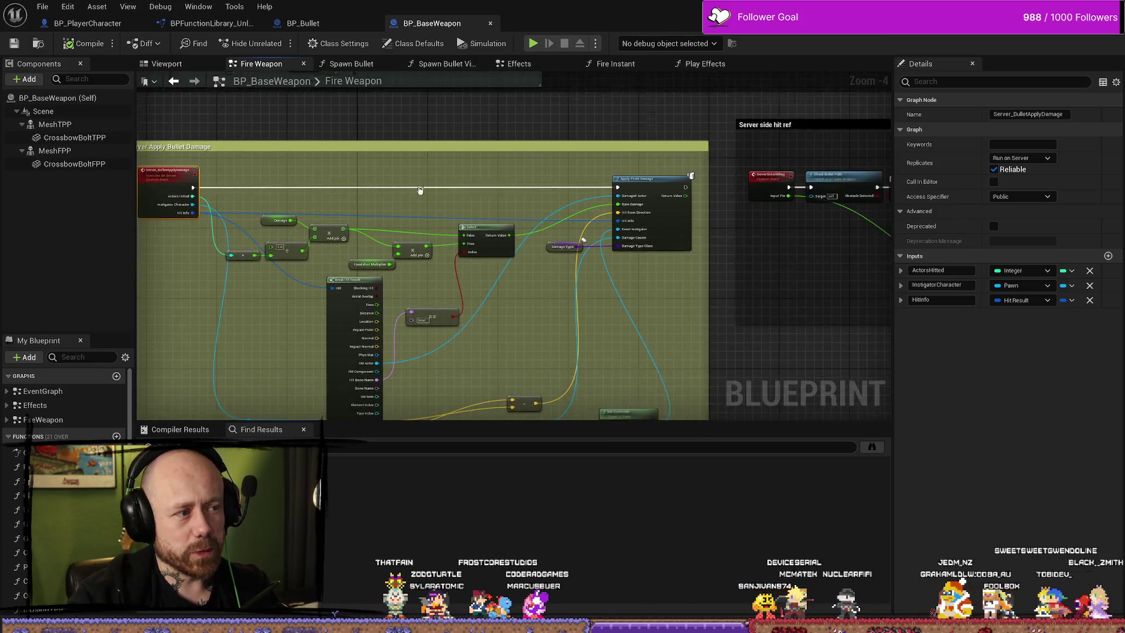
{"action": "scroll", "coordinate": [723, 320], "scroll_direction": "down", "scroll_amount": 4}
{"action": "mouse_move", "coordinate": [633, 282]}
{"action": "left_mouse_down"}
{"action": "mouse_move", "coordinate": [633, 260]}
{"action": "mouse_move", "coordinate": [469, 260]}
{"action": "mouse_move", "coordinate": [596, 231]}
{"action": "left_mouse_up"}
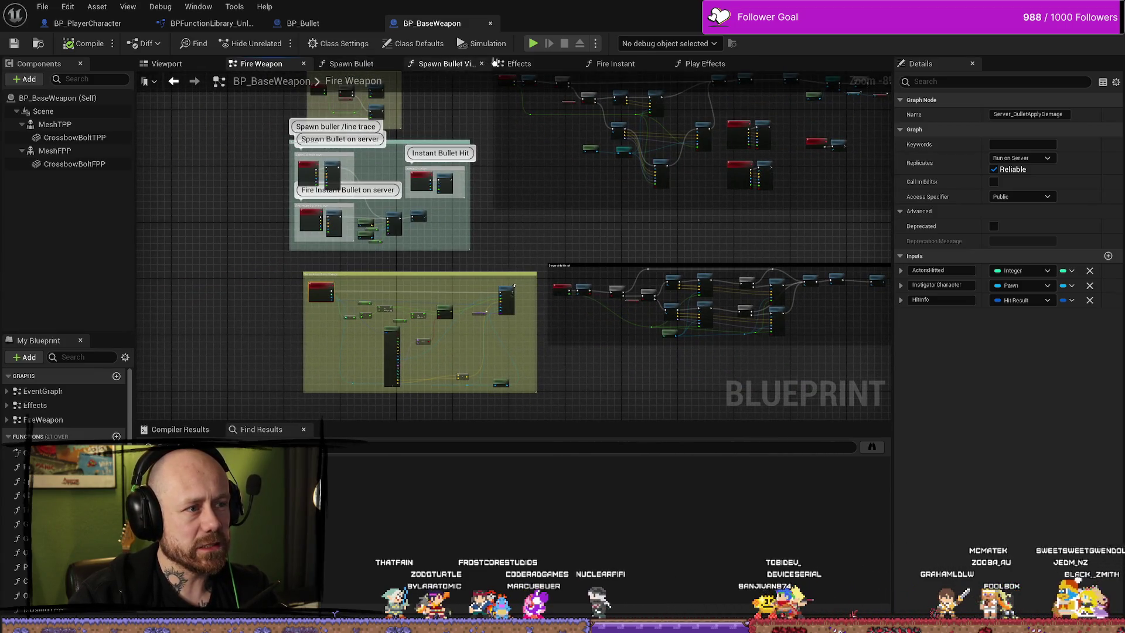
View the weapon's Effects and Play Effects graphs, then switch back to BP_Bullet.
{"action": "left_click", "coordinate": [519, 63]}
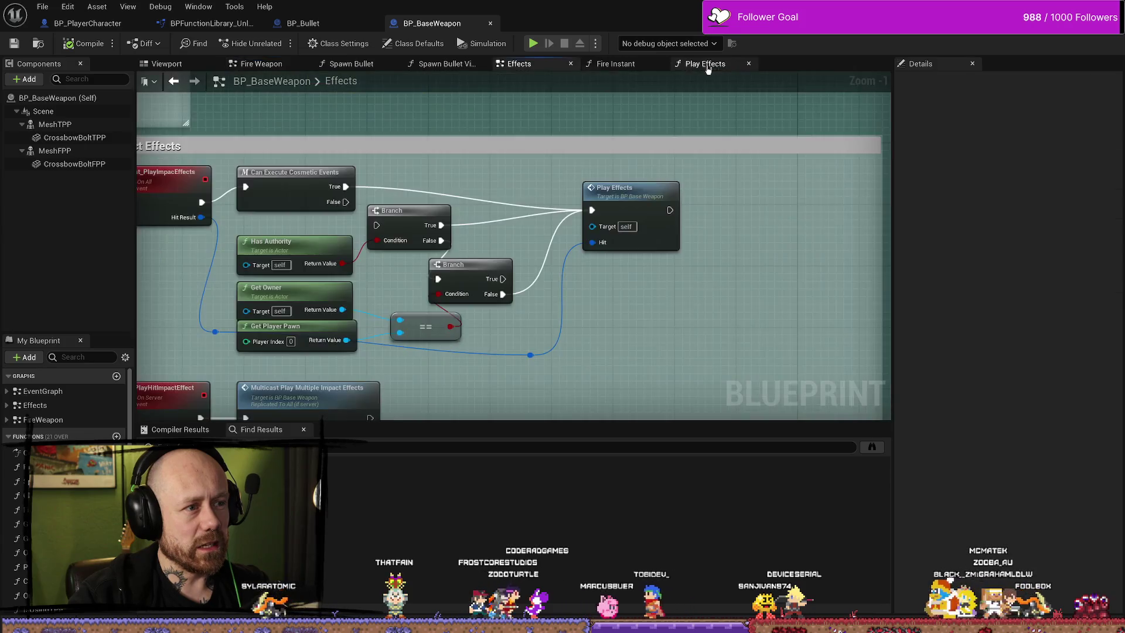
{"action": "left_click", "coordinate": [705, 64]}
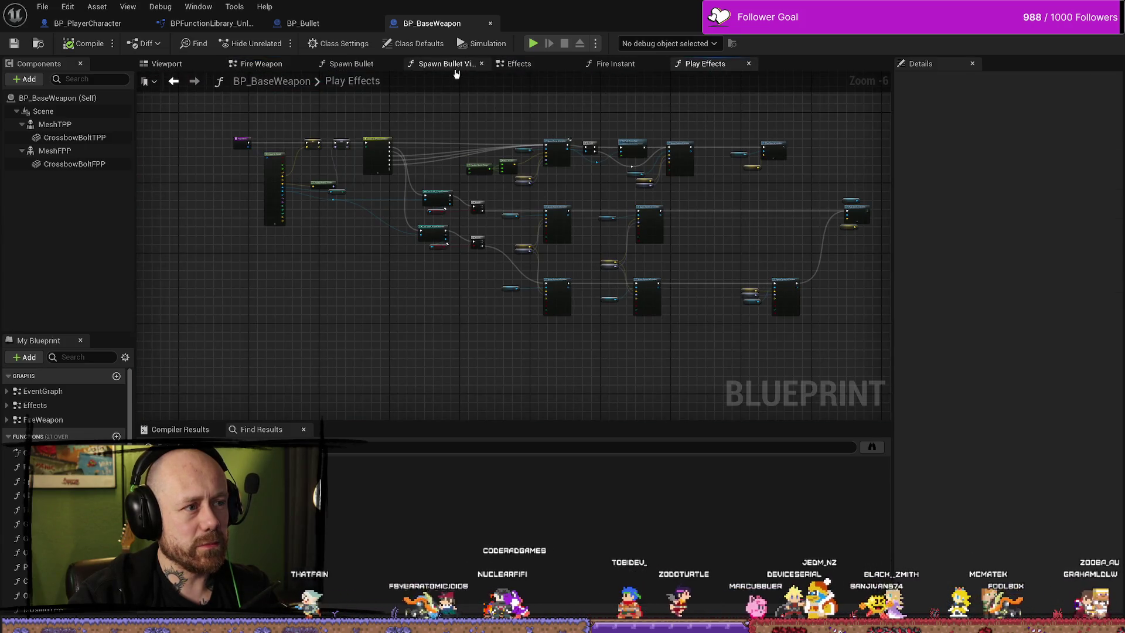
{"action": "left_click", "coordinate": [339, 25]}
{"action": "scroll", "coordinate": [540, 233], "scroll_direction": "down", "scroll_amount": 2}
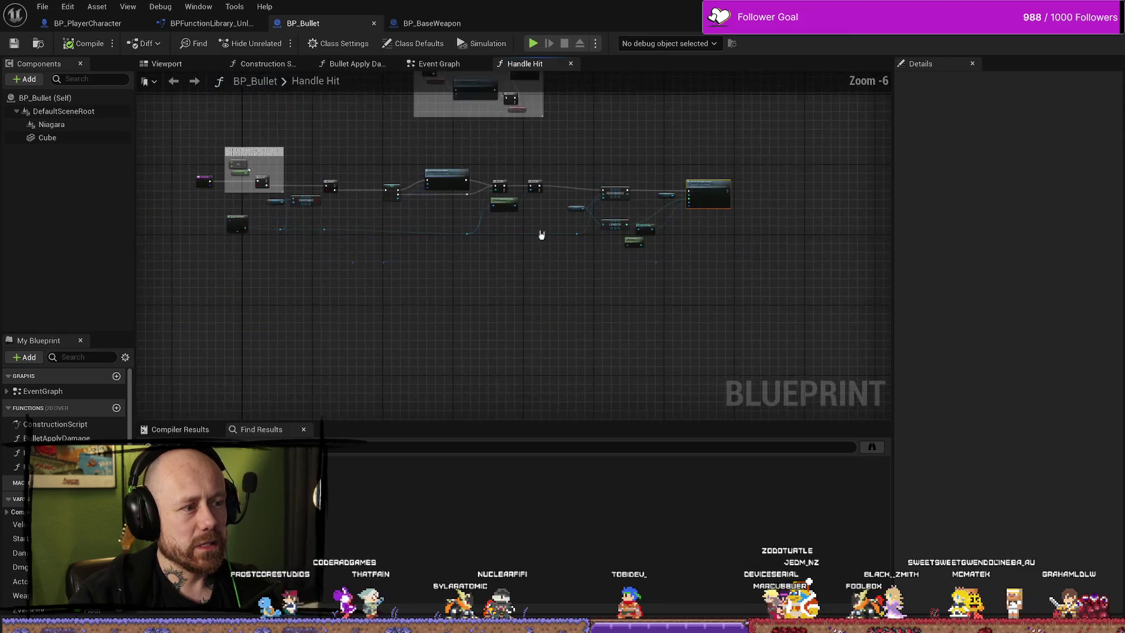
Pan through the start of Handle Hit: Branch, GET, Is Valid and the visual-bullet check.
{"action": "scroll", "coordinate": [539, 233], "scroll_direction": "up", "scroll_amount": 2}
{"action": "left_click_drag", "start_coordinate": [343, 228], "coordinate": [513, 275]}
{"action": "left_click_drag", "start_coordinate": [463, 226], "coordinate": [568, 221]}
{"action": "scroll", "coordinate": [557, 218], "scroll_direction": "down", "scroll_amount": 1}
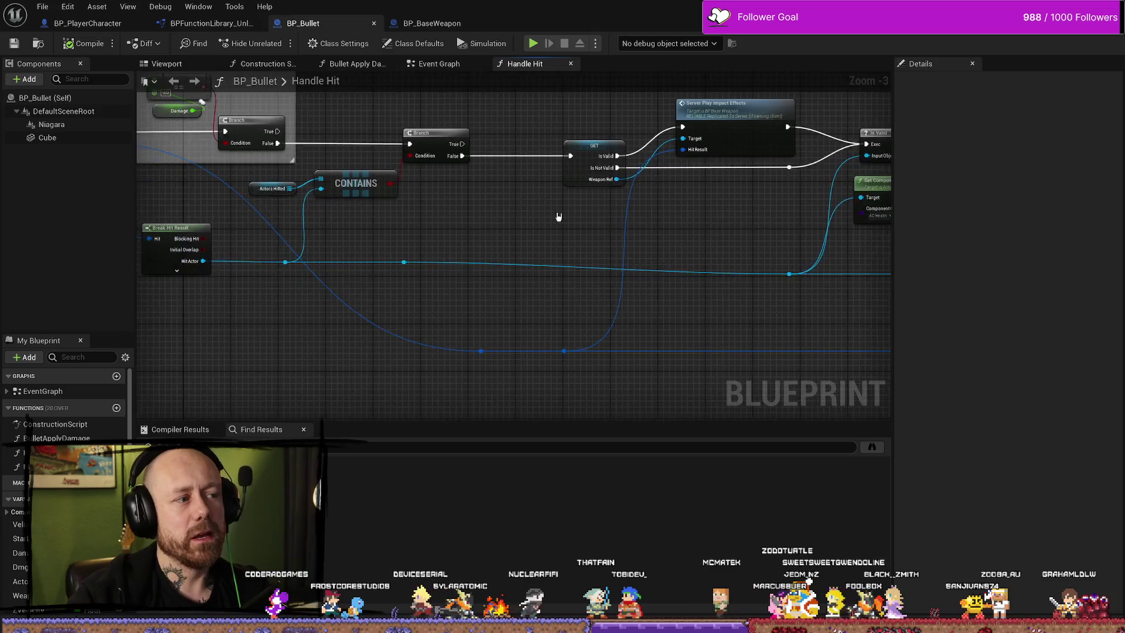
{"action": "left_click_drag", "start_coordinate": [445, 215], "coordinate": [486, 233]}
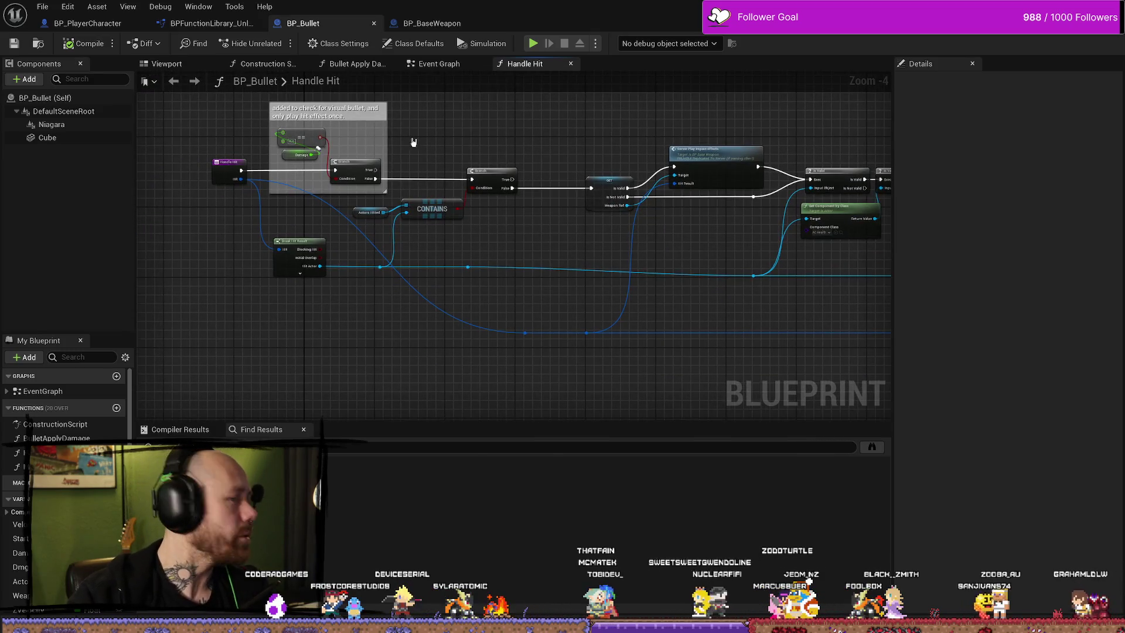
{"action": "scroll", "coordinate": [296, 131], "scroll_direction": "up", "scroll_amount": 2}
{"action": "left_click_drag", "start_coordinate": [344, 152], "coordinate": [527, 160]}
{"action": "left_click_drag", "start_coordinate": [605, 164], "coordinate": [286, 147]}
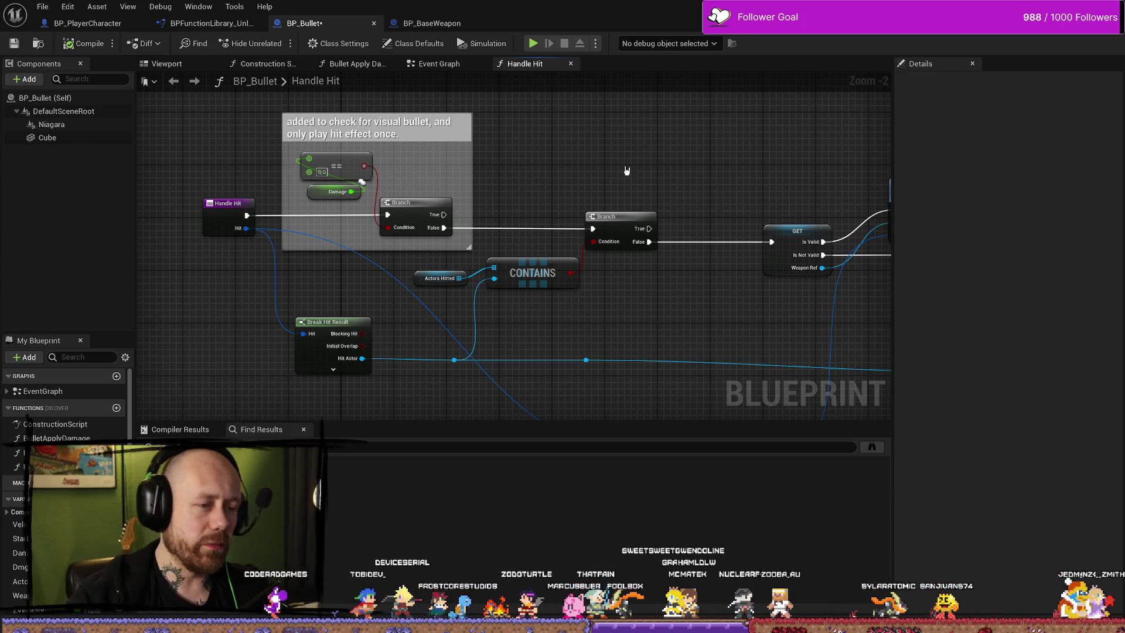
Follow Actors Hitted, ADDUNIQUE and Cast To Pawn to Server Bullet Apply Damage and open its event.
{"action": "left_click_drag", "start_coordinate": [417, 278], "coordinate": [417, 272]}
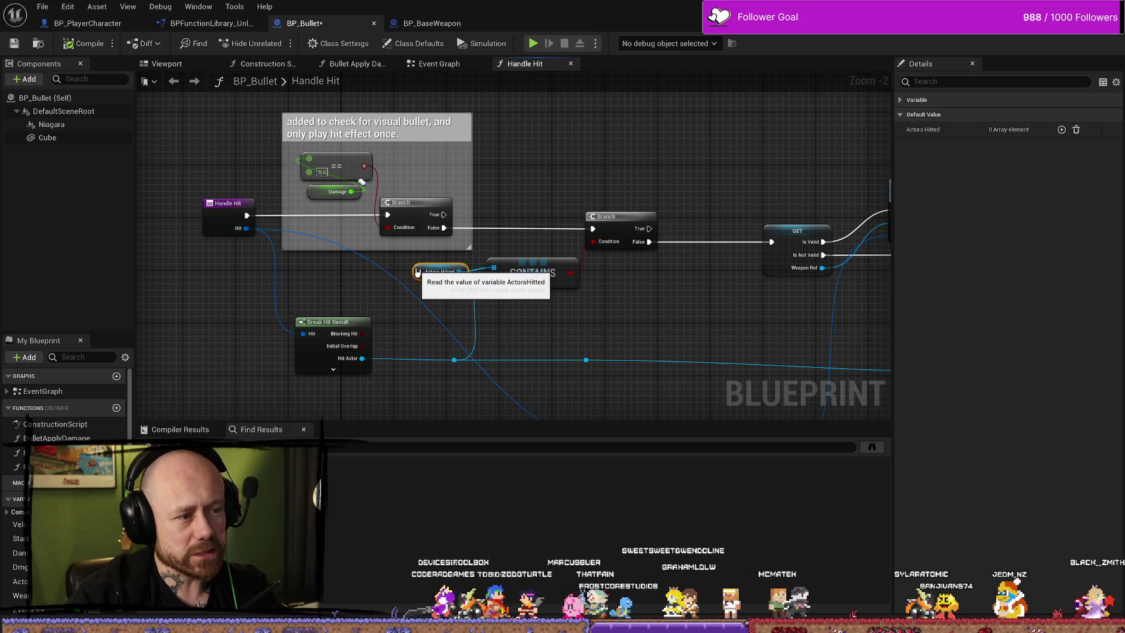
{"action": "mouse_move", "coordinate": [577, 322]}
{"action": "left_mouse_down"}
{"action": "mouse_move", "coordinate": [505, 314]}
{"action": "mouse_move", "coordinate": [555, 206]}
{"action": "left_mouse_up"}
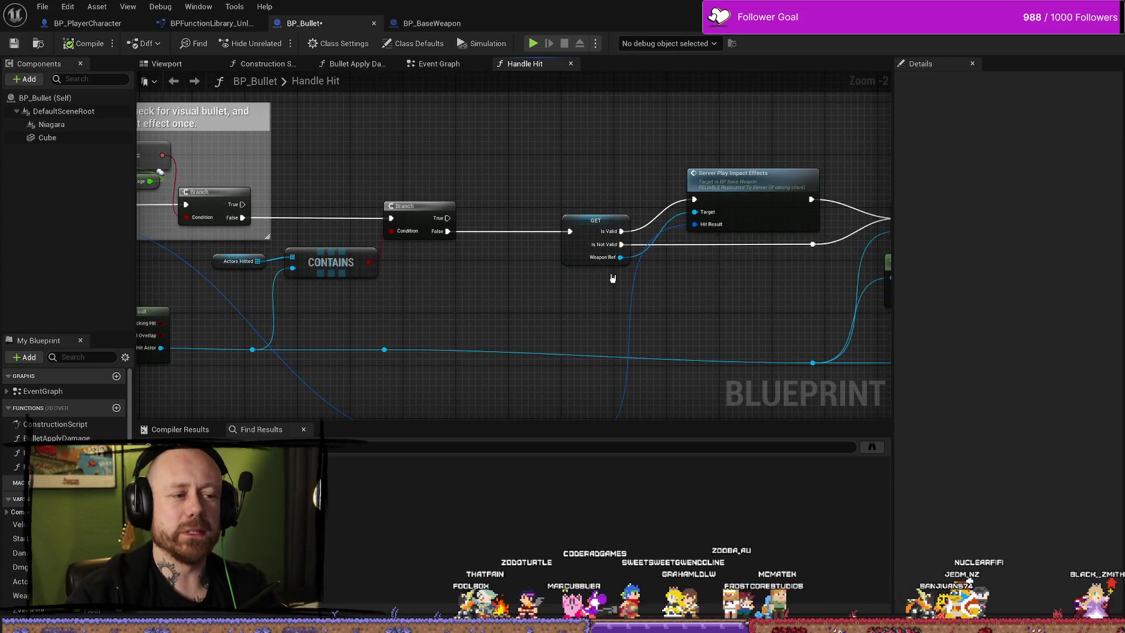
{"action": "left_click_drag", "start_coordinate": [705, 287], "coordinate": [545, 269]}
{"action": "left_click_drag", "start_coordinate": [838, 298], "coordinate": [648, 272]}
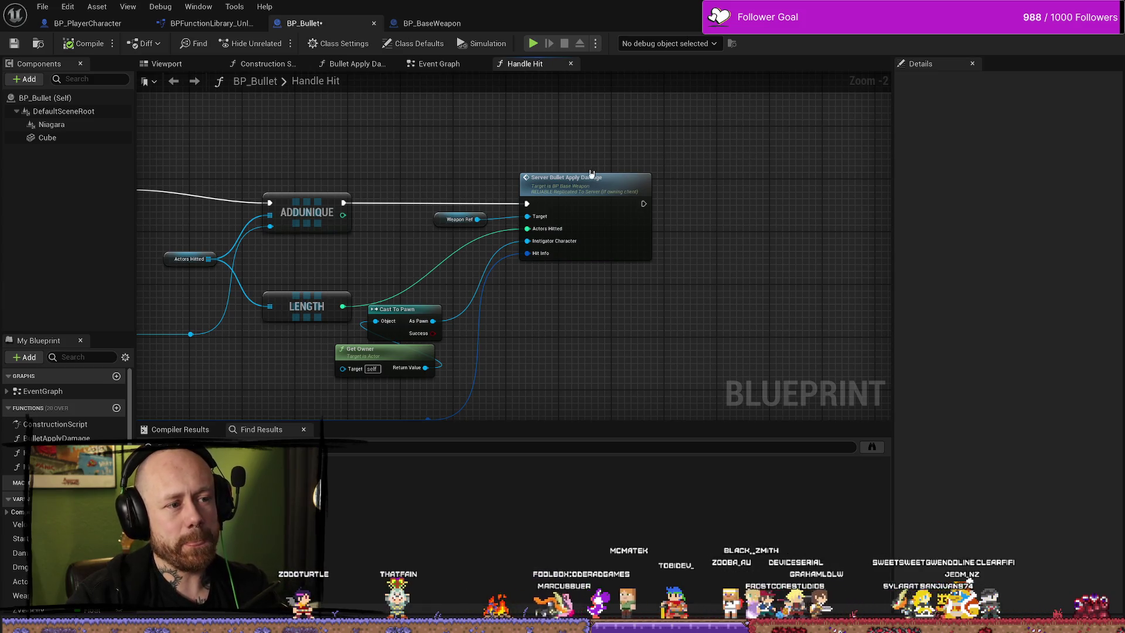
{"action": "mouse_move", "coordinate": [653, 156]}
{"action": "left_mouse_down"}
{"action": "mouse_move", "coordinate": [879, 152]}
{"action": "mouse_move", "coordinate": [511, 168]}
{"action": "left_mouse_up"}
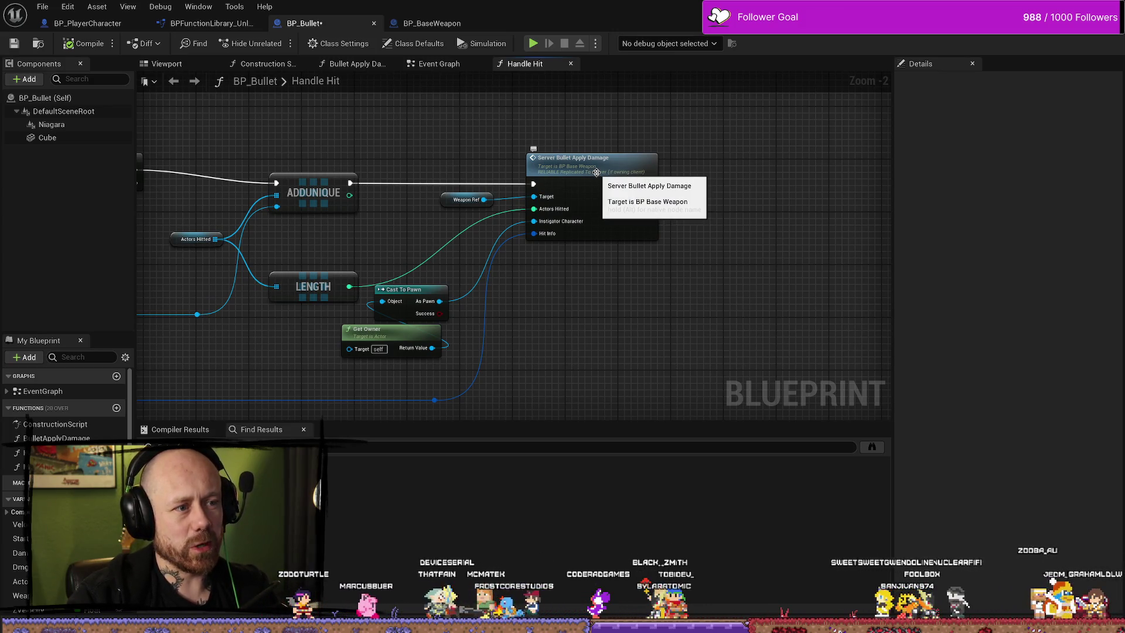
{"action": "double_click", "coordinate": [596, 172]}
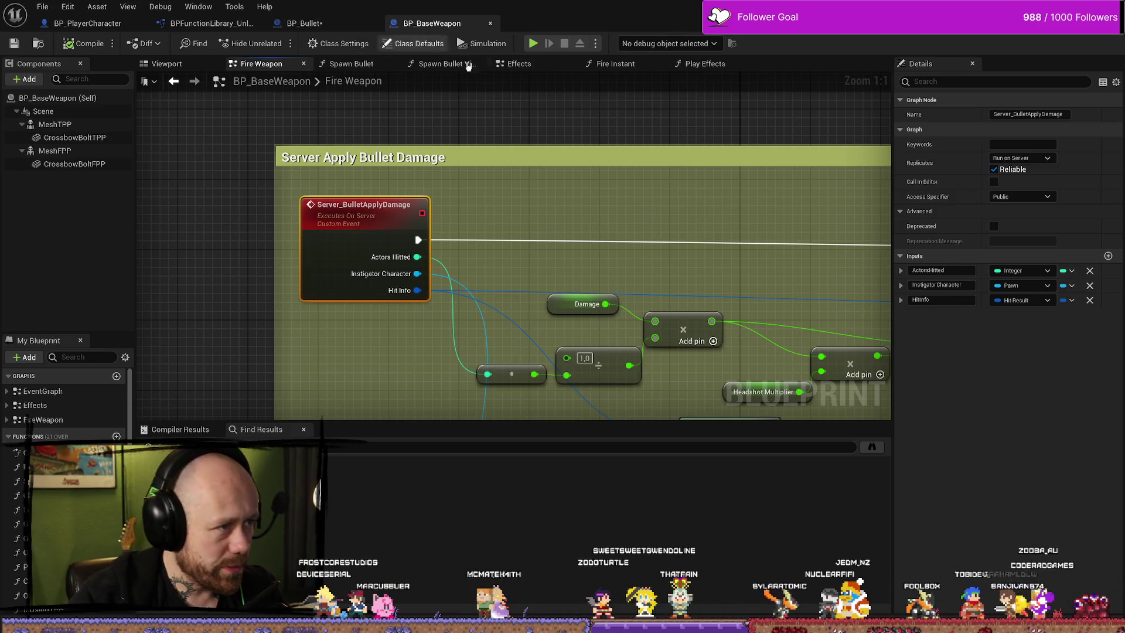
Check Apply Point Damage, then trace Server Play Impact Effects through the multicast to Play Effects.
{"action": "scroll", "coordinate": [593, 234], "scroll_direction": "down", "scroll_amount": 3}
{"action": "left_click_drag", "start_coordinate": [756, 201], "coordinate": [575, 186]}
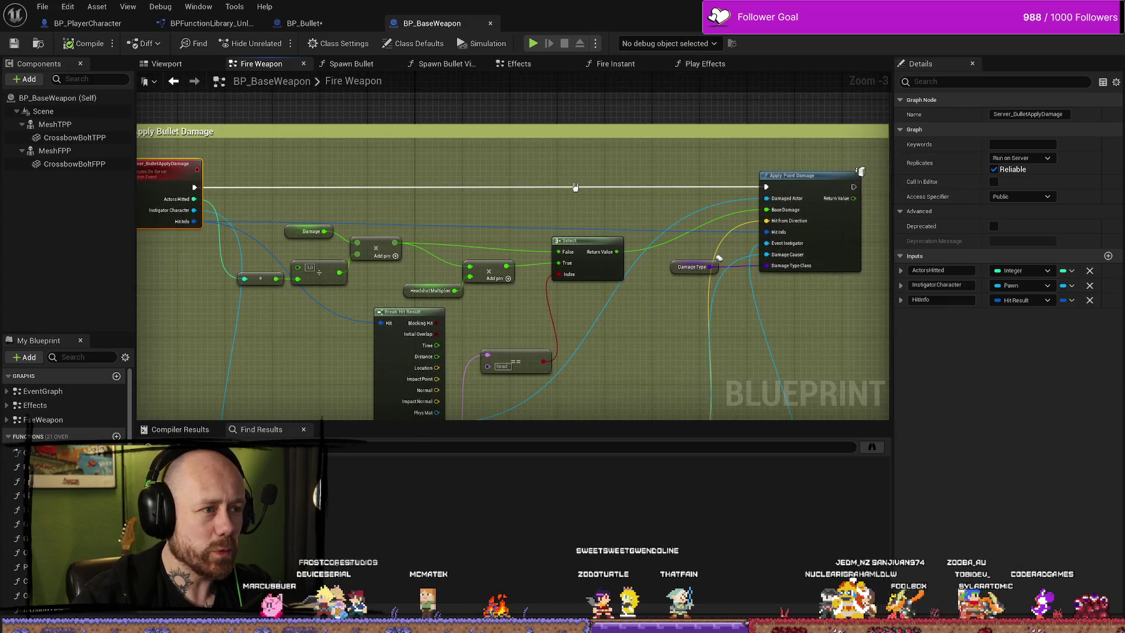
{"action": "left_click", "coordinate": [326, 25]}
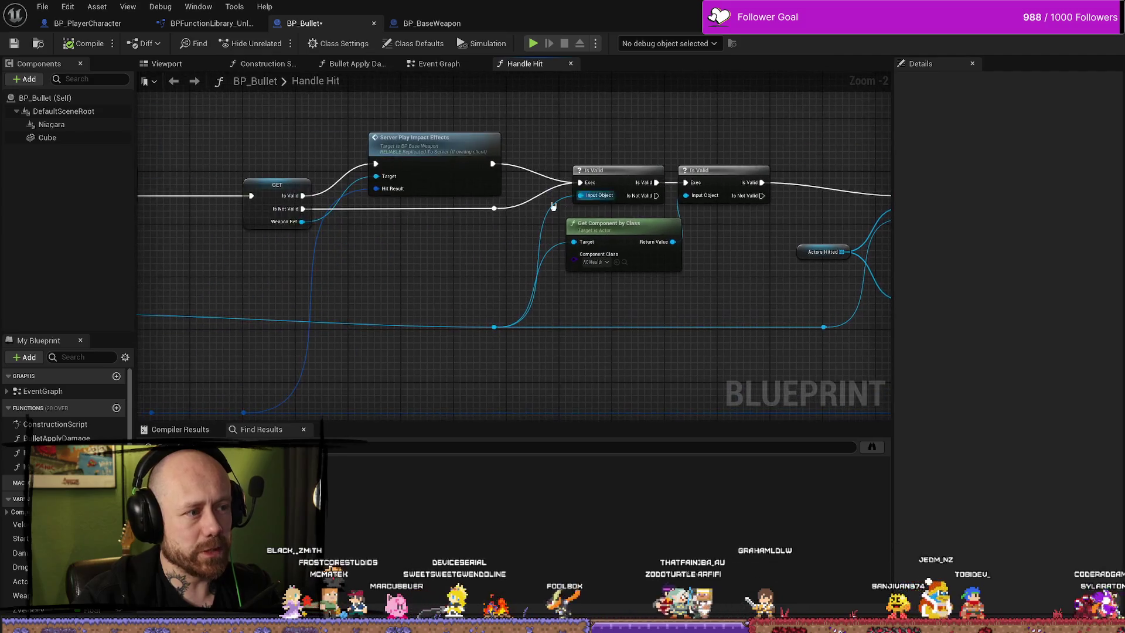
{"action": "double_click", "coordinate": [443, 159]}
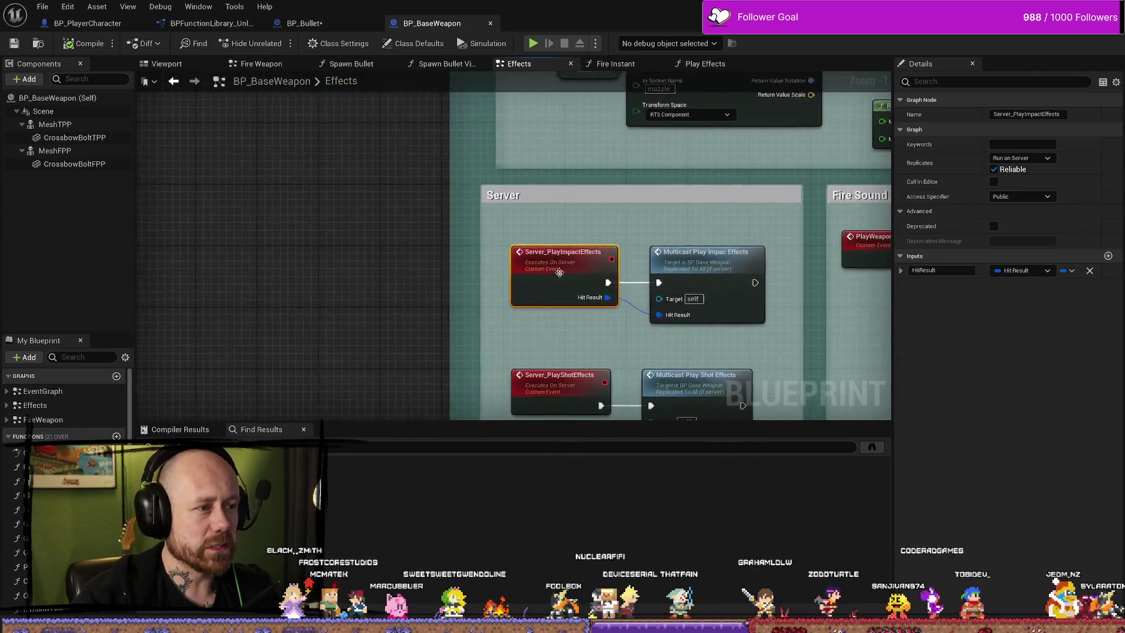
{"action": "double_click", "coordinate": [569, 178]}
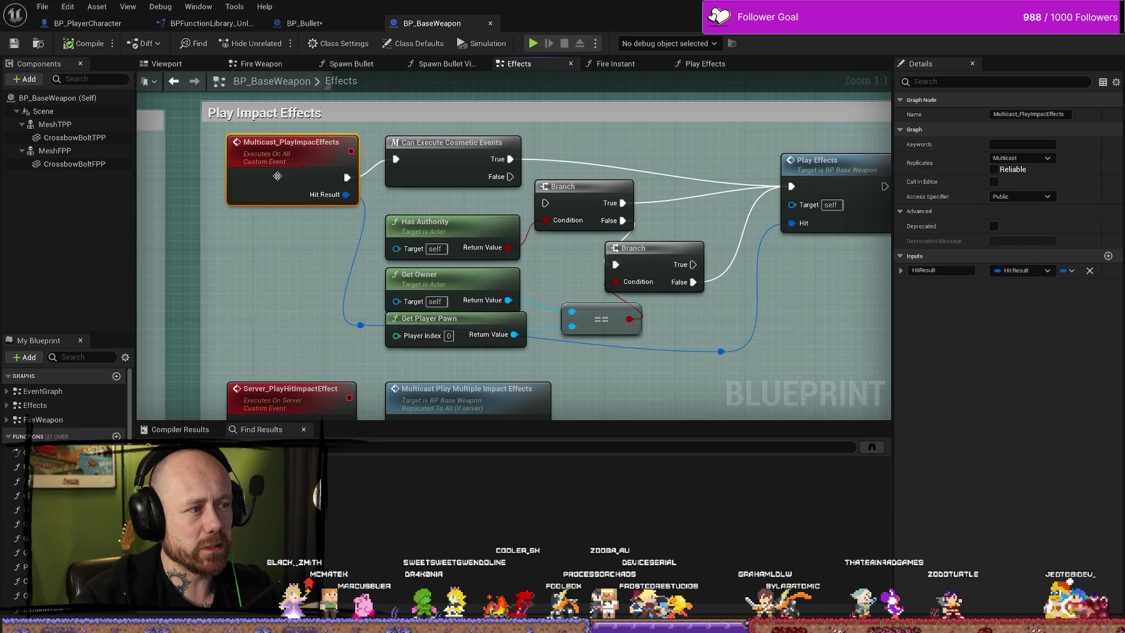
{"action": "double_click", "coordinate": [731, 198]}
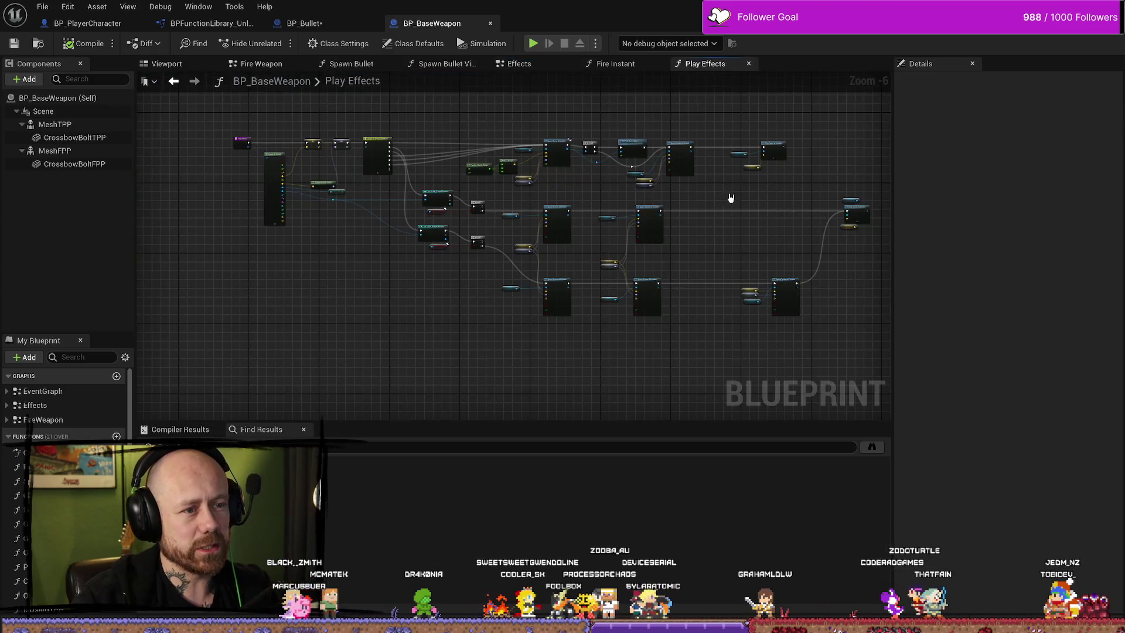
Select both Cast To BP_PlayerCharacter and Parrying? pairs, undoing an accidental change.
{"action": "scroll", "coordinate": [544, 191], "scroll_direction": "up", "scroll_amount": 2}
{"action": "mouse_move", "coordinate": [389, 358]}
{"action": "left_mouse_down"}
{"action": "mouse_move", "coordinate": [428, 359]}
{"action": "mouse_move", "coordinate": [484, 335]}
{"action": "left_mouse_up"}
{"action": "left_click_drag", "start_coordinate": [521, 167], "coordinate": [454, 376]}
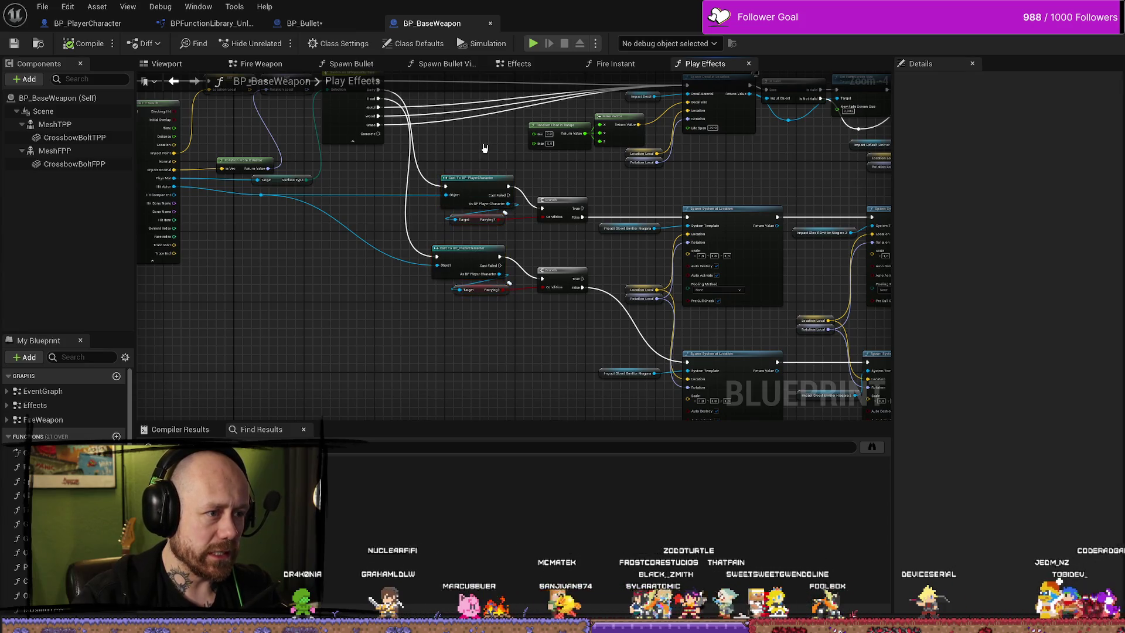
{"action": "left_click", "coordinate": [484, 335]}
{"action": "left_click_drag", "start_coordinate": [472, 151], "coordinate": [475, 323]}
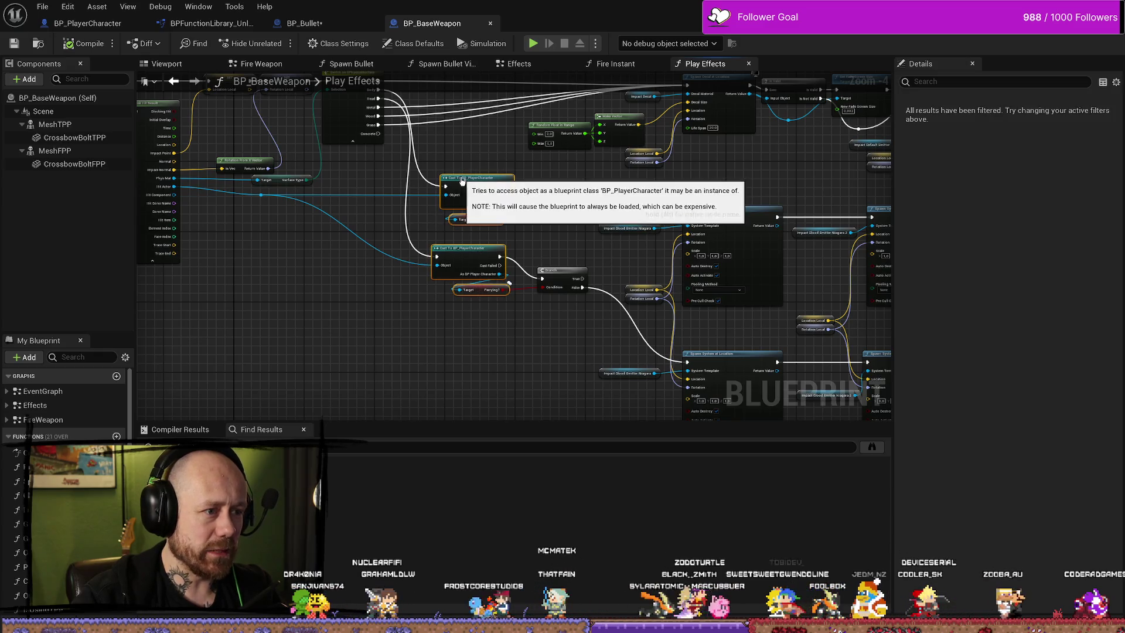
{"action": "key", "text": "ctrl+z"}
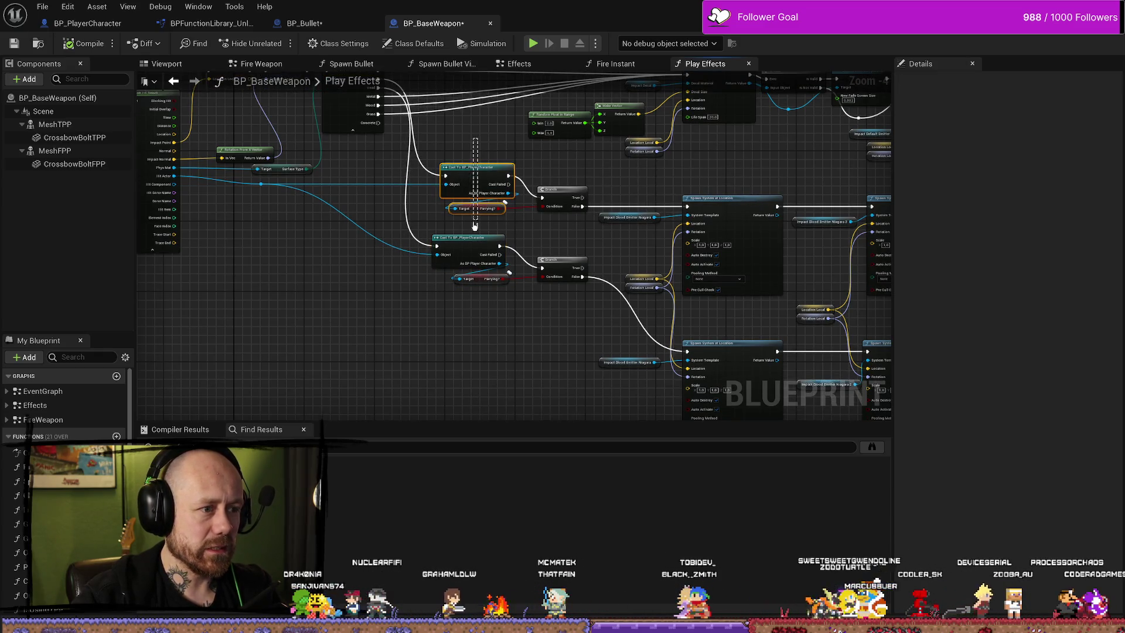
Reposition the cast and Parrying? pairs, ending with the lower Parrying? node selected.
{"action": "left_click_drag", "start_coordinate": [475, 226], "coordinate": [475, 287]}
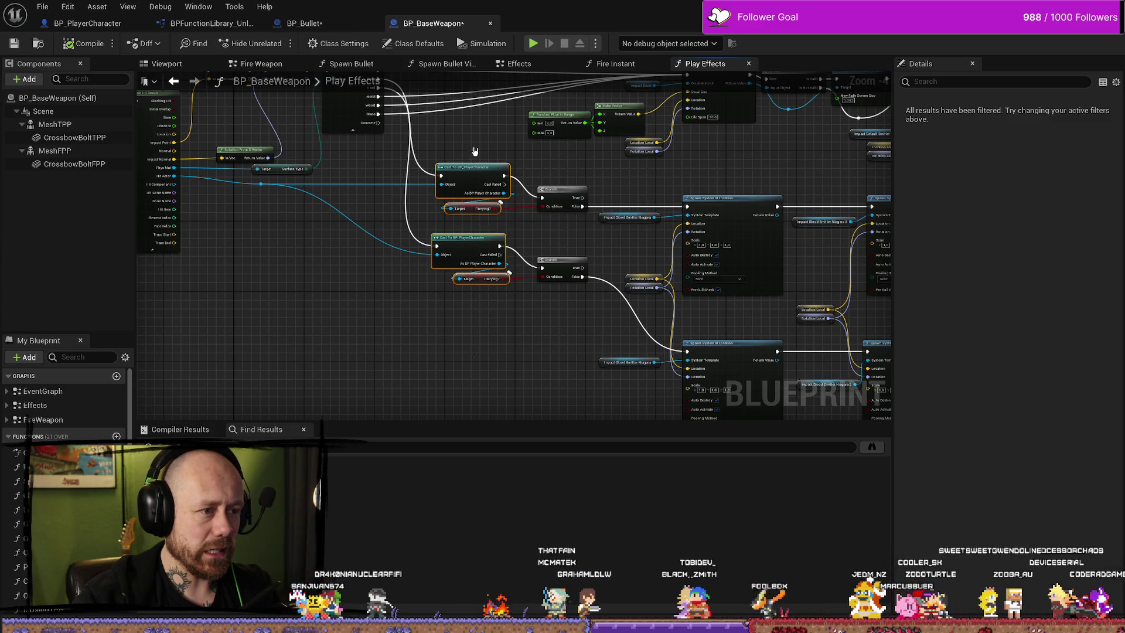
{"action": "left_click_drag", "start_coordinate": [472, 223], "coordinate": [474, 187], "text": "ctrl"}
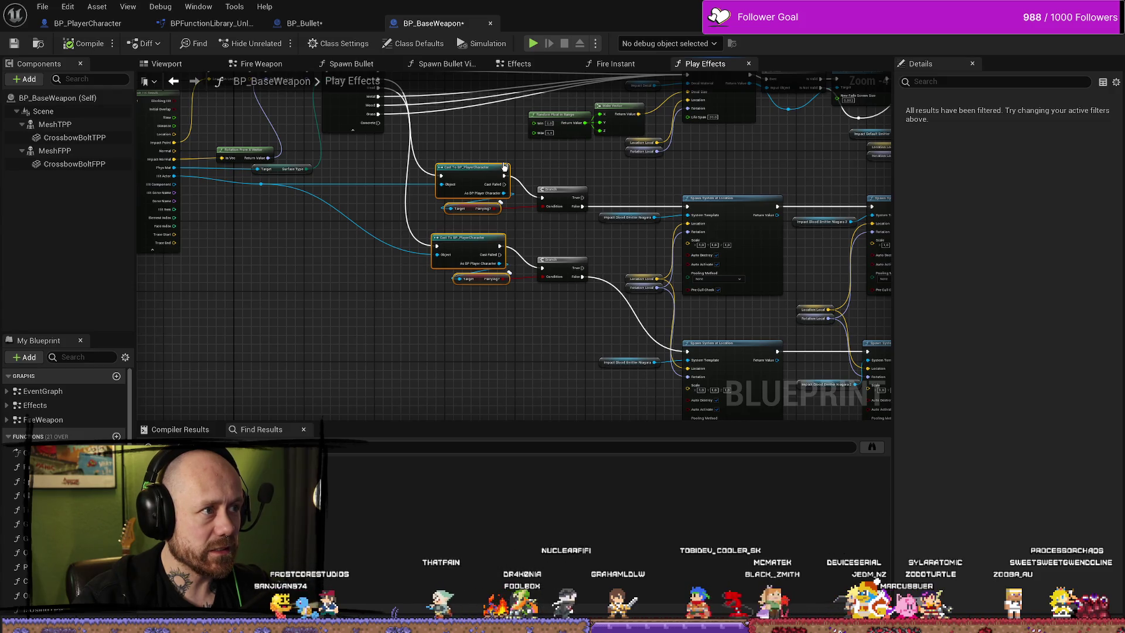
{"action": "left_click", "coordinate": [481, 148]}
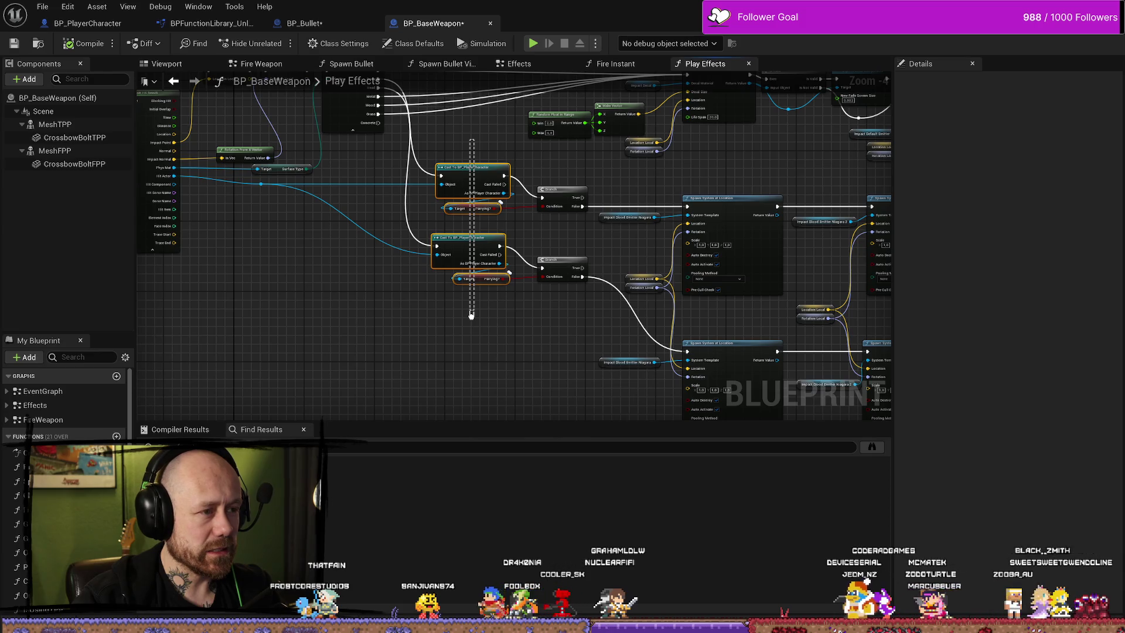
{"action": "left_click_drag", "start_coordinate": [471, 315], "coordinate": [469, 321]}
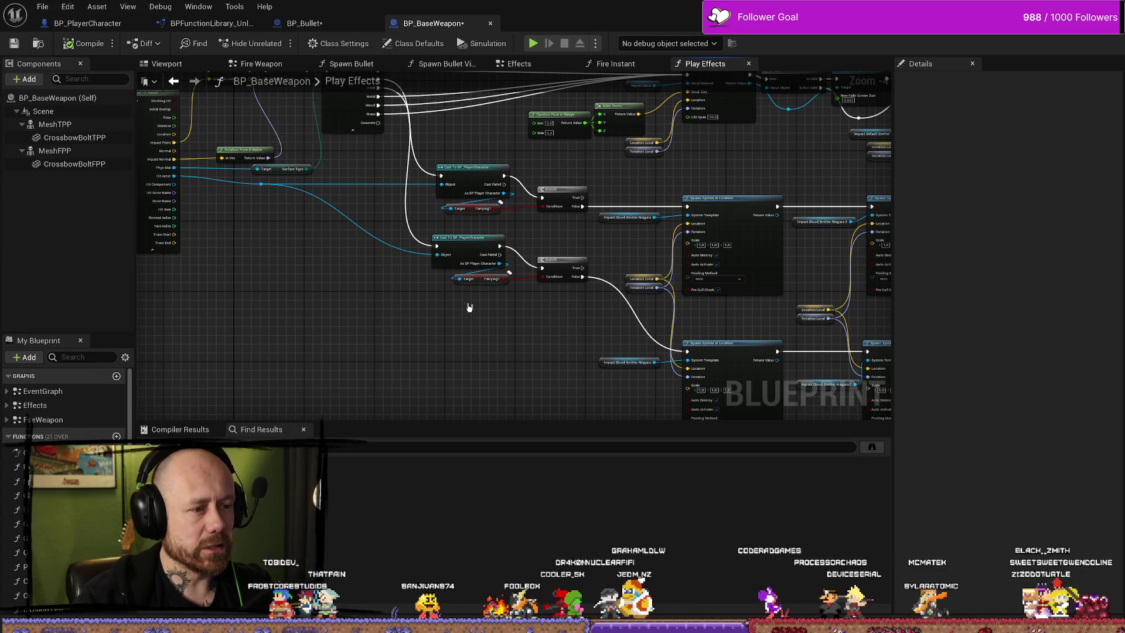
{"action": "scroll", "coordinate": [469, 323], "scroll_direction": "up", "scroll_amount": 5}
{"action": "left_click", "coordinate": [496, 254]}
{"action": "scroll", "coordinate": [493, 322], "scroll_direction": "down", "scroll_amount": 2}
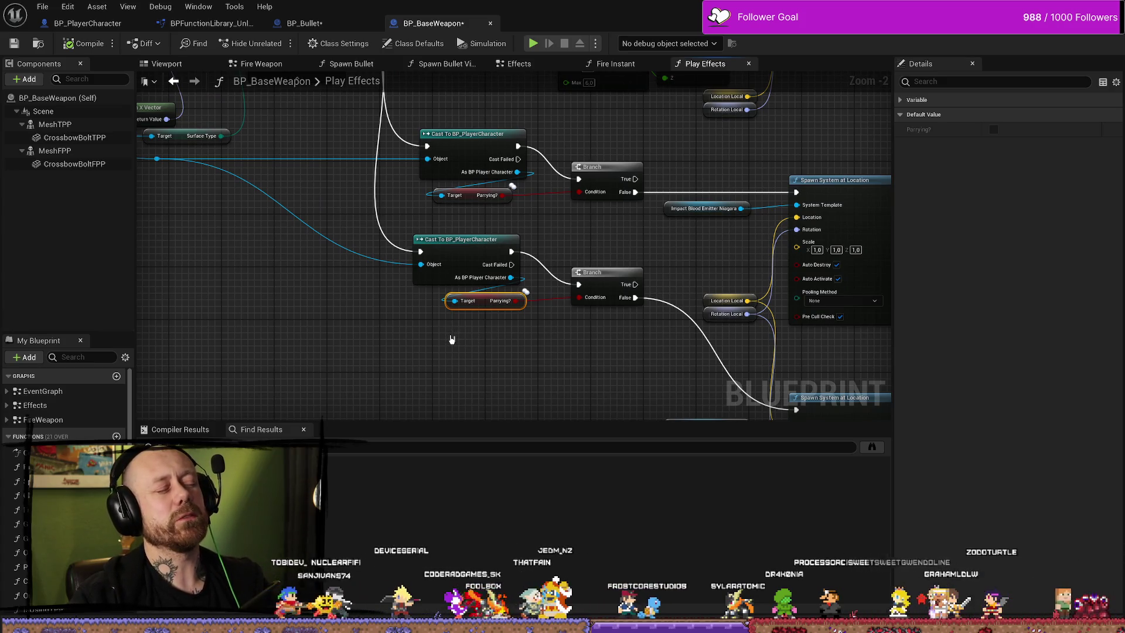
Pan to the blood and headshot gore Spawn System at Location nodes and select them with their getters.
{"action": "scroll", "coordinate": [452, 335], "scroll_direction": "down", "scroll_amount": 1}
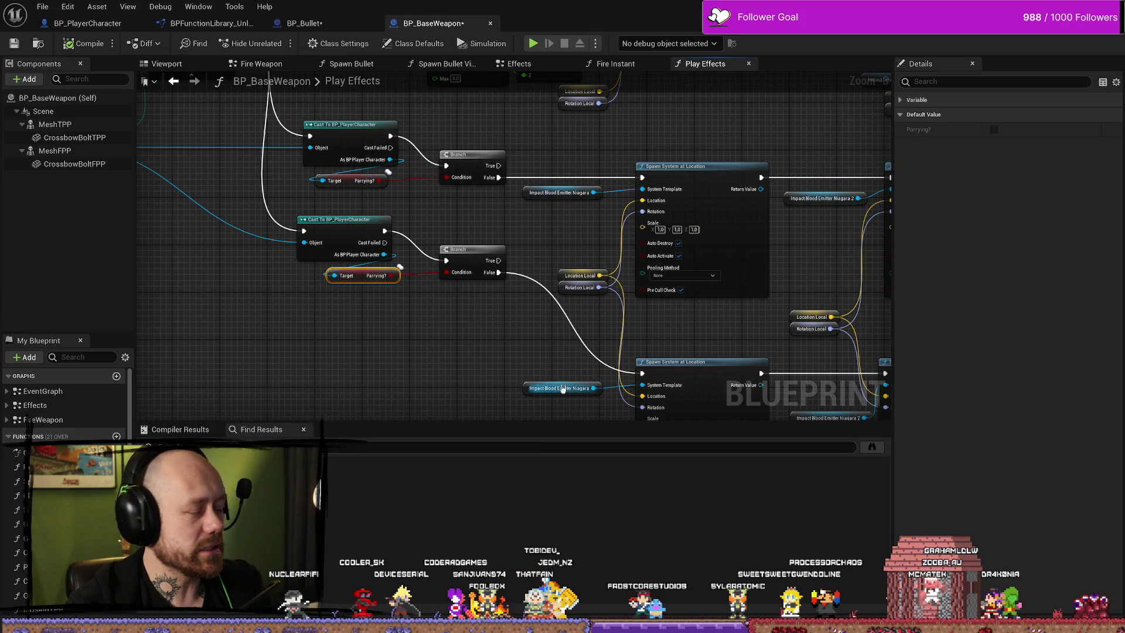
{"action": "left_click_drag", "start_coordinate": [563, 388], "coordinate": [362, 328]}
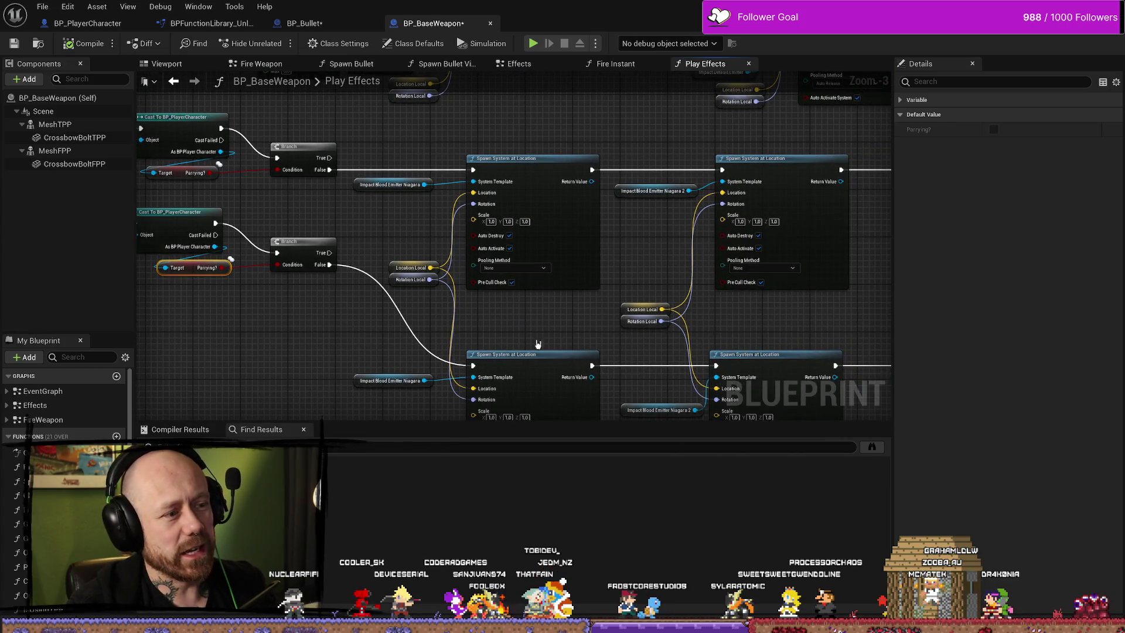
{"action": "left_click_drag", "start_coordinate": [642, 334], "coordinate": [543, 300]}
{"action": "mouse_move", "coordinate": [805, 309]}
{"action": "left_mouse_down"}
{"action": "mouse_move", "coordinate": [683, 293]}
{"action": "mouse_move", "coordinate": [784, 273]}
{"action": "mouse_move", "coordinate": [658, 234]}
{"action": "mouse_move", "coordinate": [576, 241]}
{"action": "left_mouse_up"}
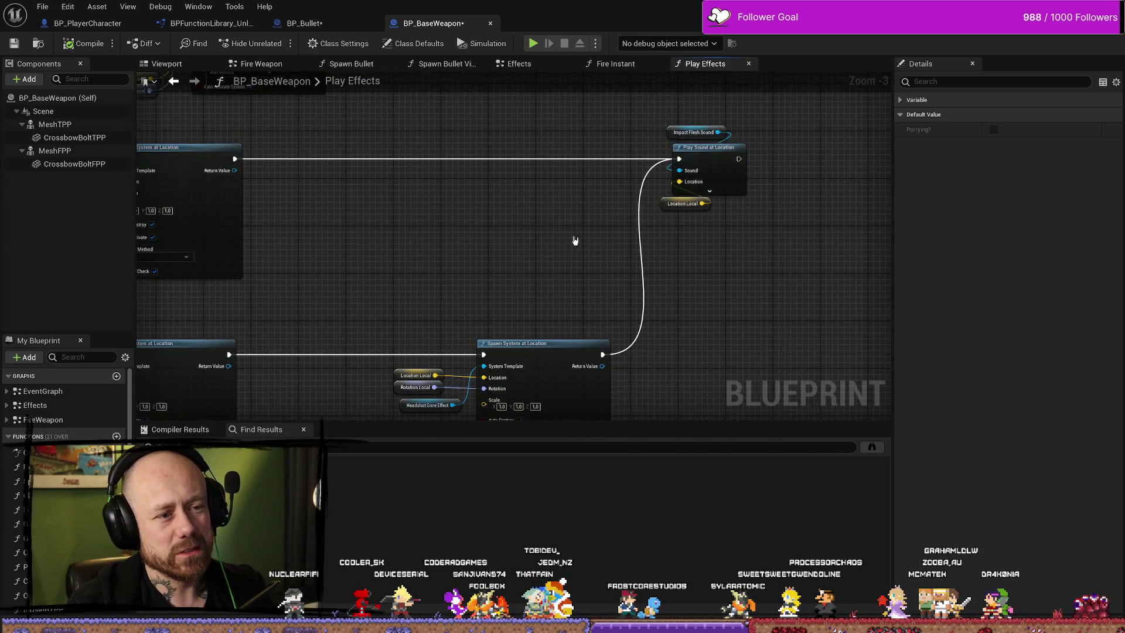
{"action": "mouse_move", "coordinate": [502, 292]}
{"action": "left_mouse_down"}
{"action": "mouse_move", "coordinate": [676, 166]}
{"action": "mouse_move", "coordinate": [573, 172]}
{"action": "left_mouse_up"}
{"action": "left_click", "coordinate": [680, 171]}
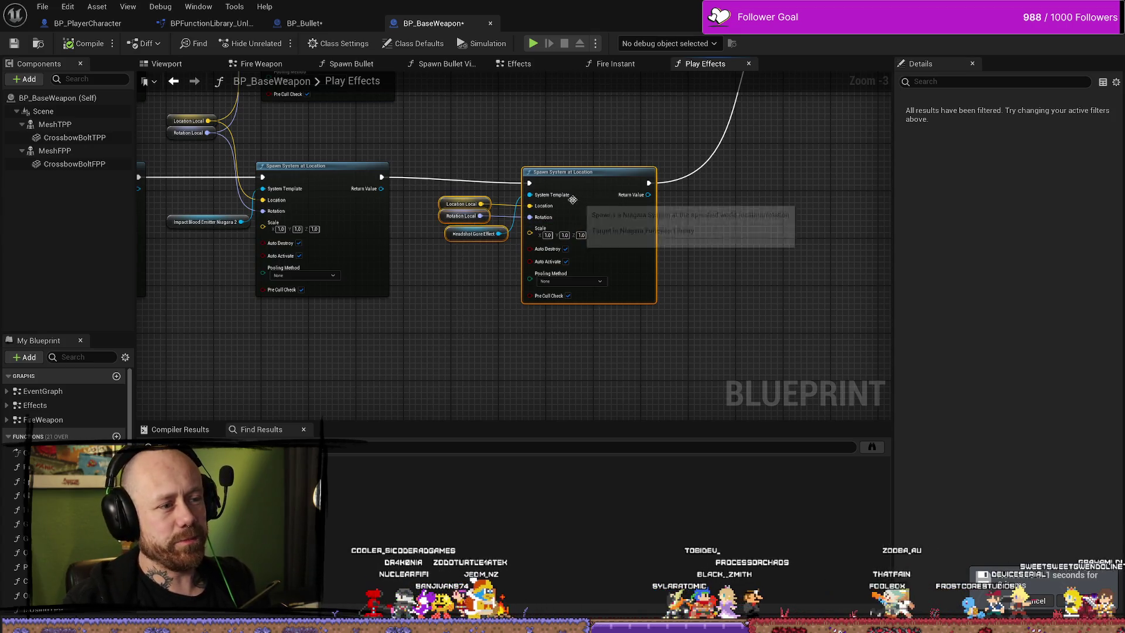
{"action": "left_click_drag", "start_coordinate": [603, 146], "coordinate": [493, 326]}
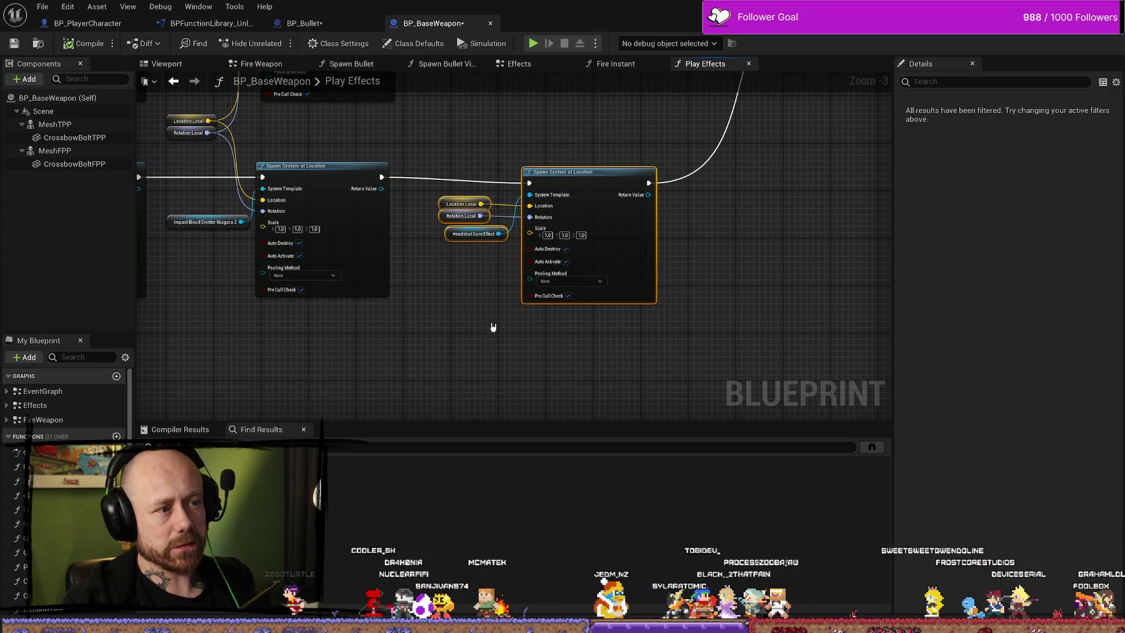
Select the effects chain through Play Sound at Location, save BP_BaseWeapon, and return to BP_Bullet.
{"action": "left_click_drag", "start_coordinate": [380, 164], "coordinate": [568, 193]}
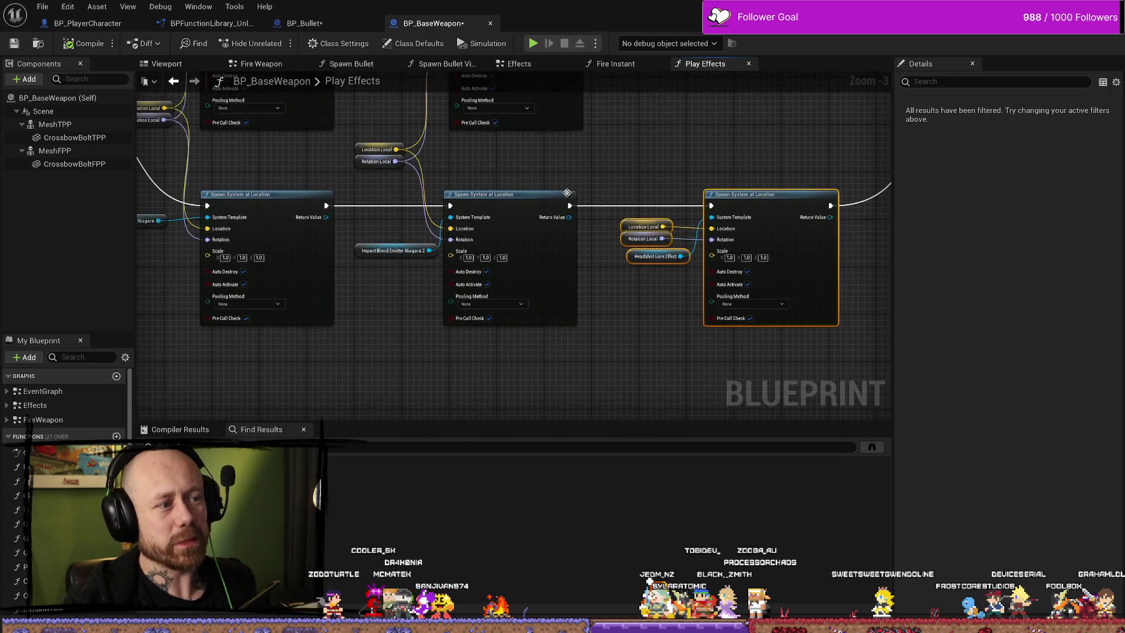
{"action": "scroll", "coordinate": [615, 272], "scroll_direction": "down", "scroll_amount": 2}
{"action": "left_click_drag", "start_coordinate": [630, 223], "coordinate": [542, 431]}
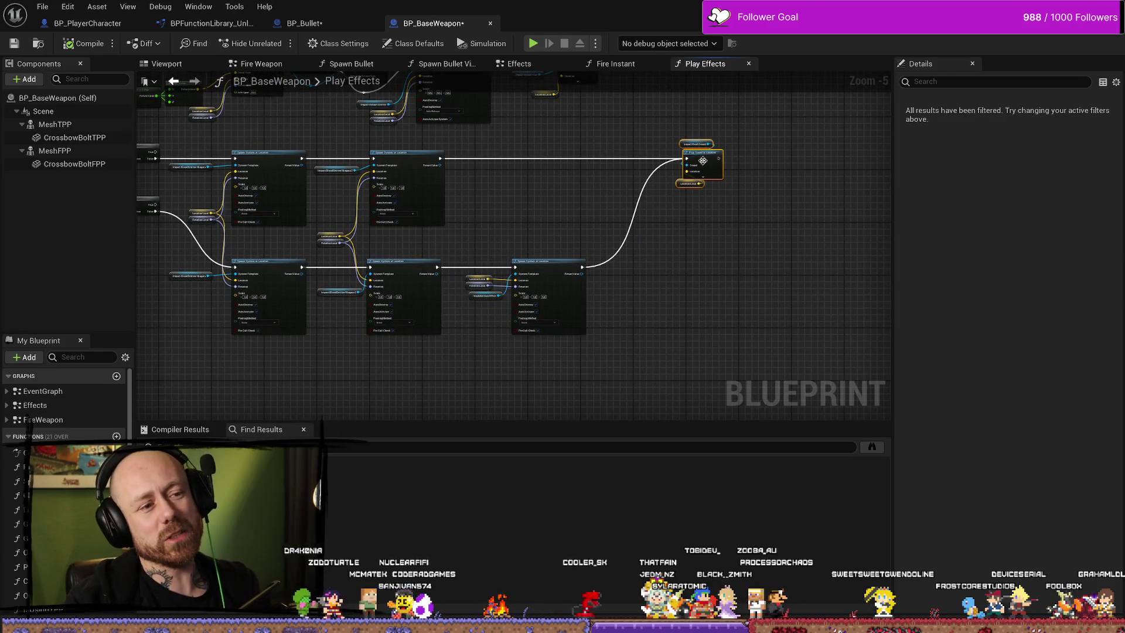
{"action": "left_click", "coordinate": [707, 157]}
{"action": "left_click_drag", "start_coordinate": [706, 157], "coordinate": [762, 172]}
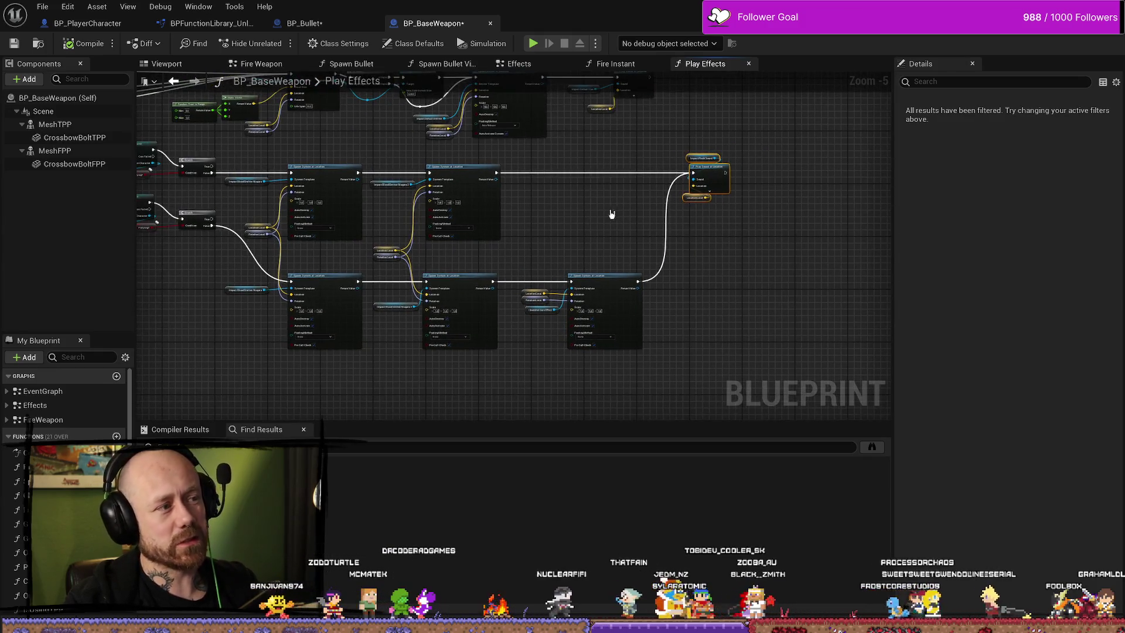
{"action": "key", "text": "ctrl+s"}
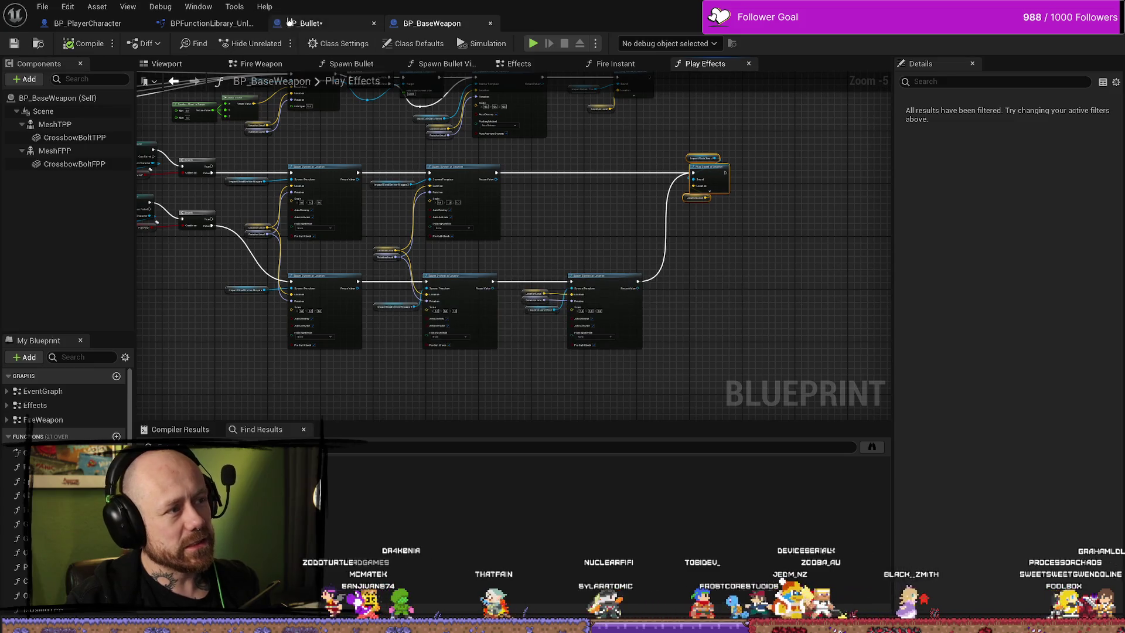
{"action": "left_click", "coordinate": [351, 22]}
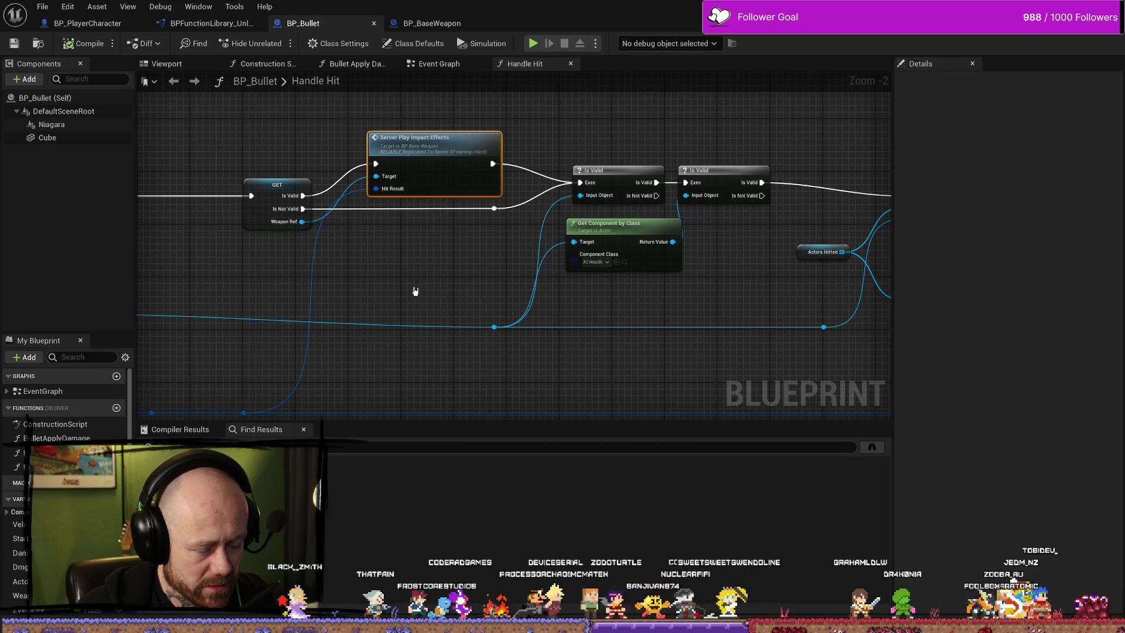
Bring BP_PlayerCharacter's Health & Death Graph with the Event AnyDamage chain to the front.
{"action": "left_click", "coordinate": [88, 23]}
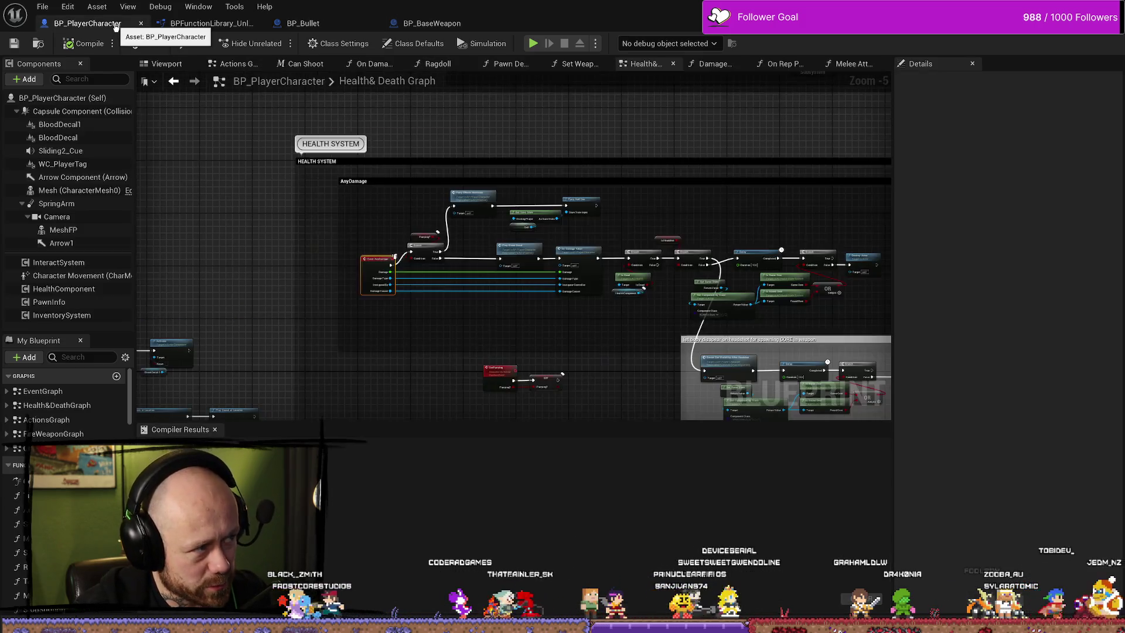
Center the Parrying? check and Branch nodes and select the Event AnyDamage node.
{"action": "scroll", "coordinate": [555, 166], "scroll_direction": "up", "scroll_amount": 3}
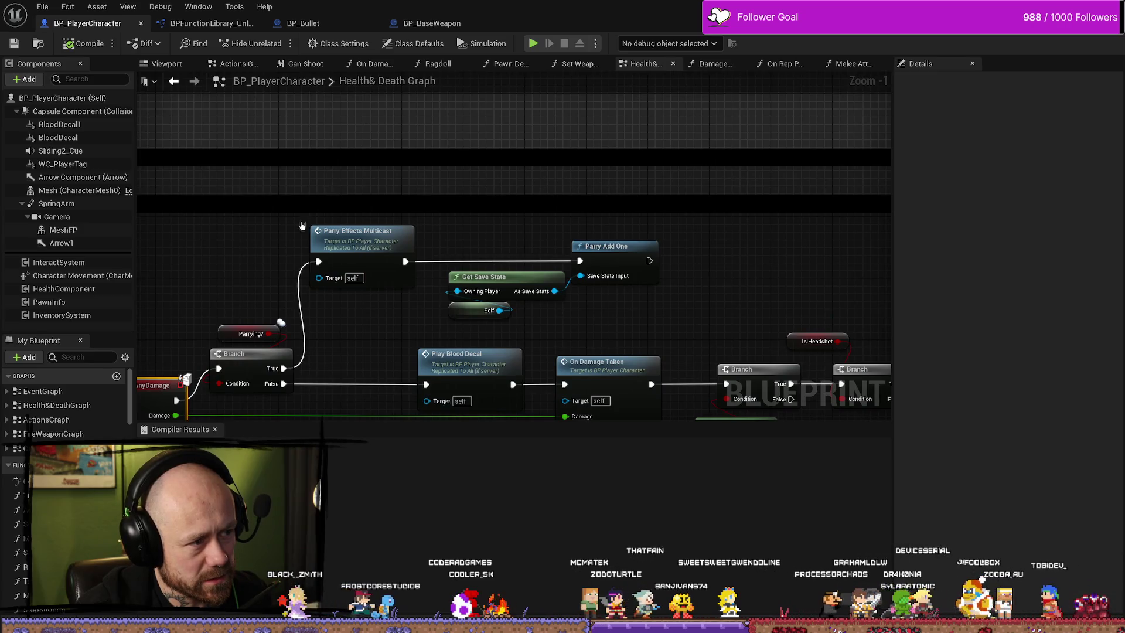
{"action": "scroll", "coordinate": [350, 185], "scroll_direction": "down", "scroll_amount": 2}
{"action": "scroll", "coordinate": [351, 186], "scroll_direction": "up", "scroll_amount": 2}
{"action": "scroll", "coordinate": [244, 187], "scroll_direction": "up", "scroll_amount": 1}
{"action": "left_click_drag", "start_coordinate": [340, 172], "coordinate": [428, 234]}
{"action": "left_click_drag", "start_coordinate": [378, 202], "coordinate": [368, 201]}
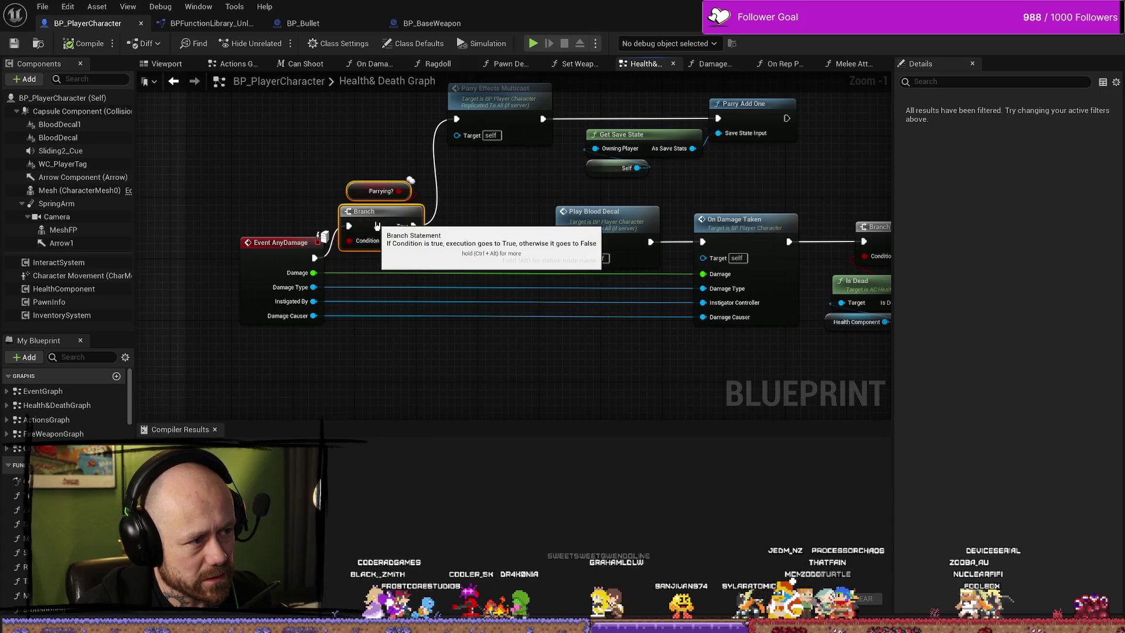
{"action": "left_click_drag", "start_coordinate": [323, 235], "coordinate": [434, 209]}
{"action": "left_click", "coordinate": [433, 211]}
Survey the AnyDamage chain from PlayBloodDecal to Destroy Actor and the On_Death comment.
{"action": "scroll", "coordinate": [345, 218], "scroll_direction": "down", "scroll_amount": 3}
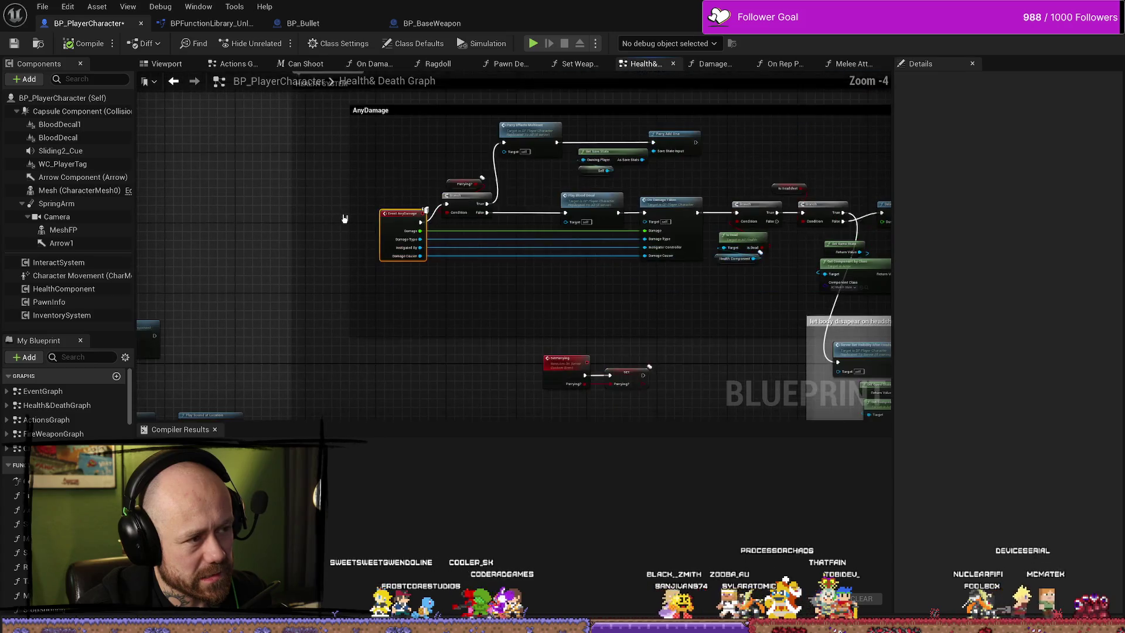
{"action": "scroll", "coordinate": [519, 322], "scroll_direction": "up", "scroll_amount": 2}
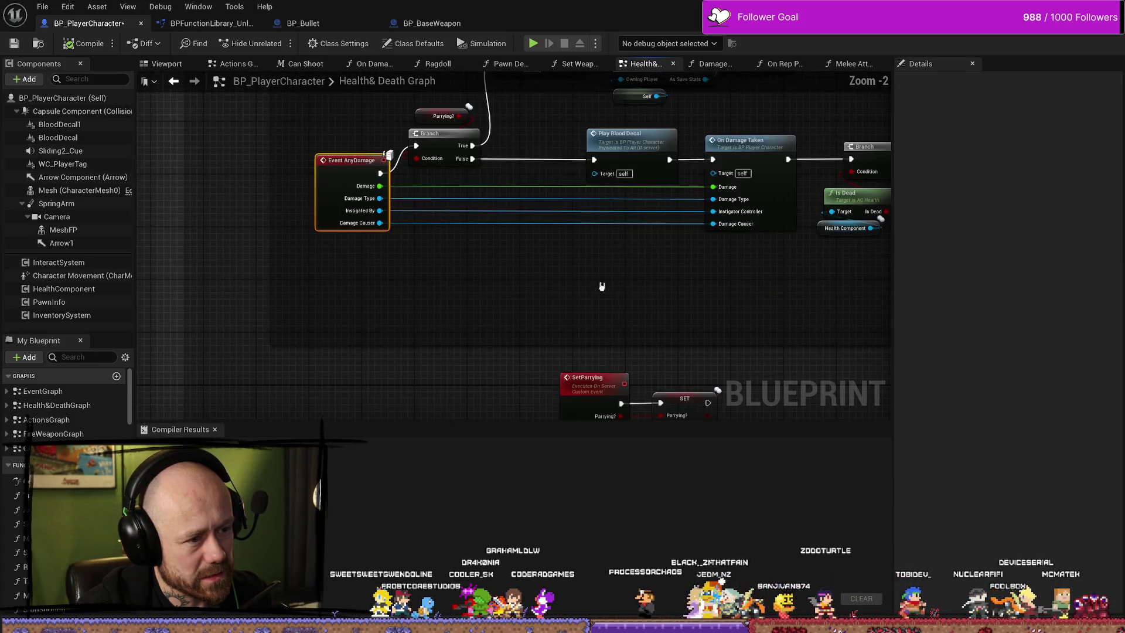
{"action": "left_click_drag", "start_coordinate": [724, 287], "coordinate": [553, 317]}
{"action": "scroll", "coordinate": [552, 317], "scroll_direction": "down", "scroll_amount": 2}
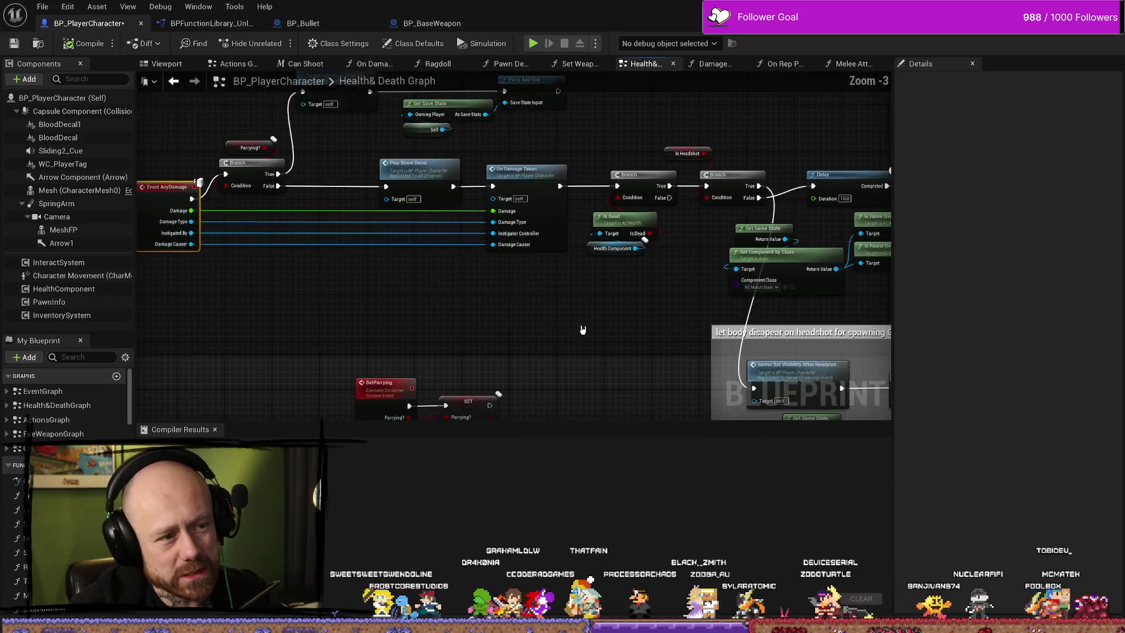
{"action": "scroll", "coordinate": [562, 216], "scroll_direction": "up", "scroll_amount": 2}
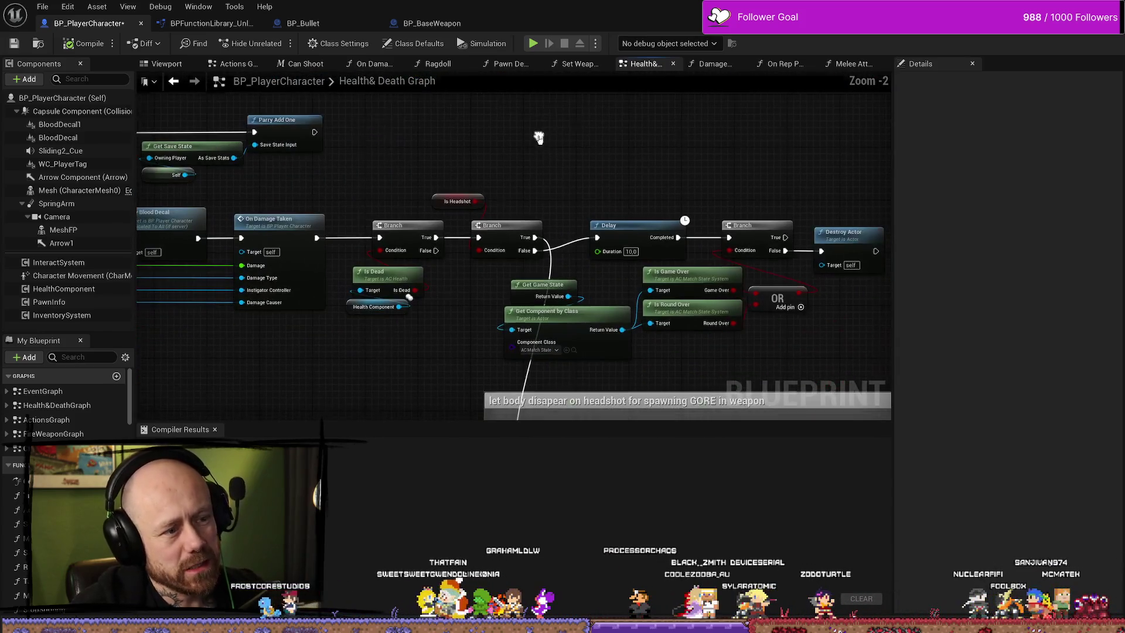
{"action": "left_click_drag", "start_coordinate": [781, 170], "coordinate": [531, 174]}
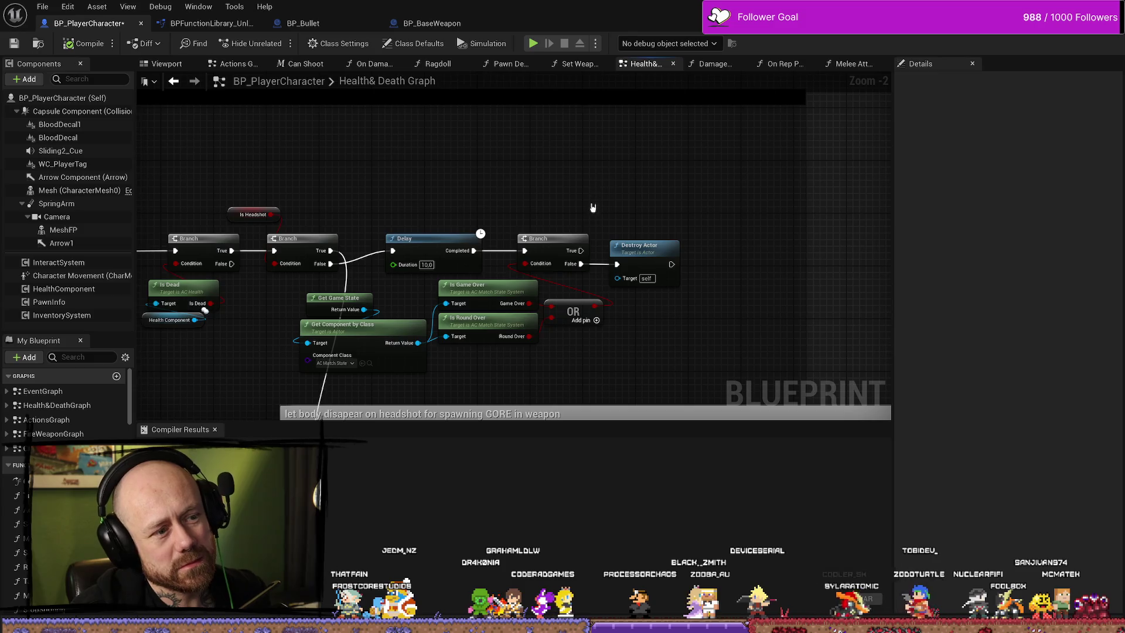
{"action": "scroll", "coordinate": [592, 208], "scroll_direction": "down", "scroll_amount": 2}
{"action": "scroll", "coordinate": [338, 274], "scroll_direction": "up", "scroll_amount": 2}
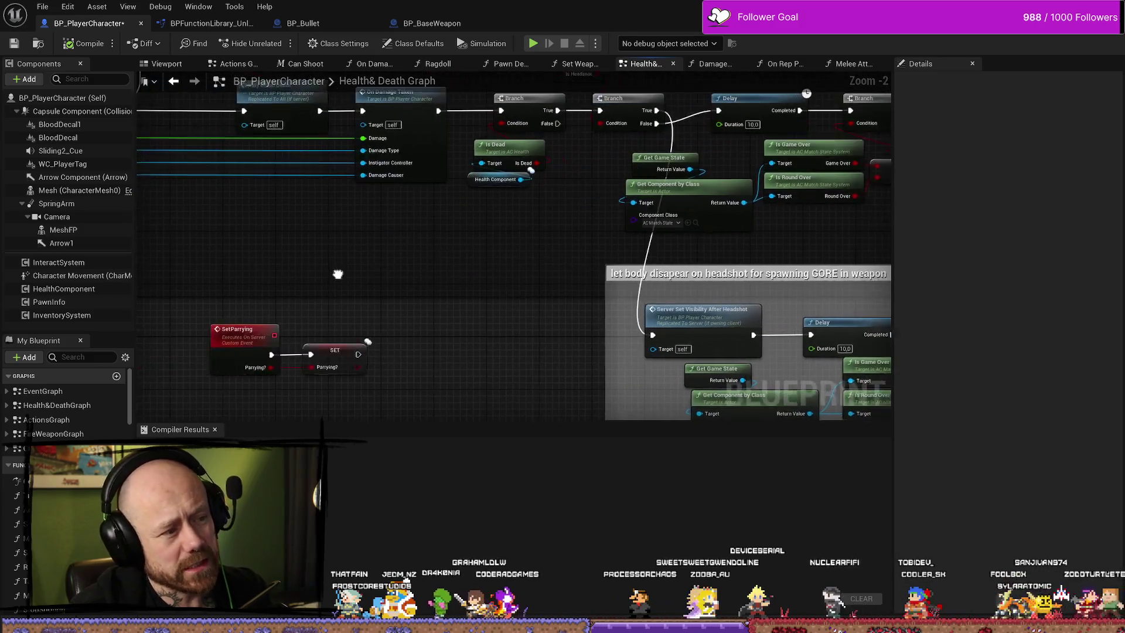
{"action": "scroll", "coordinate": [337, 274], "scroll_direction": "down", "scroll_amount": 2}
{"action": "mouse_move", "coordinate": [176, 222]}
{"action": "left_mouse_down"}
{"action": "mouse_move", "coordinate": [442, 201]}
{"action": "mouse_move", "coordinate": [427, 201]}
{"action": "mouse_move", "coordinate": [407, 231]}
{"action": "mouse_move", "coordinate": [523, 167]}
{"action": "left_mouse_up"}
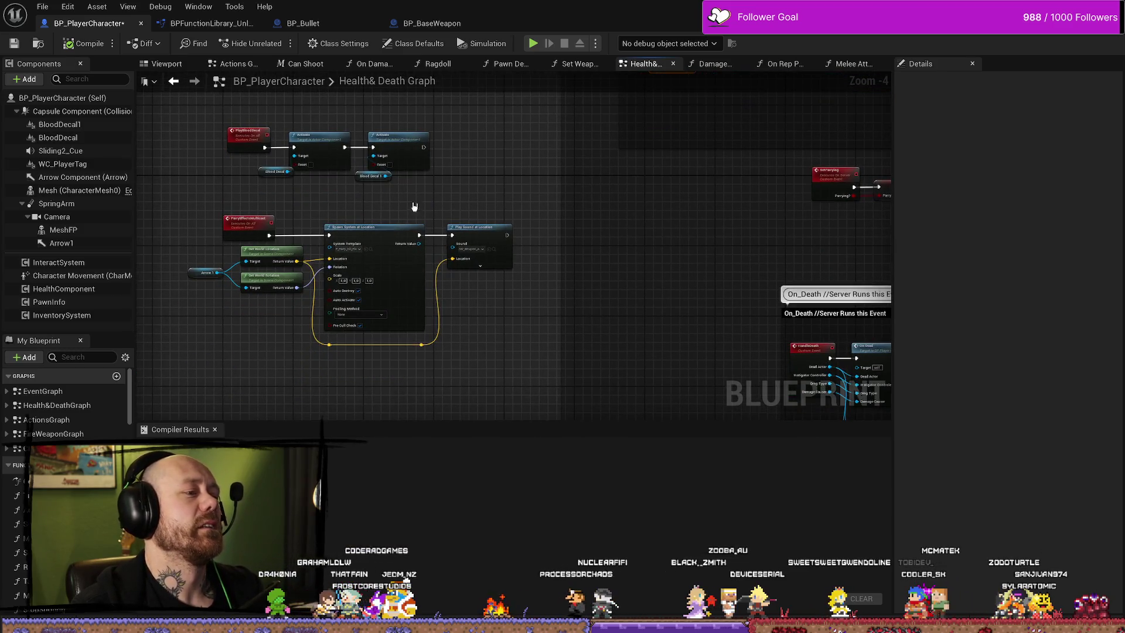
{"action": "scroll", "coordinate": [413, 207], "scroll_direction": "up", "scroll_amount": 5}
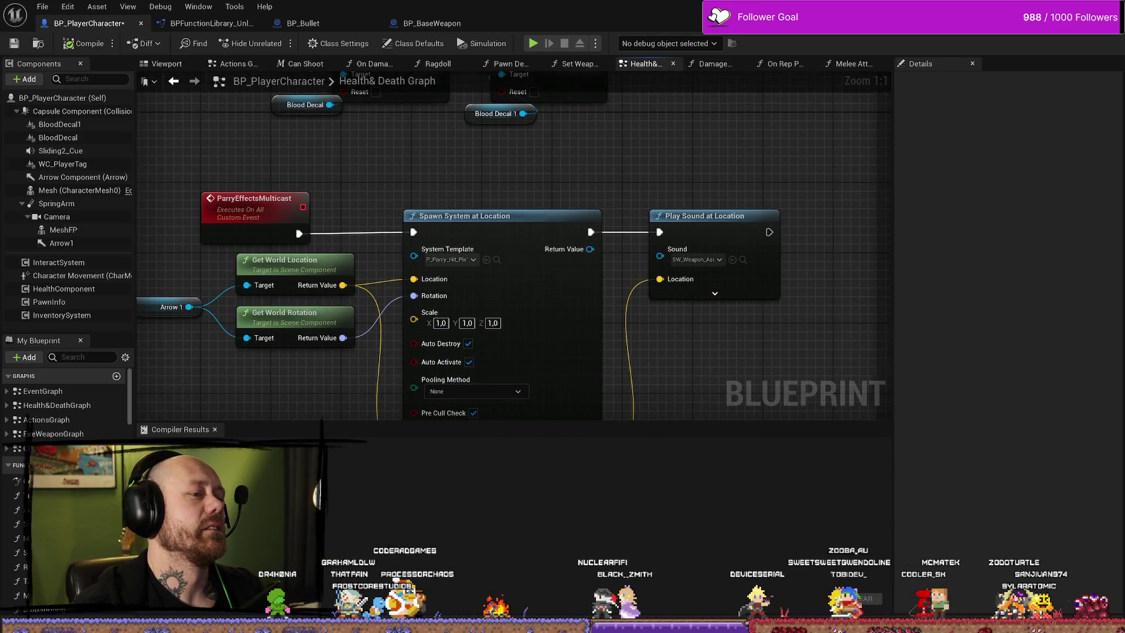
{"action": "scroll", "coordinate": [434, 176], "scroll_direction": "down", "scroll_amount": 5}
{"action": "mouse_move", "coordinate": [435, 176]}
{"action": "left_mouse_down"}
{"action": "mouse_move", "coordinate": [535, 166]}
{"action": "mouse_move", "coordinate": [577, 225]}
{"action": "left_mouse_up"}
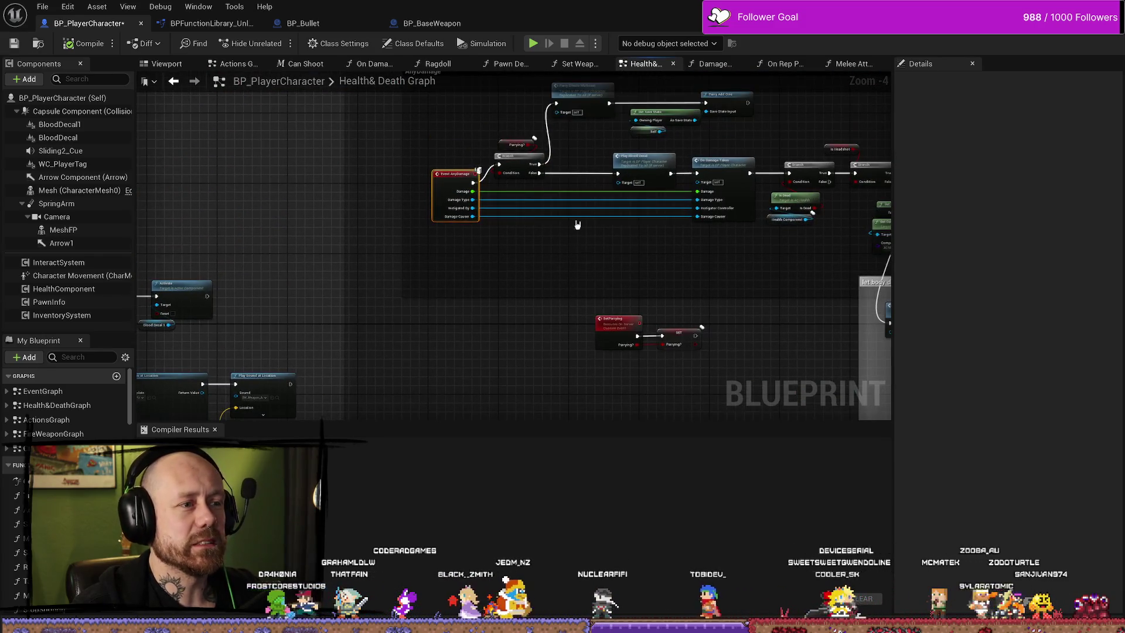
{"action": "left_click_drag", "start_coordinate": [361, 235], "coordinate": [364, 158]}
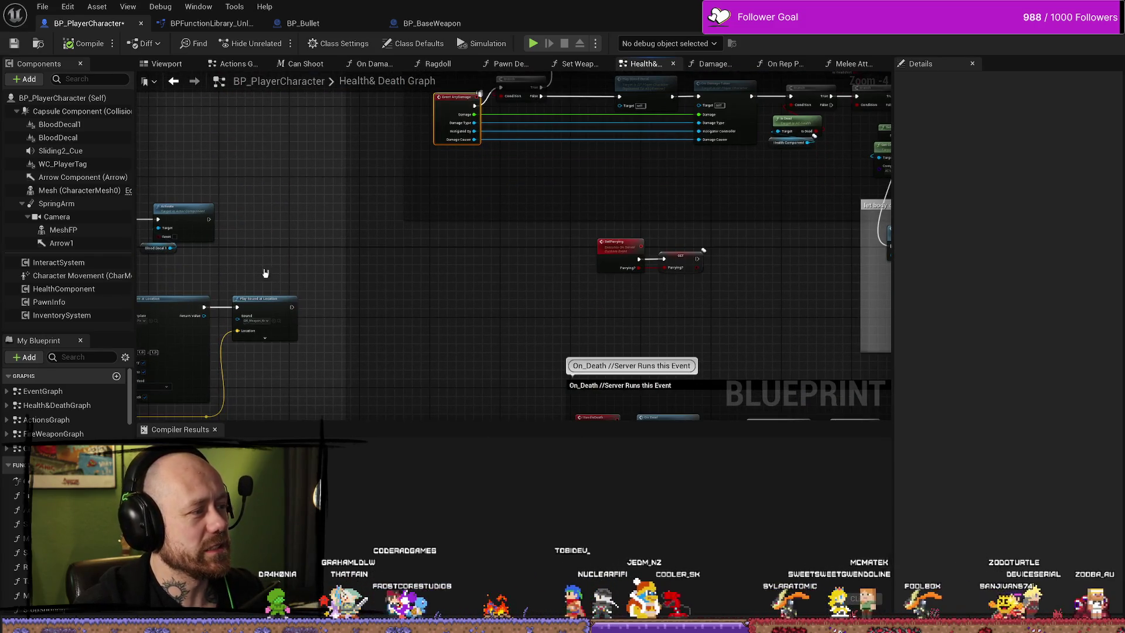
{"action": "left_click_drag", "start_coordinate": [361, 113], "coordinate": [388, 177]}
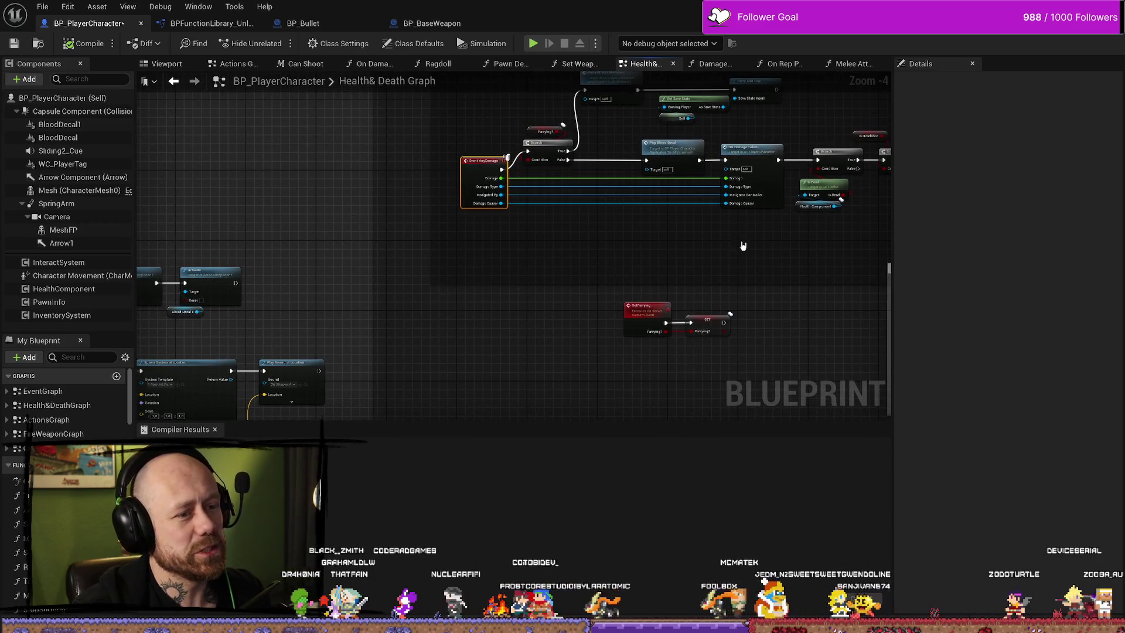
{"action": "left_click_drag", "start_coordinate": [743, 245], "coordinate": [655, 207]}
Inspect the Parrying? setter and the reliable Run on Server SetParrying event, then deselect.
{"action": "left_click", "coordinate": [623, 283]}
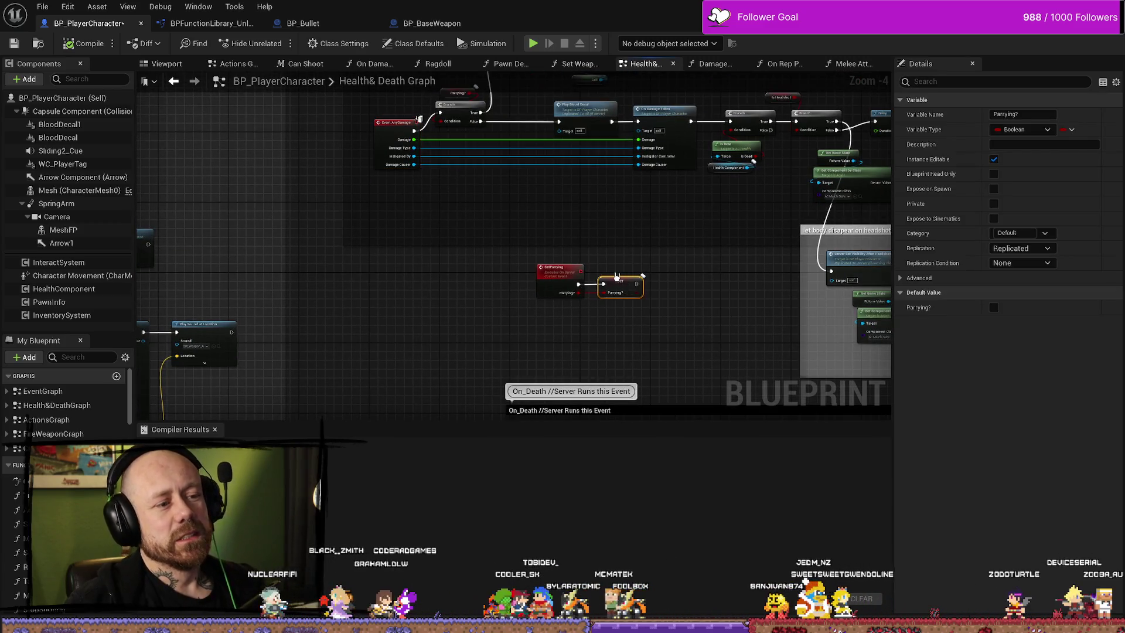
{"action": "scroll", "coordinate": [610, 305], "scroll_direction": "up", "scroll_amount": 5}
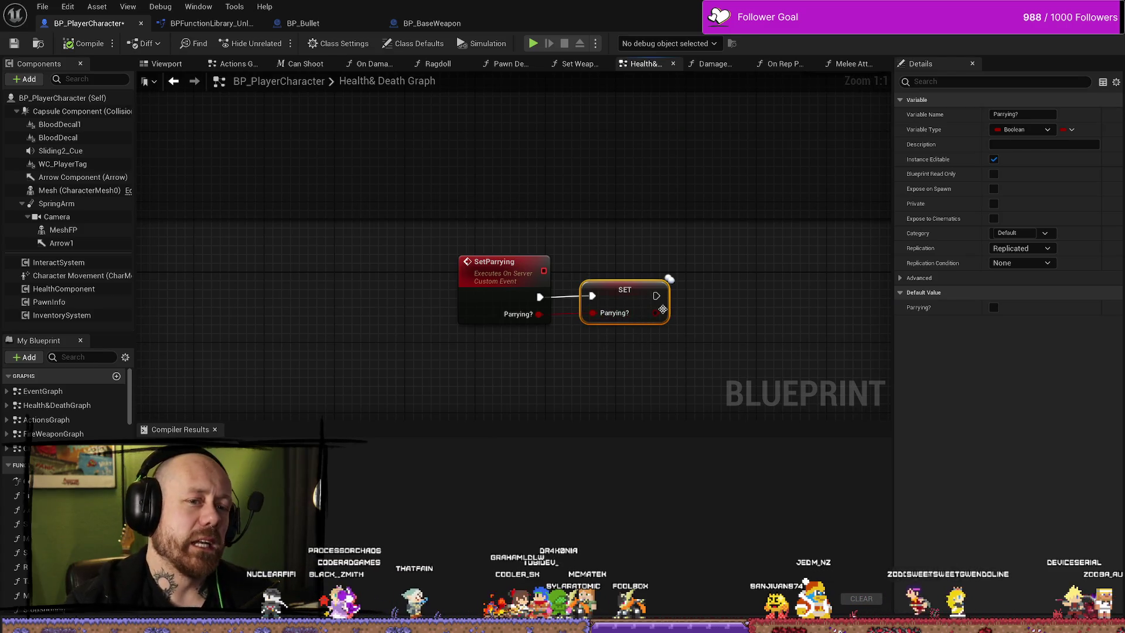
{"action": "left_click", "coordinate": [493, 283]}
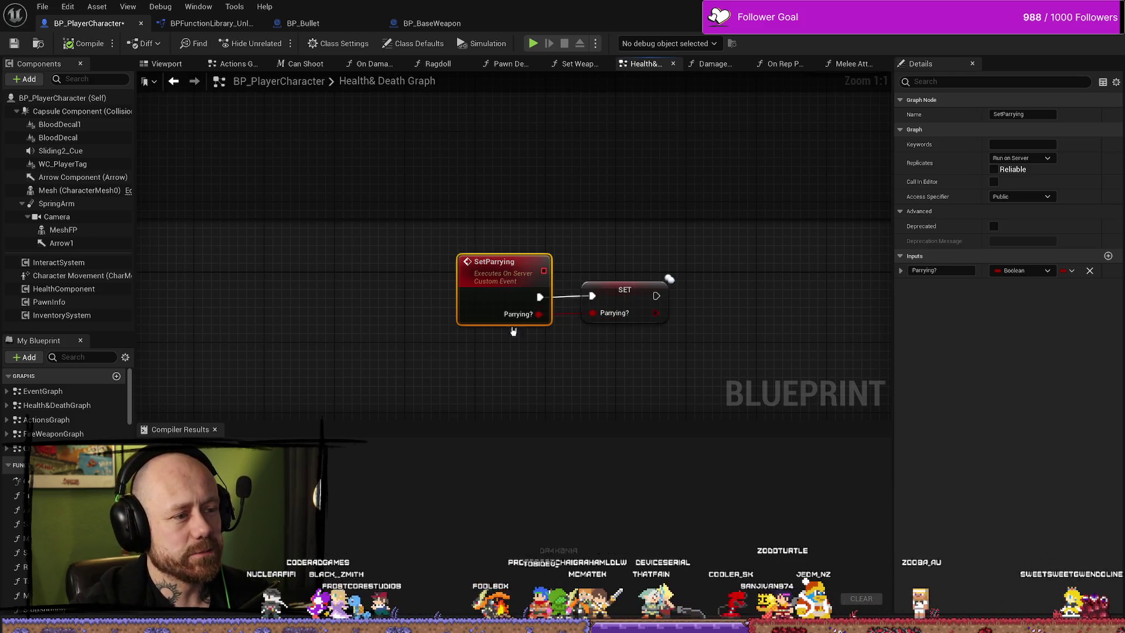
{"action": "scroll", "coordinate": [435, 229], "scroll_direction": "down", "scroll_amount": 1}
{"action": "scroll", "coordinate": [436, 234], "scroll_direction": "down", "scroll_amount": 4}
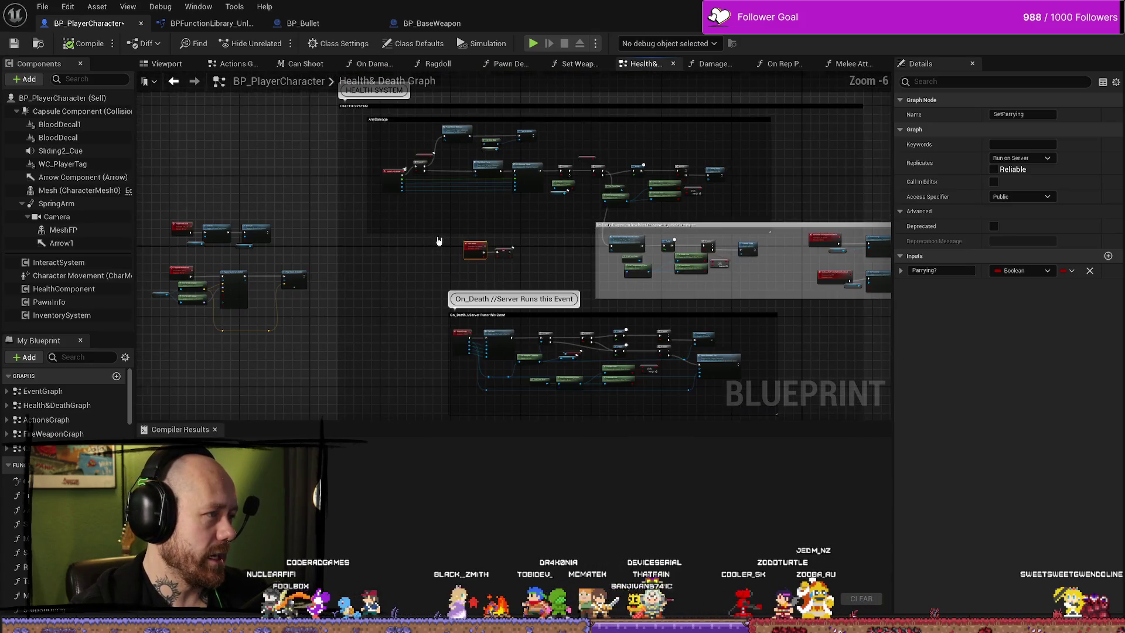
{"action": "scroll", "coordinate": [440, 252], "scroll_direction": "up", "scroll_amount": 3}
{"action": "scroll", "coordinate": [488, 253], "scroll_direction": "down", "scroll_amount": 4}
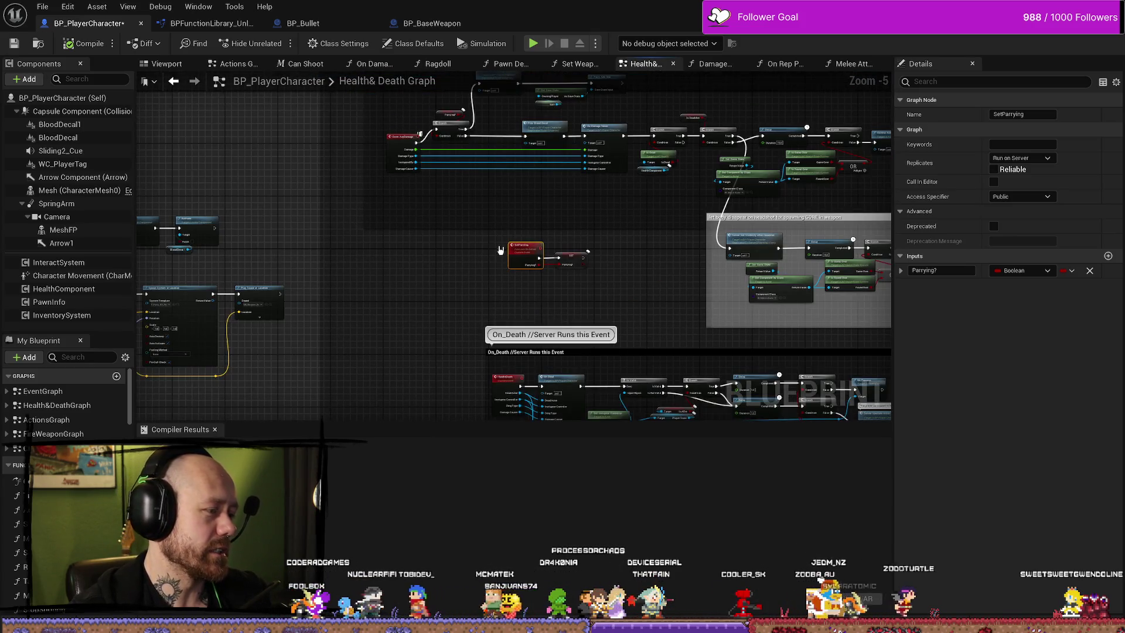
{"action": "scroll", "coordinate": [504, 246], "scroll_direction": "up", "scroll_amount": 4}
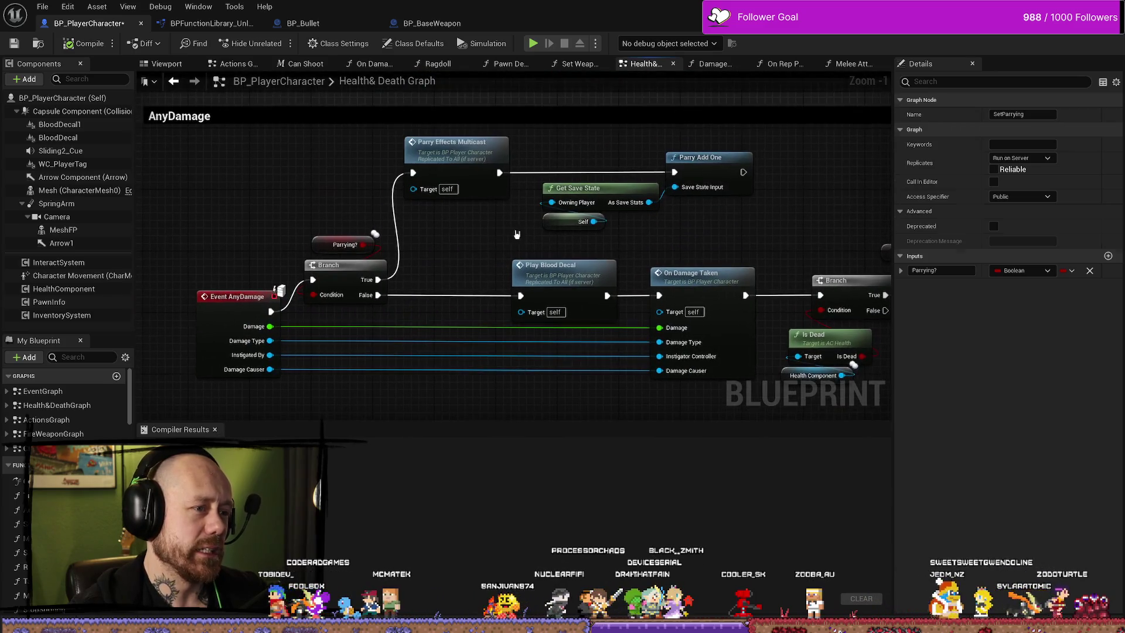
{"action": "left_click", "coordinate": [517, 235]}
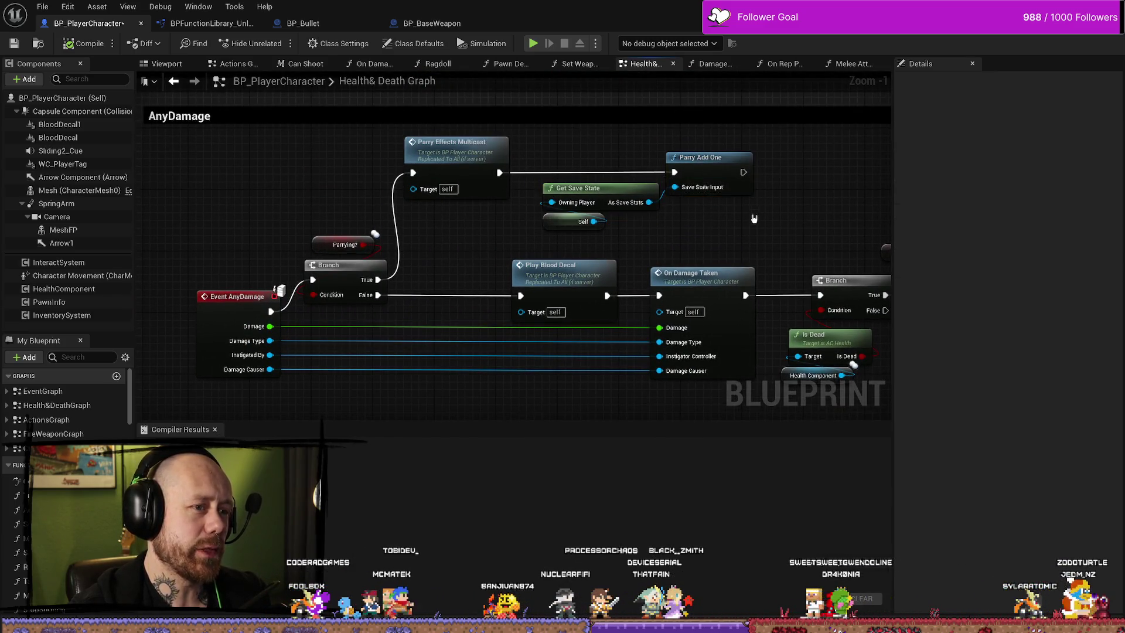
Nudge the Get Save State, Self and Parry Add One nodes, then select Event AnyDamage and Parry Effects Multicast.
{"action": "mouse_move", "coordinate": [755, 218]}
{"action": "left_mouse_down"}
{"action": "mouse_move", "coordinate": [725, 251]}
{"action": "mouse_move", "coordinate": [527, 223]}
{"action": "mouse_move", "coordinate": [573, 181]}
{"action": "mouse_move", "coordinate": [704, 261]}
{"action": "mouse_move", "coordinate": [540, 213]}
{"action": "left_mouse_up"}
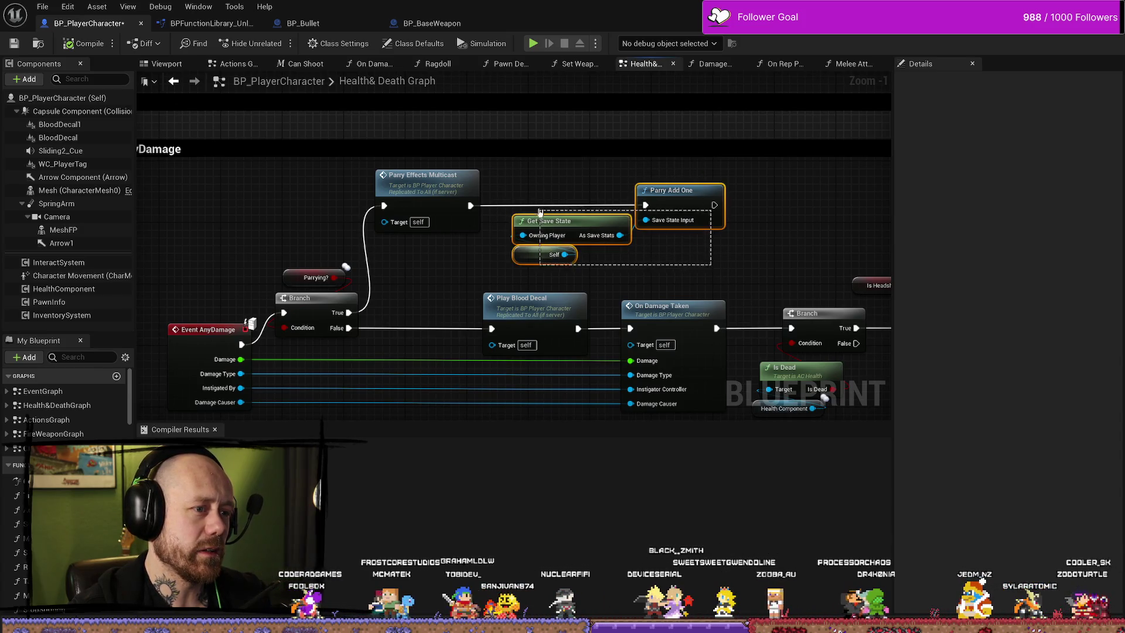
{"action": "left_click_drag", "start_coordinate": [683, 200], "coordinate": [691, 192]}
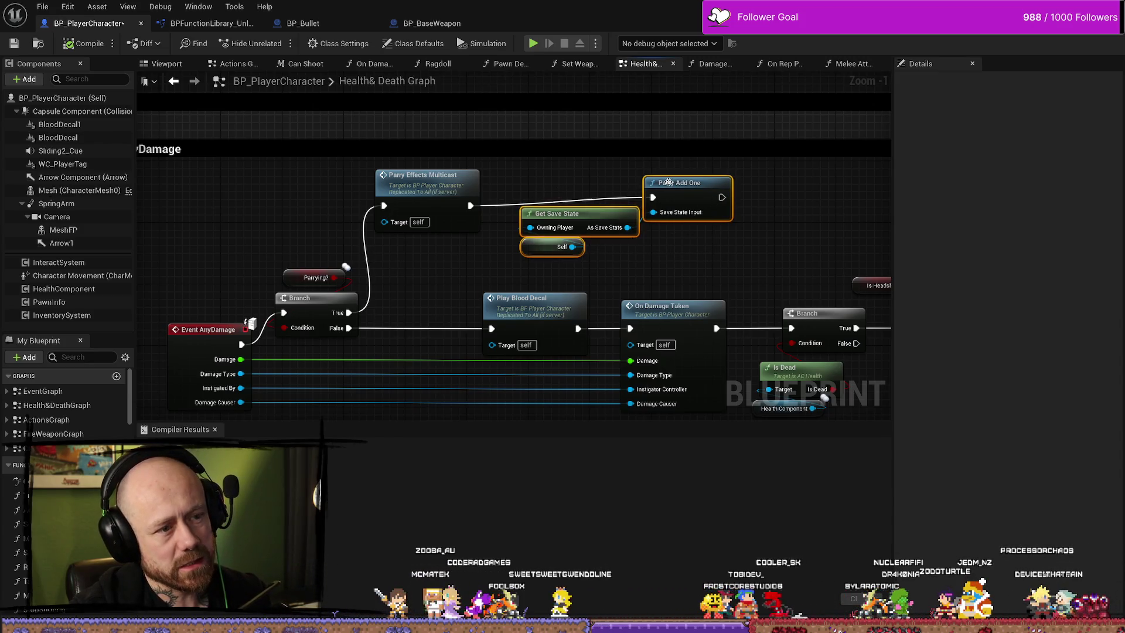
{"action": "left_click_drag", "start_coordinate": [669, 182], "coordinate": [677, 190]}
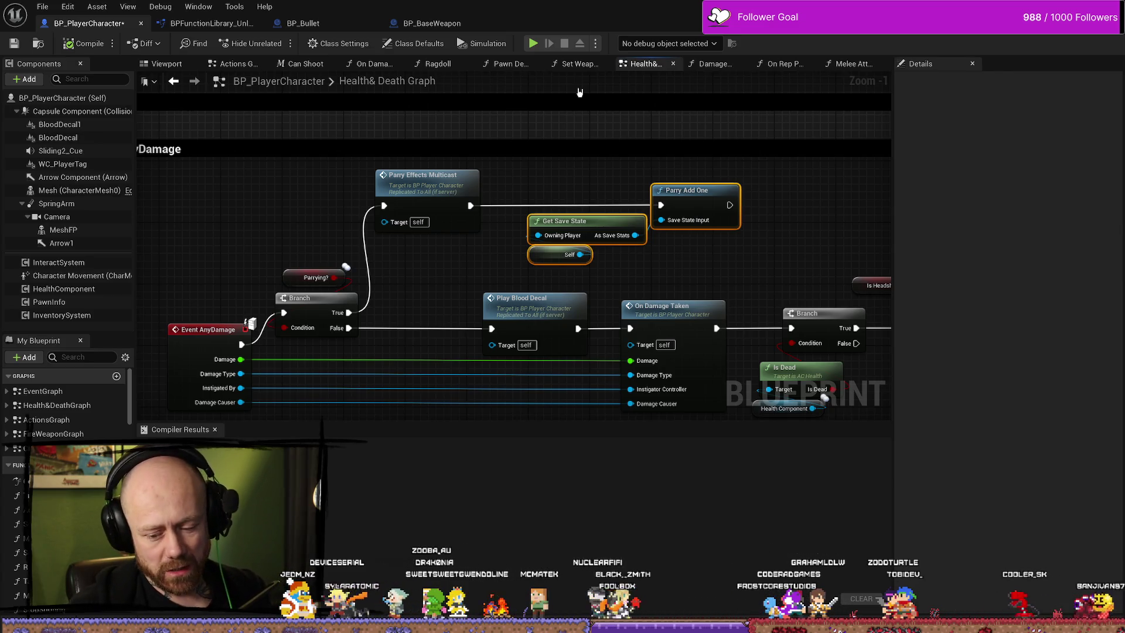
{"action": "left_click_drag", "start_coordinate": [290, 237], "coordinate": [323, 194]}
{"action": "left_click", "coordinate": [237, 290]}
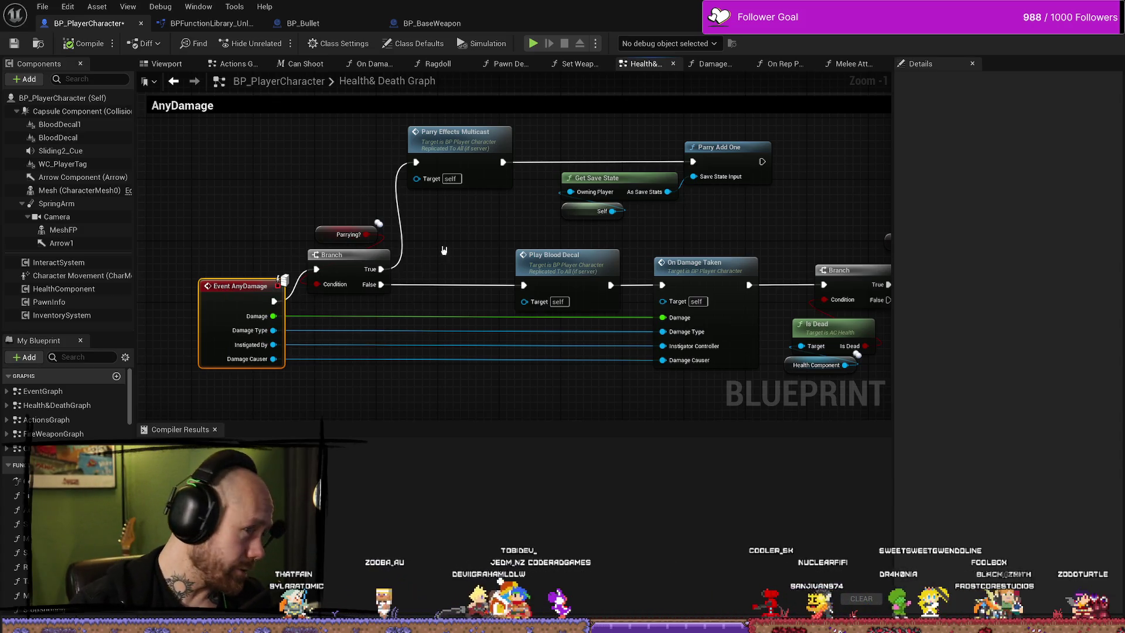
{"action": "left_click", "coordinate": [472, 151]}
{"action": "double_click", "coordinate": [471, 152]}
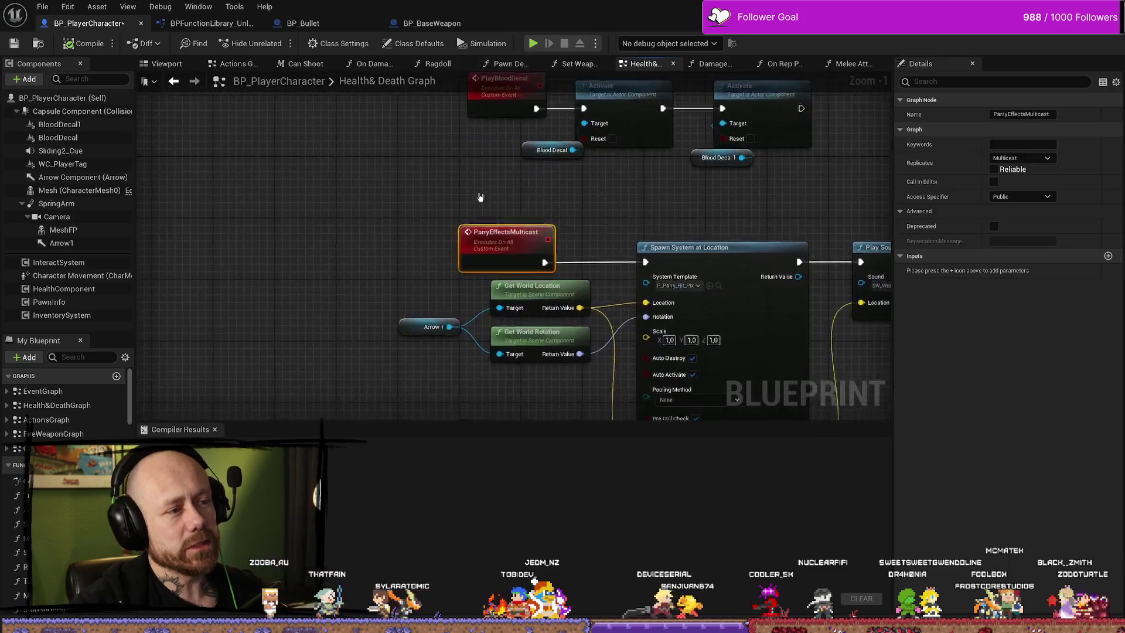
{"action": "mouse_move", "coordinate": [257, 237]}
{"action": "left_mouse_down"}
{"action": "mouse_move", "coordinate": [524, 357]}
{"action": "mouse_move", "coordinate": [750, 404]}
{"action": "mouse_move", "coordinate": [820, 376]}
{"action": "mouse_move", "coordinate": [809, 372]}
{"action": "left_mouse_up"}
{"action": "scroll", "coordinate": [711, 336], "scroll_direction": "down", "scroll_amount": 3}
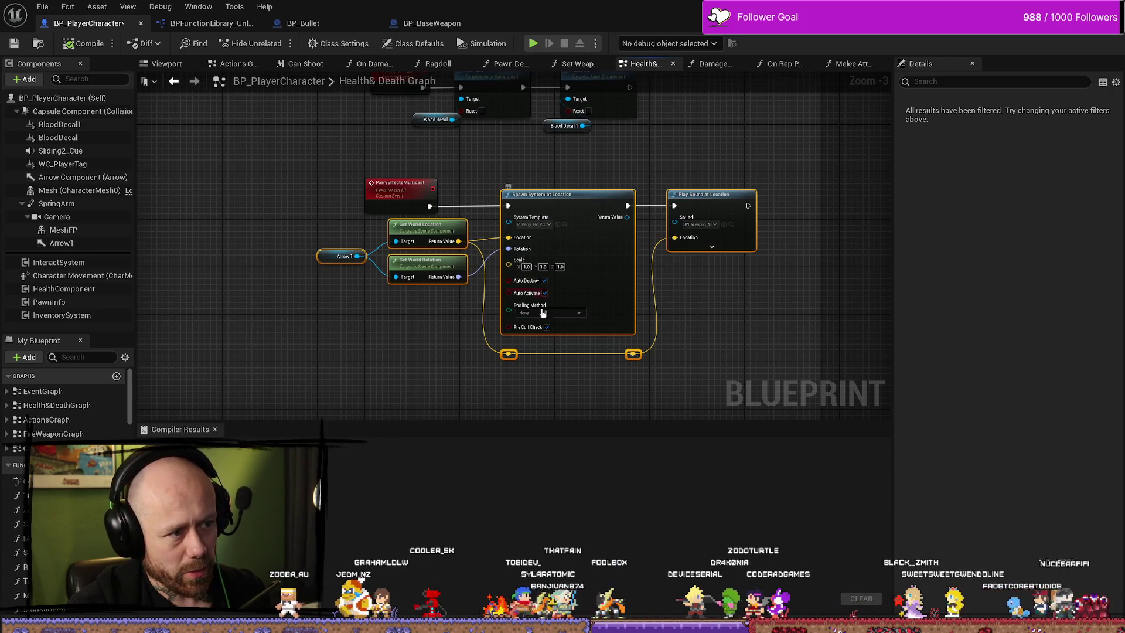
{"action": "scroll", "coordinate": [553, 228], "scroll_direction": "up", "scroll_amount": 2}
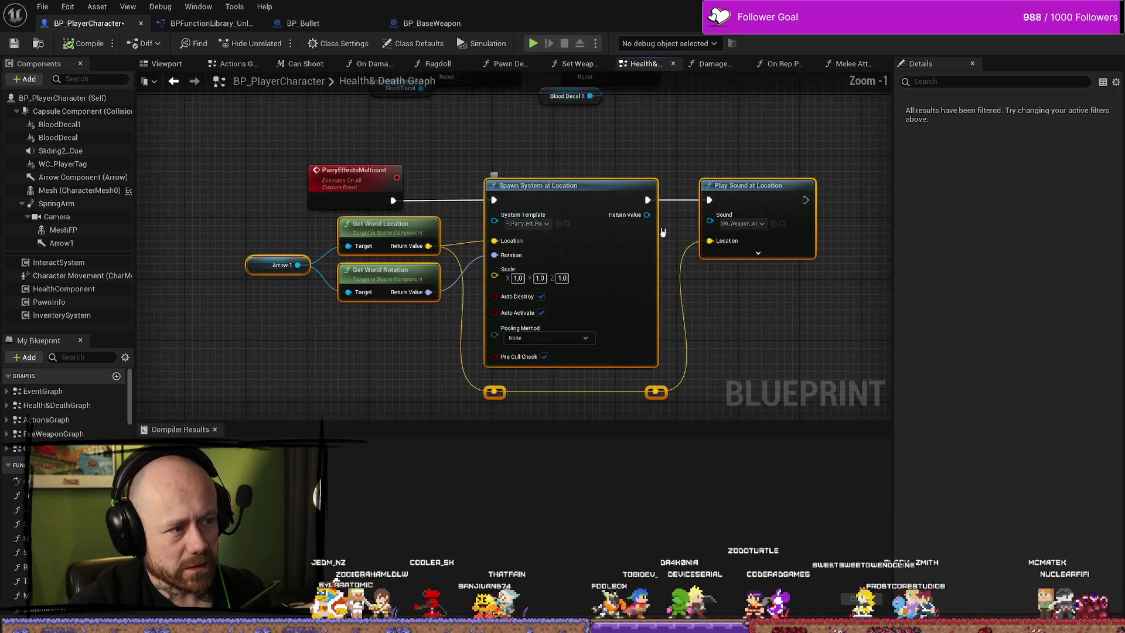
{"action": "scroll", "coordinate": [601, 275], "scroll_direction": "down", "scroll_amount": 2}
{"action": "mouse_move", "coordinate": [779, 228]}
{"action": "left_mouse_down"}
{"action": "mouse_move", "coordinate": [620, 256]}
{"action": "mouse_move", "coordinate": [558, 294]}
{"action": "mouse_move", "coordinate": [568, 317]}
{"action": "left_mouse_up"}
{"action": "scroll", "coordinate": [540, 179], "scroll_direction": "up", "scroll_amount": 1}
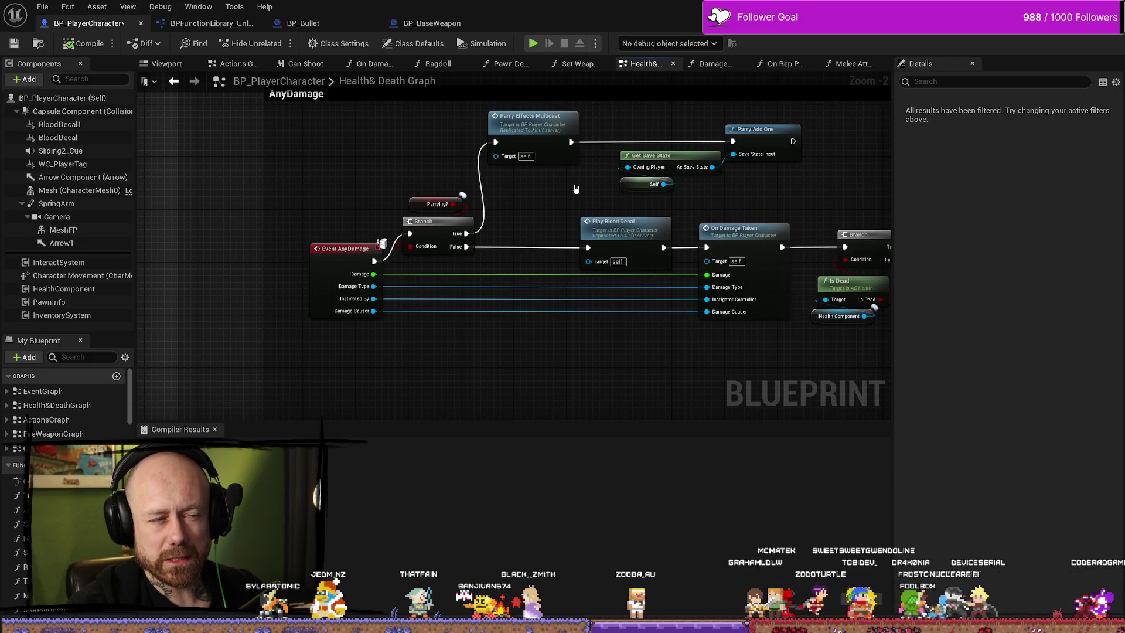
Reselect Get Save State and Parry Add One, and move the Self node below Get Save State.
{"action": "mouse_move", "coordinate": [580, 189]}
{"action": "left_mouse_down"}
{"action": "mouse_move", "coordinate": [425, 180]}
{"action": "mouse_move", "coordinate": [468, 130]}
{"action": "left_mouse_up"}
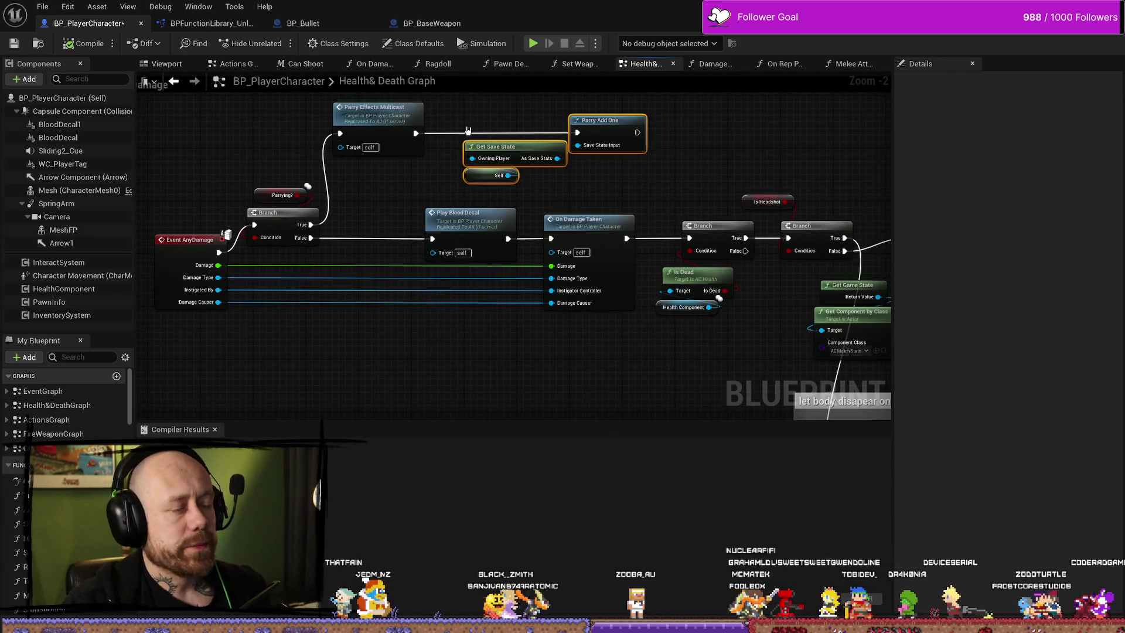
{"action": "left_click_drag", "start_coordinate": [673, 179], "coordinate": [460, 138]}
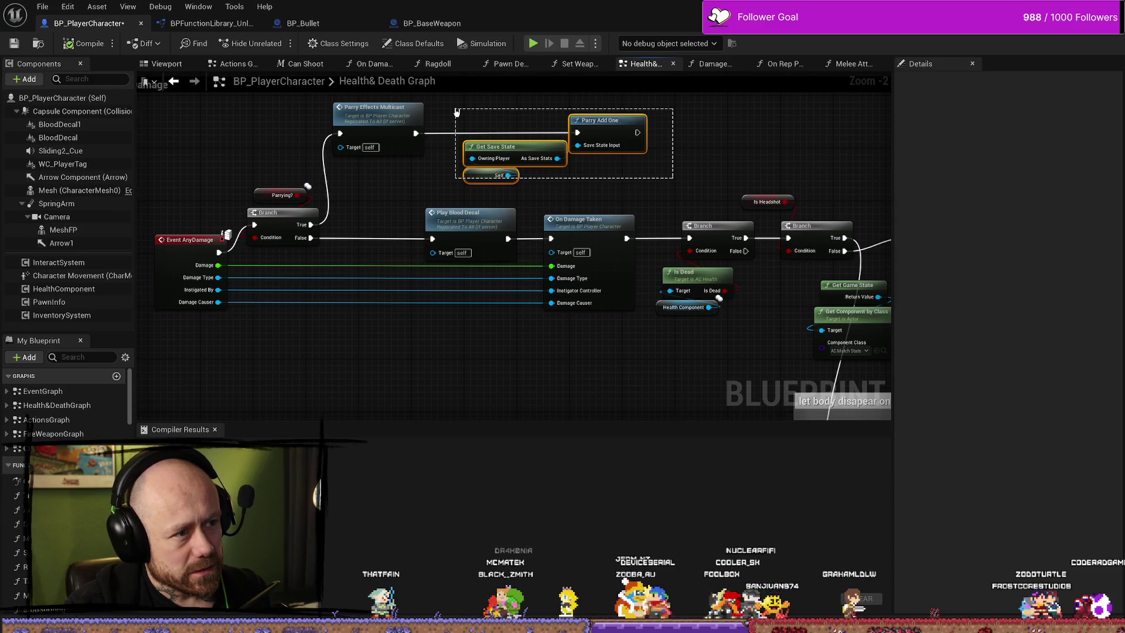
{"action": "left_click_drag", "start_coordinate": [457, 111], "coordinate": [472, 116]}
{"action": "mouse_move", "coordinate": [639, 176]}
{"action": "left_mouse_down"}
{"action": "mouse_move", "coordinate": [627, 196]}
{"action": "mouse_move", "coordinate": [609, 193]}
{"action": "mouse_move", "coordinate": [470, 122]}
{"action": "left_mouse_up"}
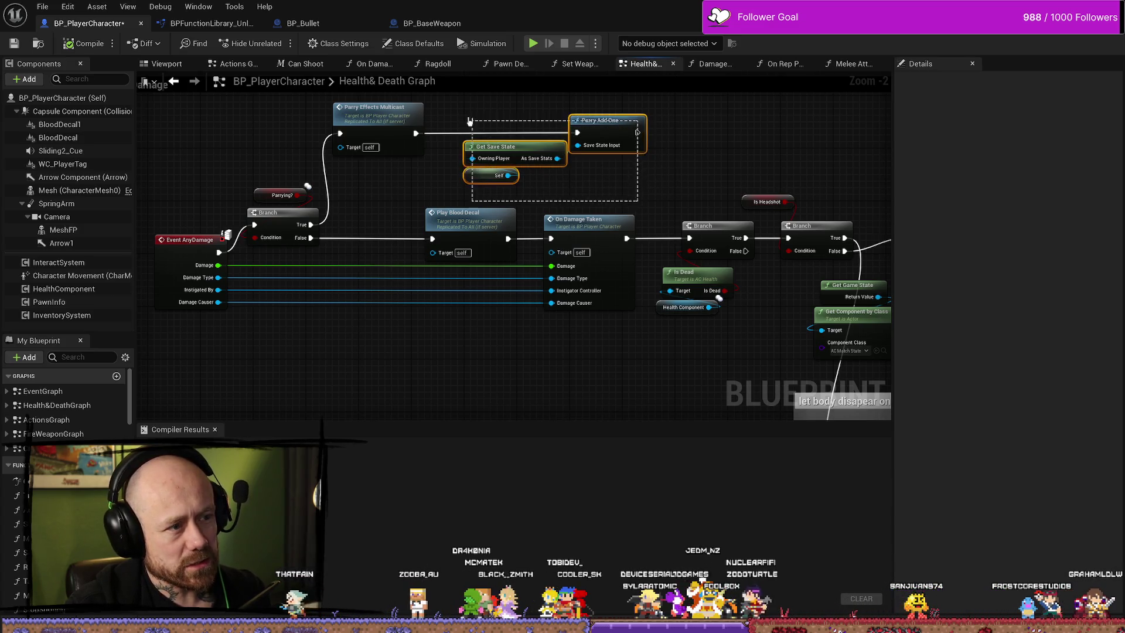
{"action": "mouse_move", "coordinate": [630, 183]}
{"action": "left_mouse_down"}
{"action": "mouse_move", "coordinate": [498, 154]}
{"action": "mouse_move", "coordinate": [586, 149]}
{"action": "mouse_move", "coordinate": [488, 144]}
{"action": "mouse_move", "coordinate": [650, 208]}
{"action": "left_mouse_up"}
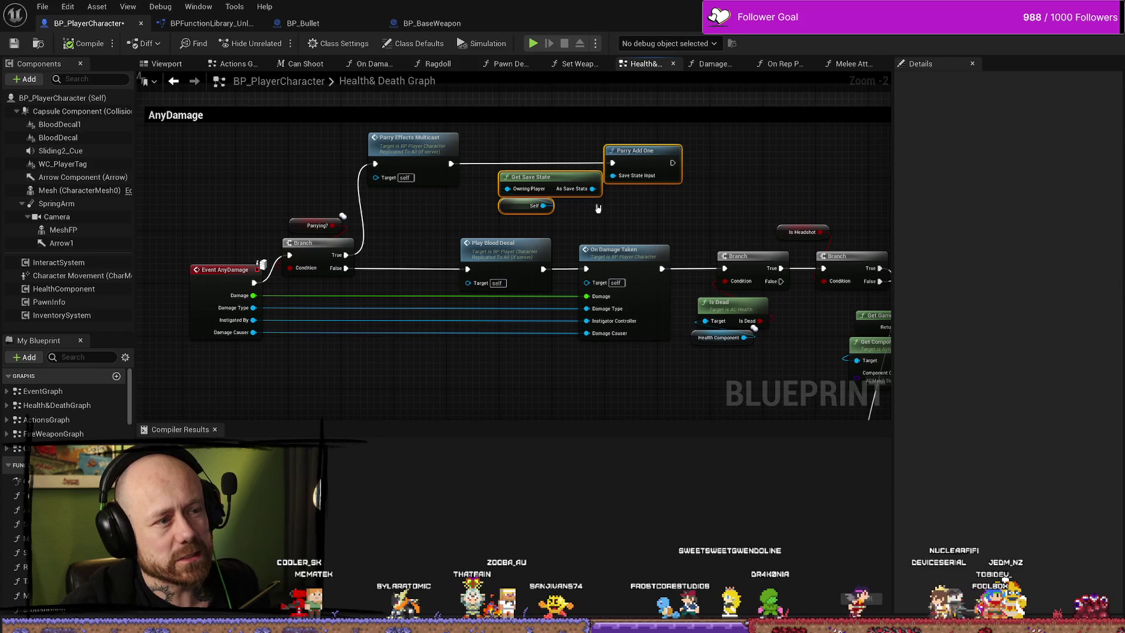
{"action": "left_click_drag", "start_coordinate": [669, 217], "coordinate": [564, 137]}
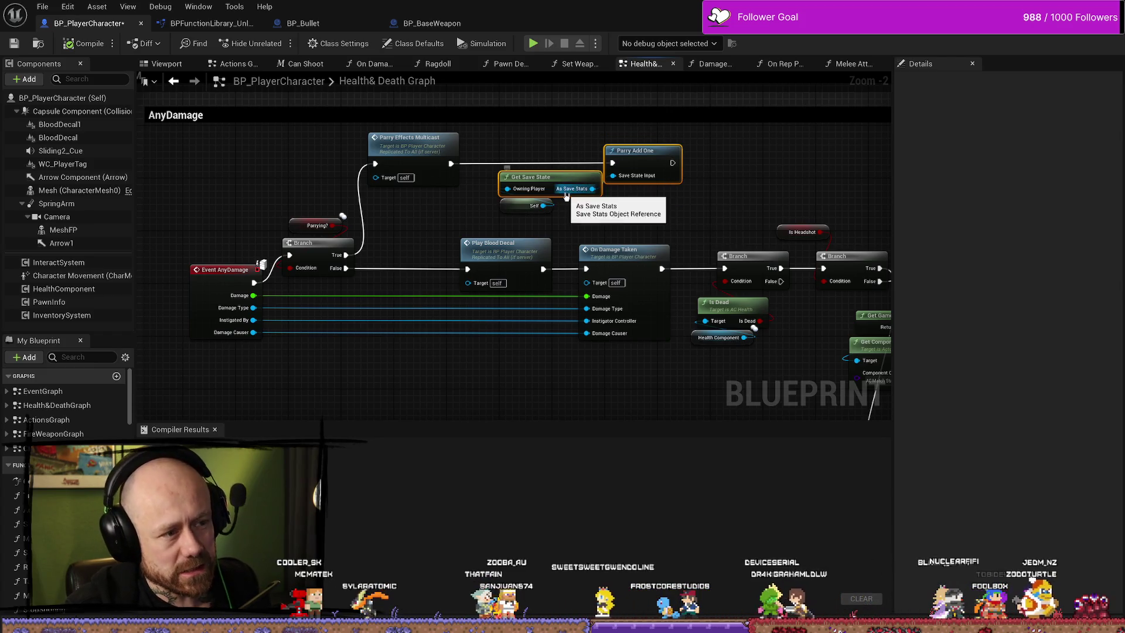
{"action": "left_click_drag", "start_coordinate": [525, 210], "coordinate": [512, 217]}
{"action": "left_click_drag", "start_coordinate": [426, 218], "coordinate": [476, 231]}
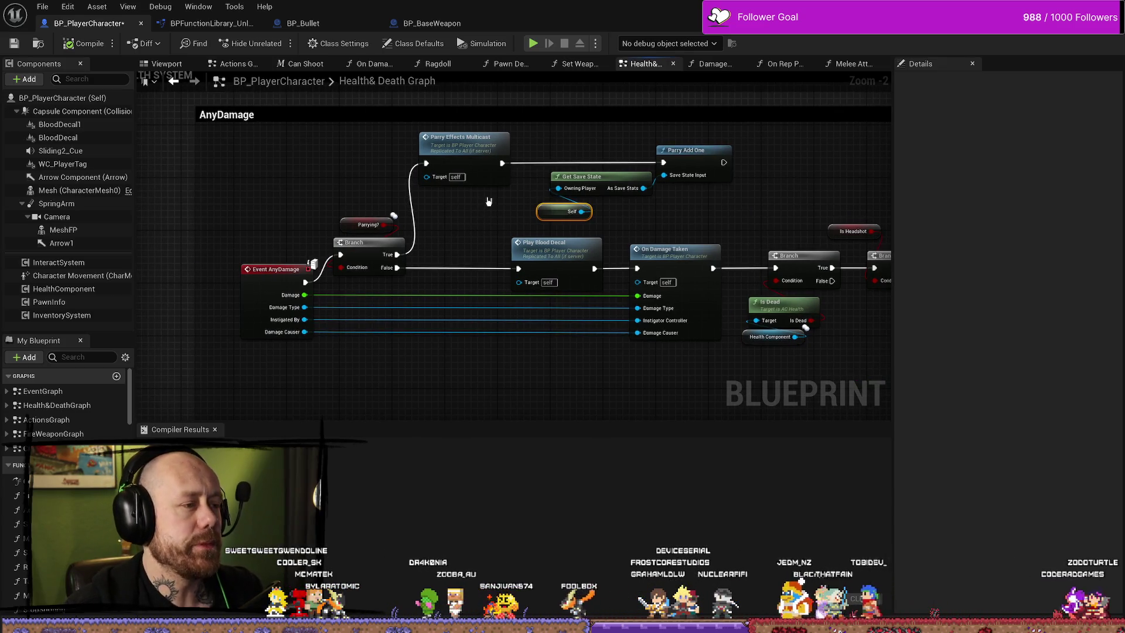
{"action": "left_click_drag", "start_coordinate": [505, 201], "coordinate": [501, 178]}
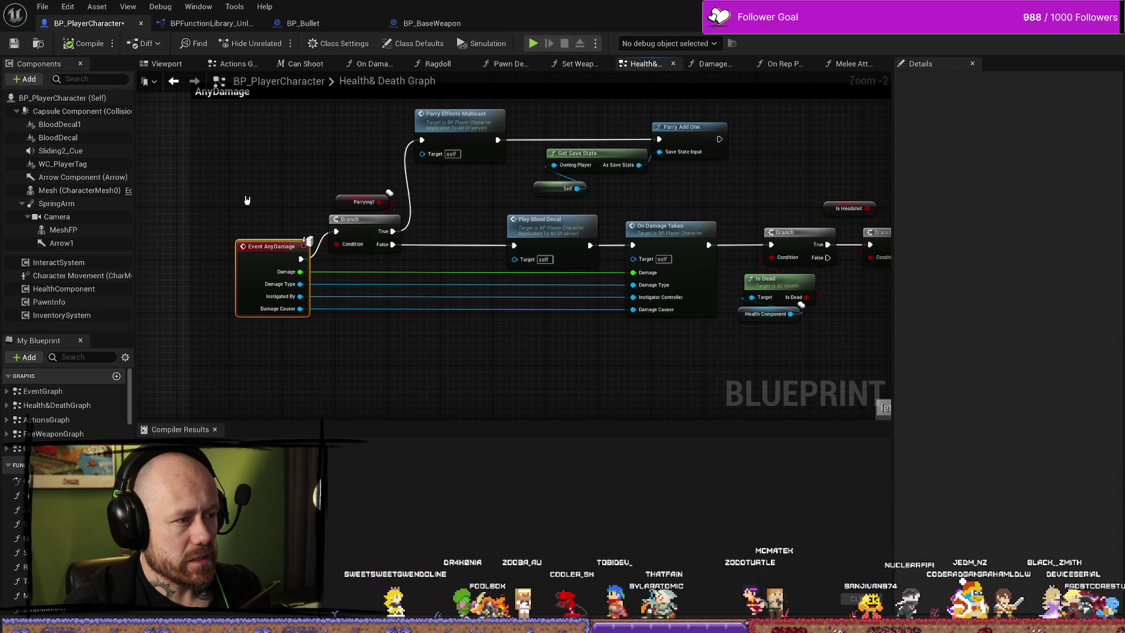
Pan across the Branch, Delay, OR, On Damage Taken and SetParrying nodes of the AnyDamage chain.
{"action": "mouse_move", "coordinate": [246, 201]}
{"action": "left_mouse_down"}
{"action": "mouse_move", "coordinate": [474, 221]}
{"action": "mouse_move", "coordinate": [256, 140]}
{"action": "left_mouse_up"}
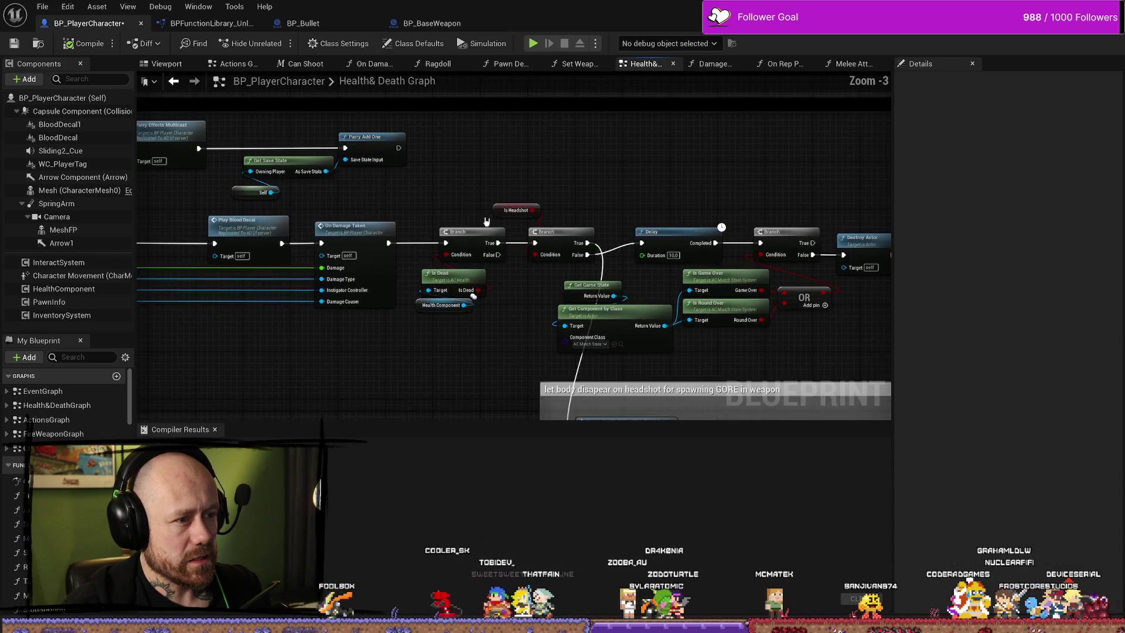
{"action": "scroll", "coordinate": [697, 262], "scroll_direction": "down", "scroll_amount": 1}
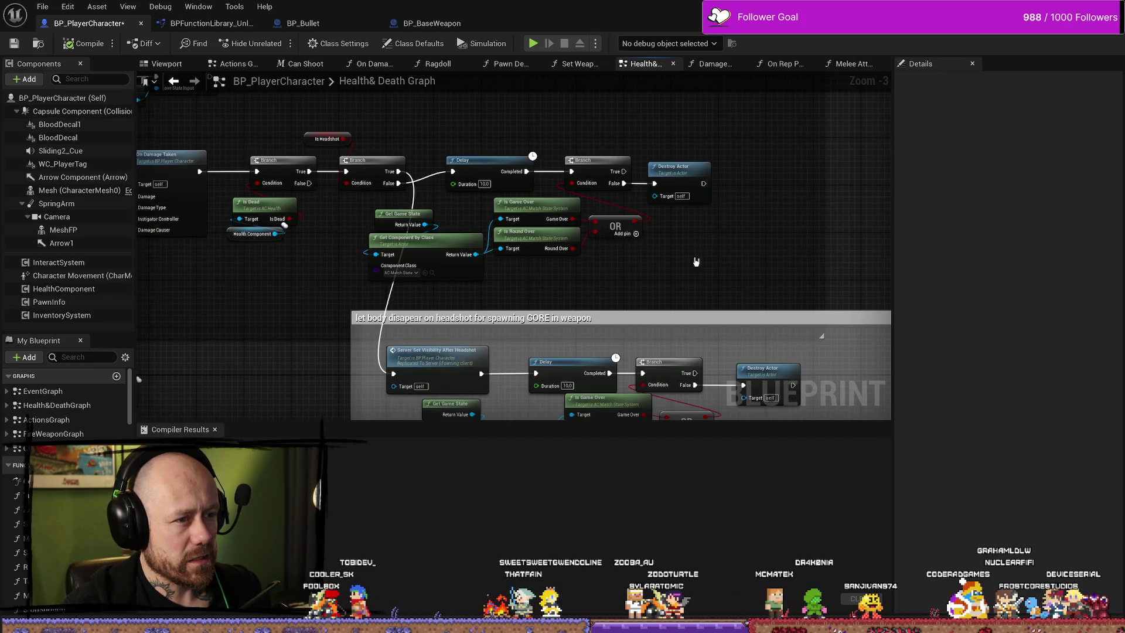
{"action": "mouse_move", "coordinate": [319, 264]}
{"action": "left_mouse_down"}
{"action": "mouse_move", "coordinate": [437, 266]}
{"action": "mouse_move", "coordinate": [442, 283]}
{"action": "left_mouse_up"}
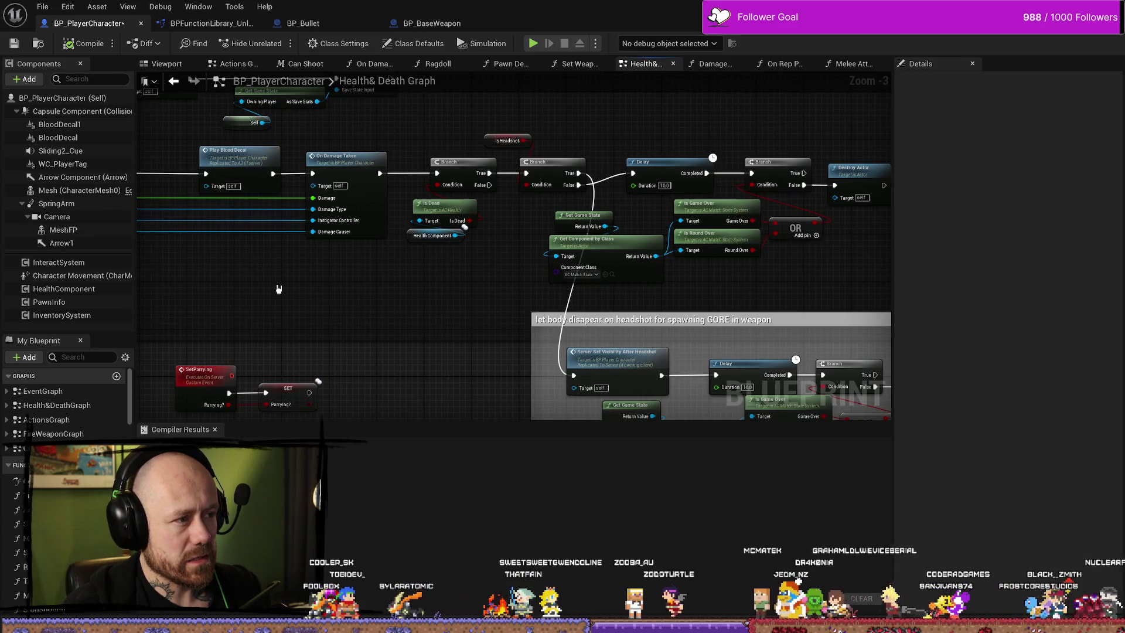
{"action": "left_click_drag", "start_coordinate": [277, 287], "coordinate": [472, 347]}
{"action": "scroll", "coordinate": [490, 207], "scroll_direction": "up", "scroll_amount": 2}
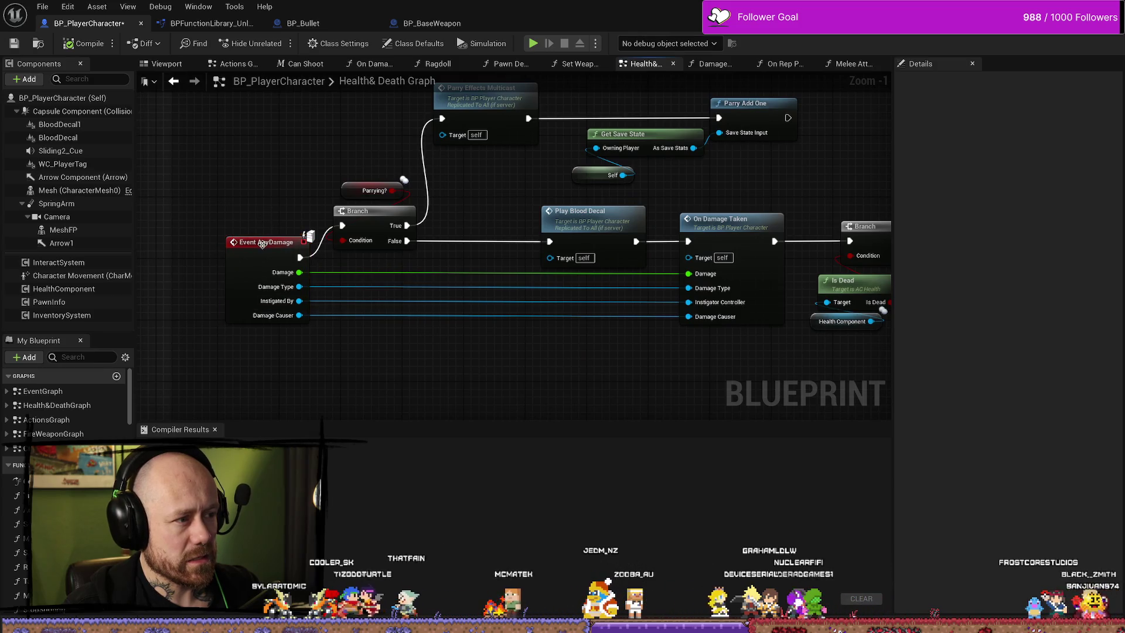
{"action": "mouse_move", "coordinate": [265, 241]}
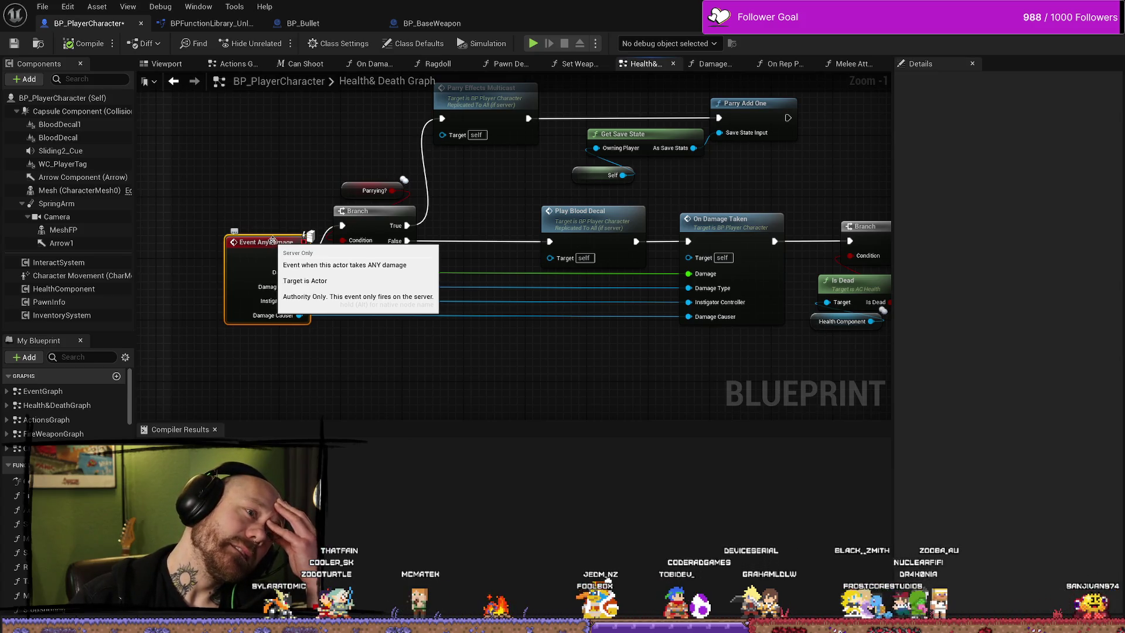
{"action": "left_click_drag", "start_coordinate": [517, 202], "coordinate": [523, 217]}
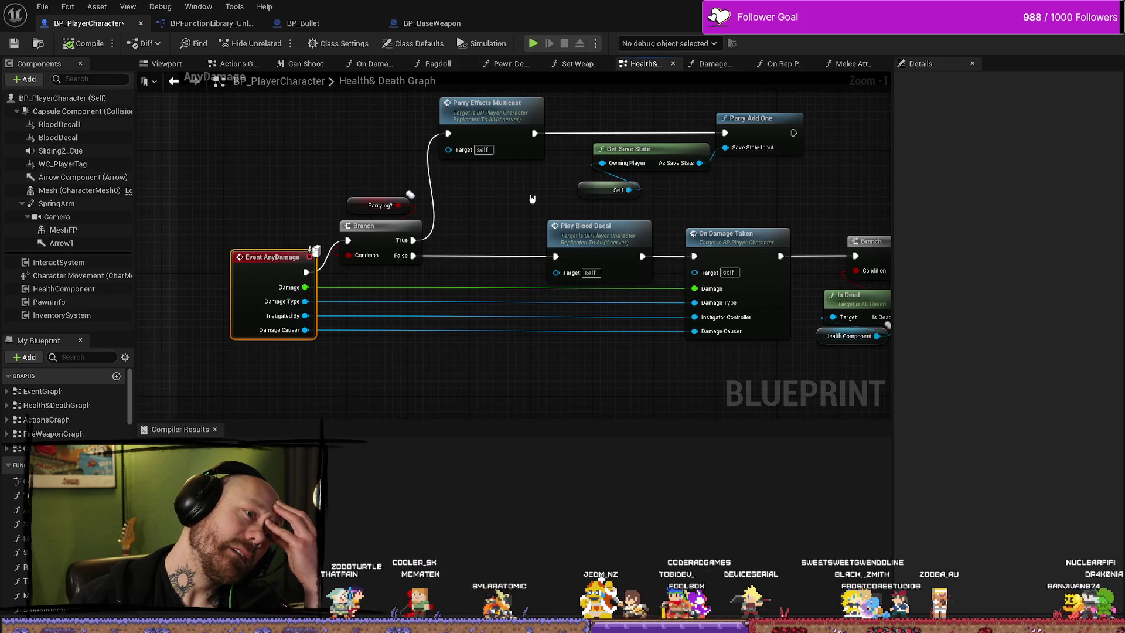
Check where AnyDamage's Damage output connects, then find references to the Event AnyDamage node.
{"action": "right_click", "coordinate": [305, 290]}
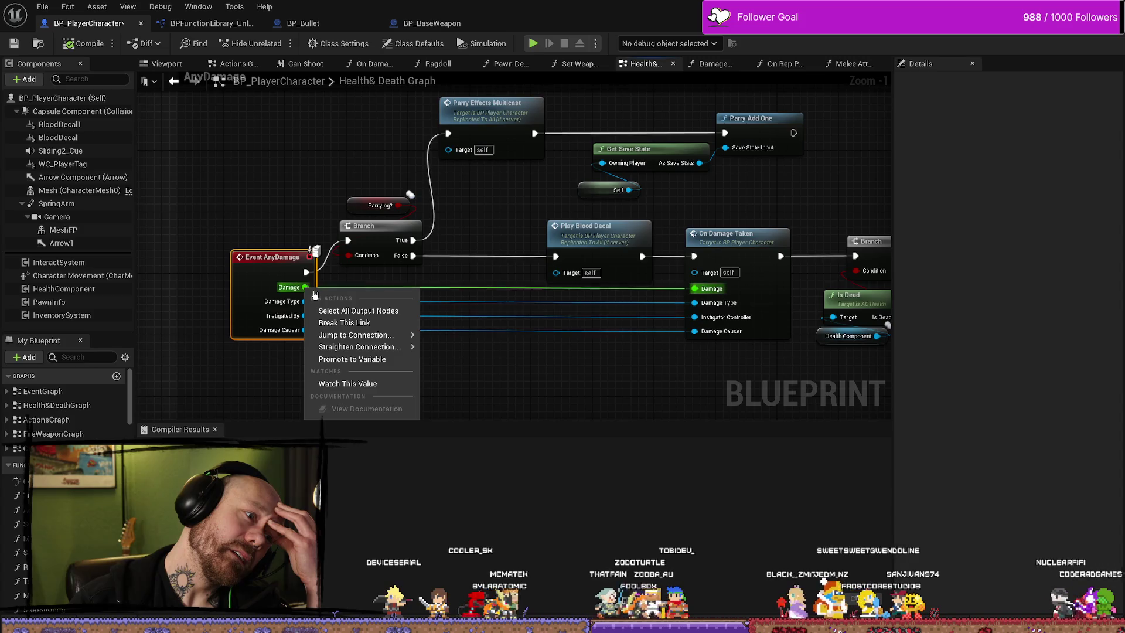
{"action": "left_click", "coordinate": [362, 290]}
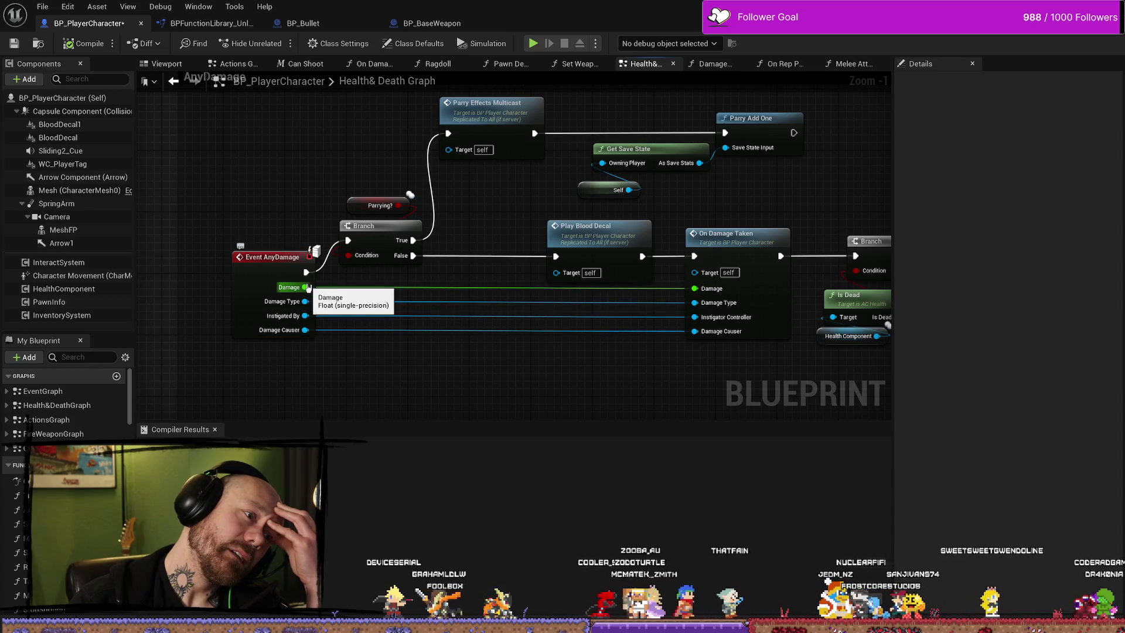
{"action": "right_click", "coordinate": [306, 287]}
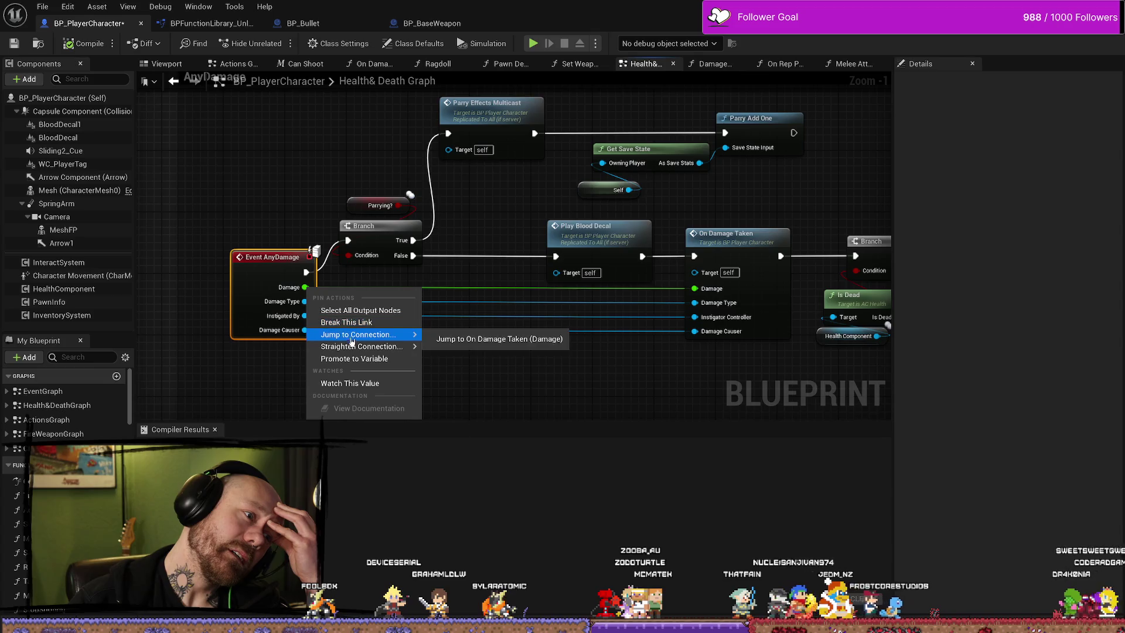
{"action": "mouse_move", "coordinate": [353, 348]}
{"action": "left_click", "coordinate": [279, 268]}
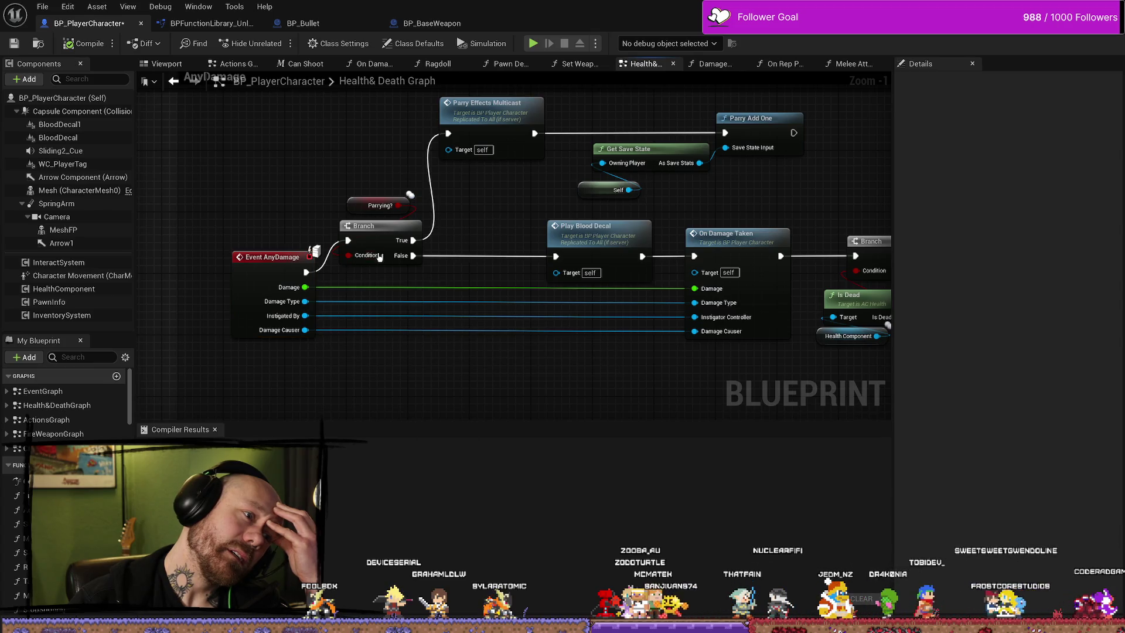
{"action": "right_click", "coordinate": [280, 269]}
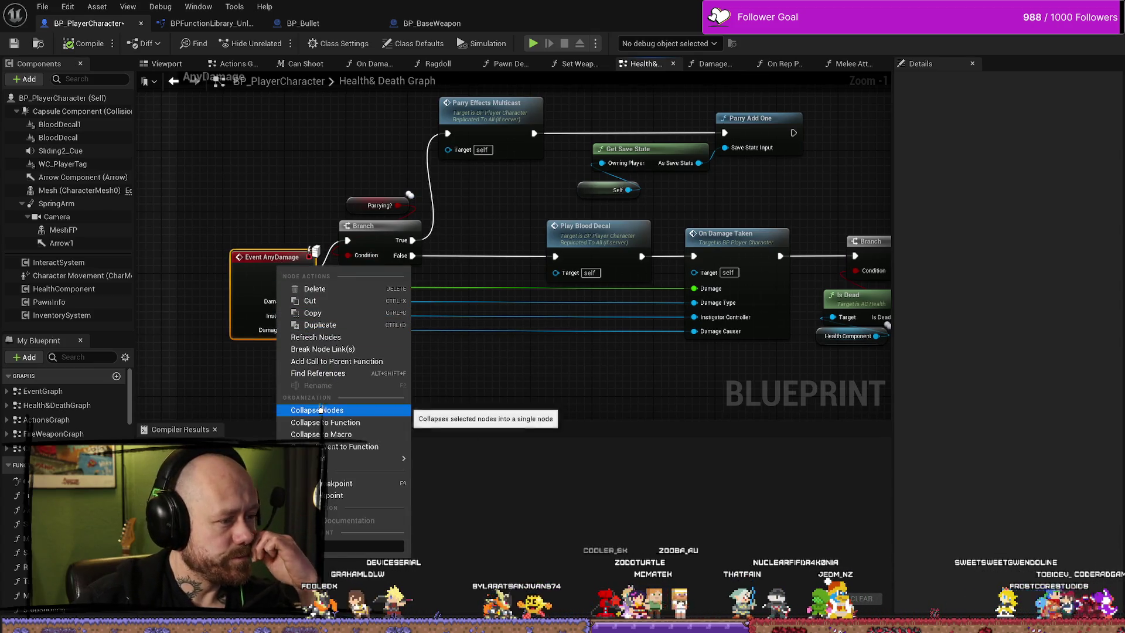
{"action": "left_click", "coordinate": [344, 376]}
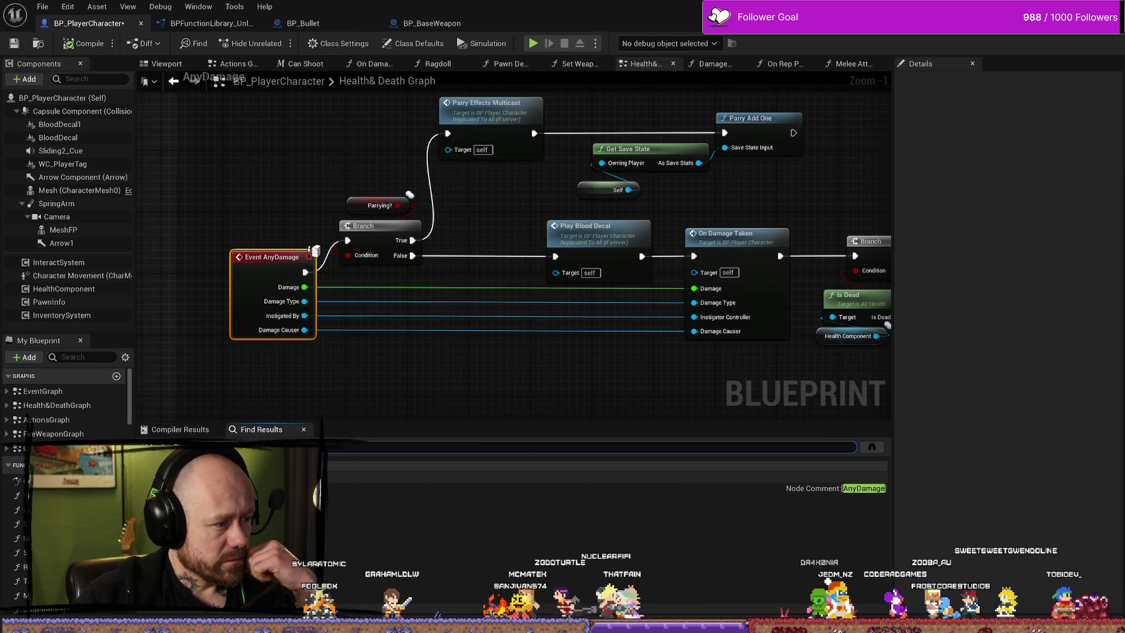
Search all Blueprints for AnyDamage from the Event AnyDamage result, then go to BP_Bullet.
{"action": "left_click", "coordinate": [548, 477]}
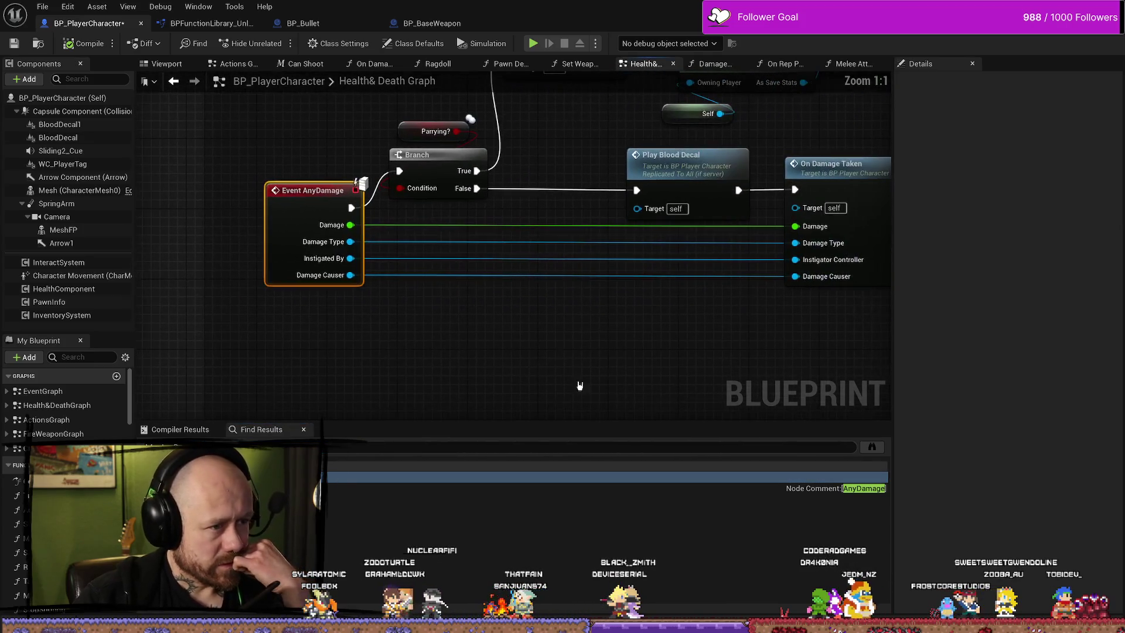
{"action": "left_click", "coordinate": [876, 452]}
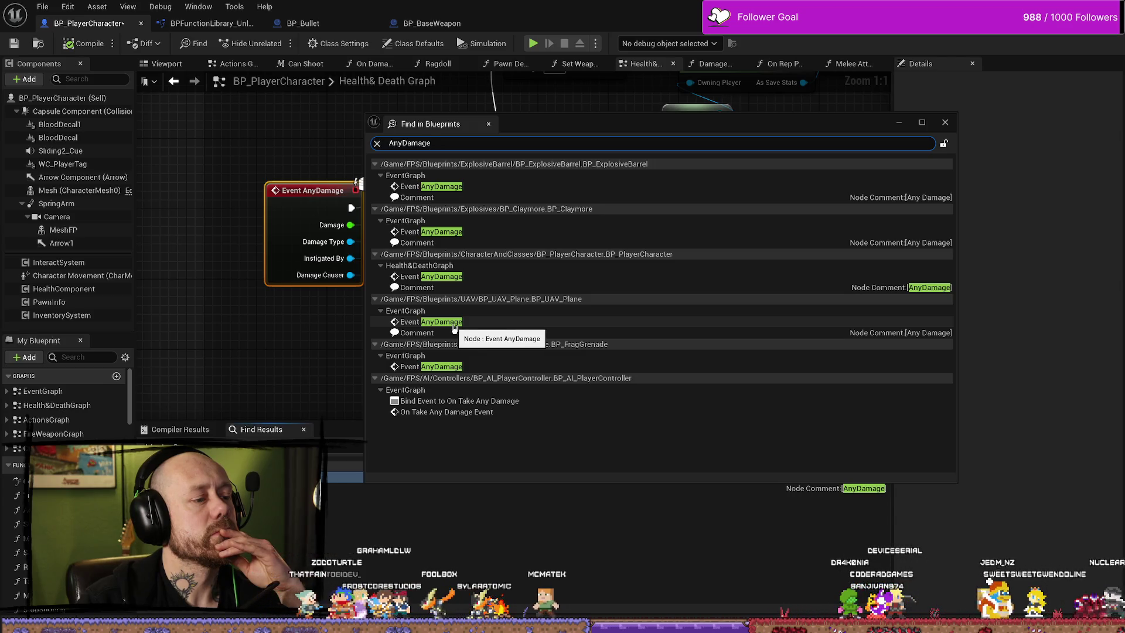
{"action": "left_click", "coordinate": [321, 377]}
{"action": "scroll", "coordinate": [489, 335], "scroll_direction": "down", "scroll_amount": 2}
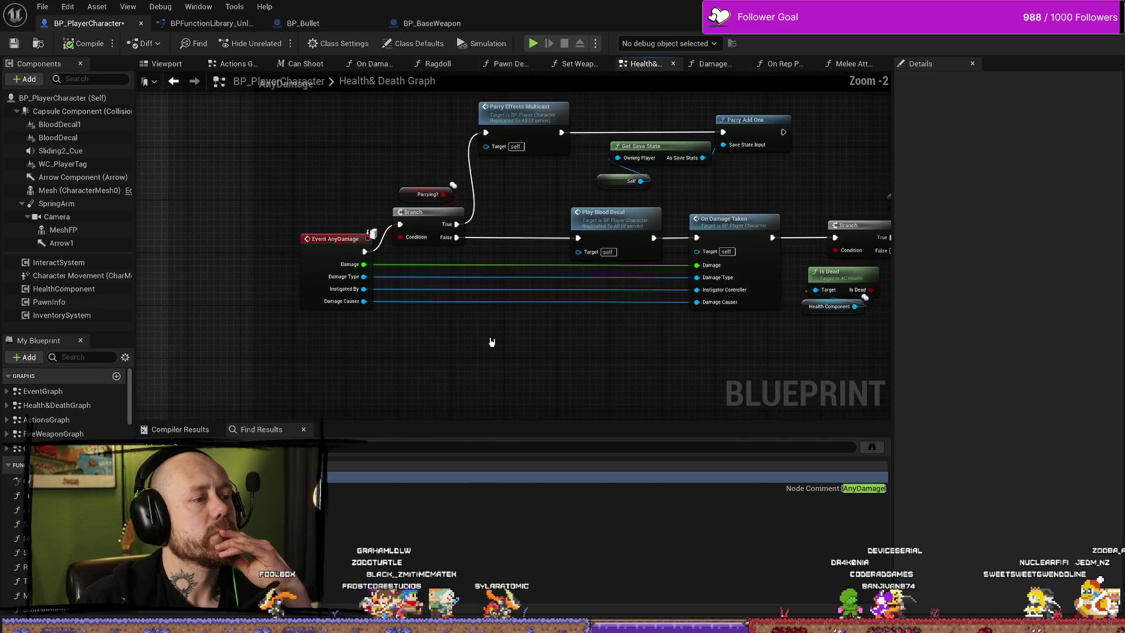
{"action": "left_click", "coordinate": [307, 23]}
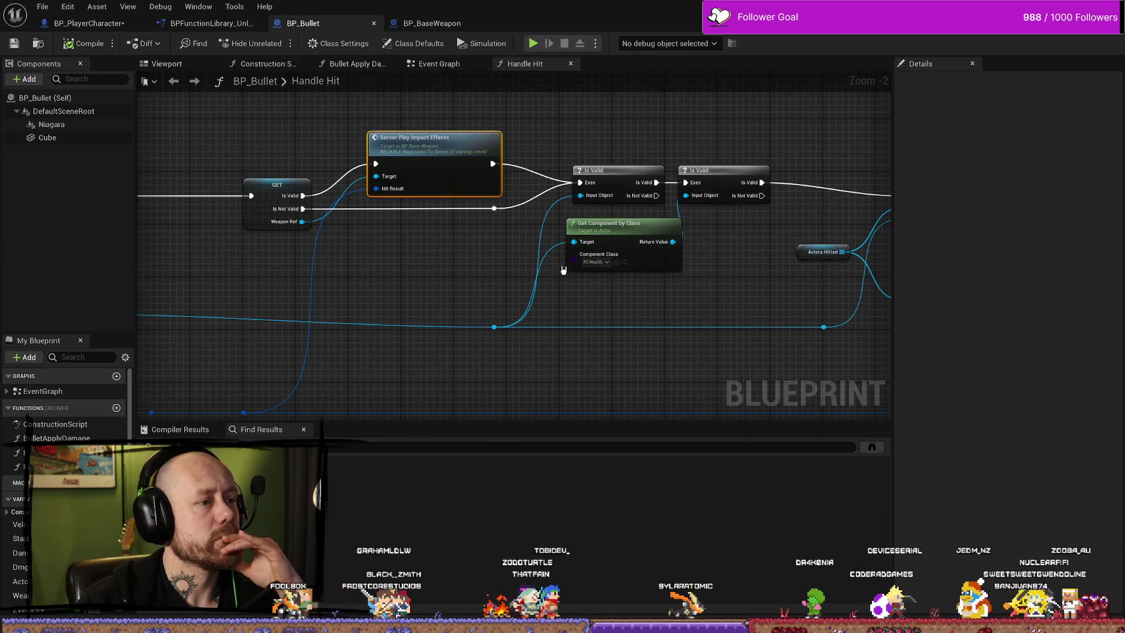
Jump to the bullet's server damage event definition in BP_BaseWeapon and select Apply Point Damage.
{"action": "double_click", "coordinate": [783, 162]}
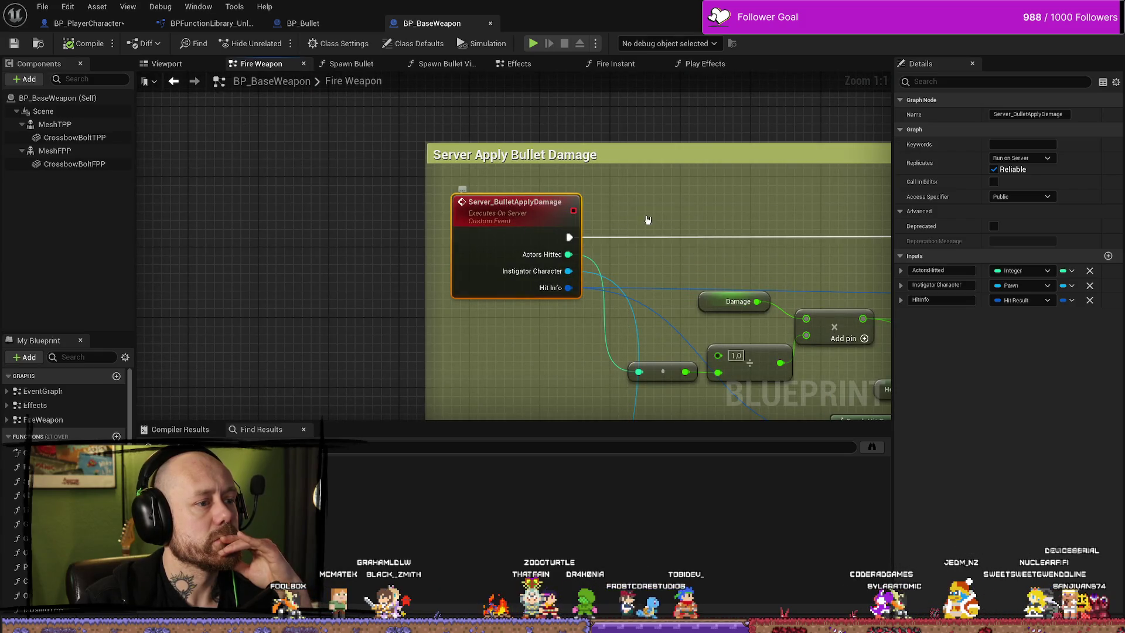
{"action": "scroll", "coordinate": [628, 181], "scroll_direction": "down", "scroll_amount": 2}
{"action": "scroll", "coordinate": [562, 181], "scroll_direction": "down", "scroll_amount": 2}
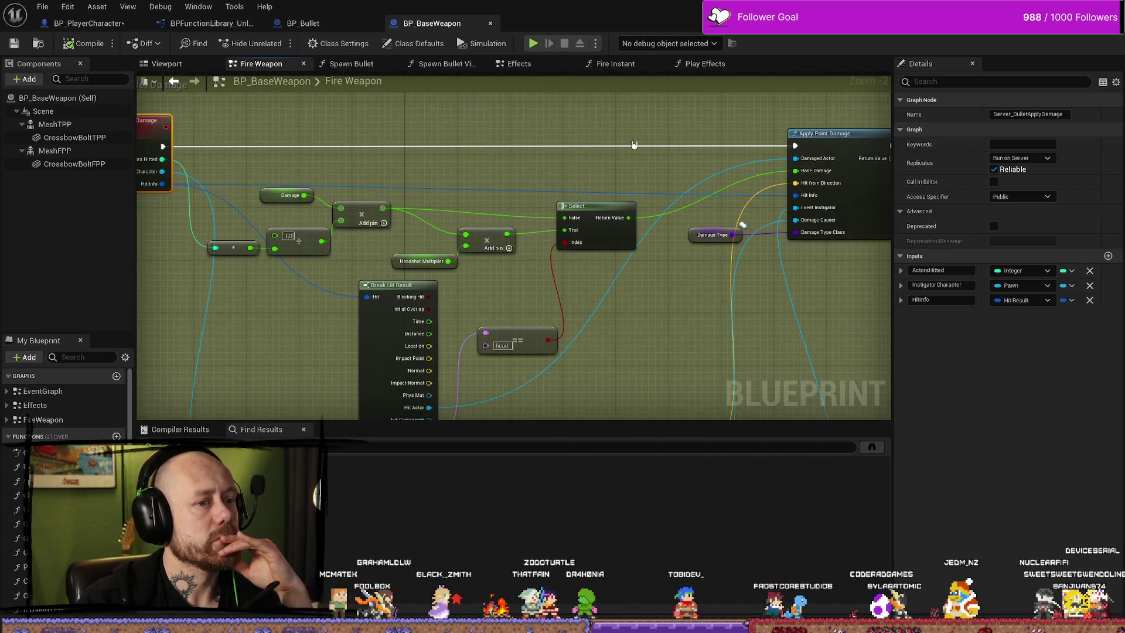
{"action": "scroll", "coordinate": [635, 146], "scroll_direction": "up", "scroll_amount": 2}
{"action": "left_click", "coordinate": [619, 135]}
{"action": "scroll", "coordinate": [610, 221], "scroll_direction": "down", "scroll_amount": 3}
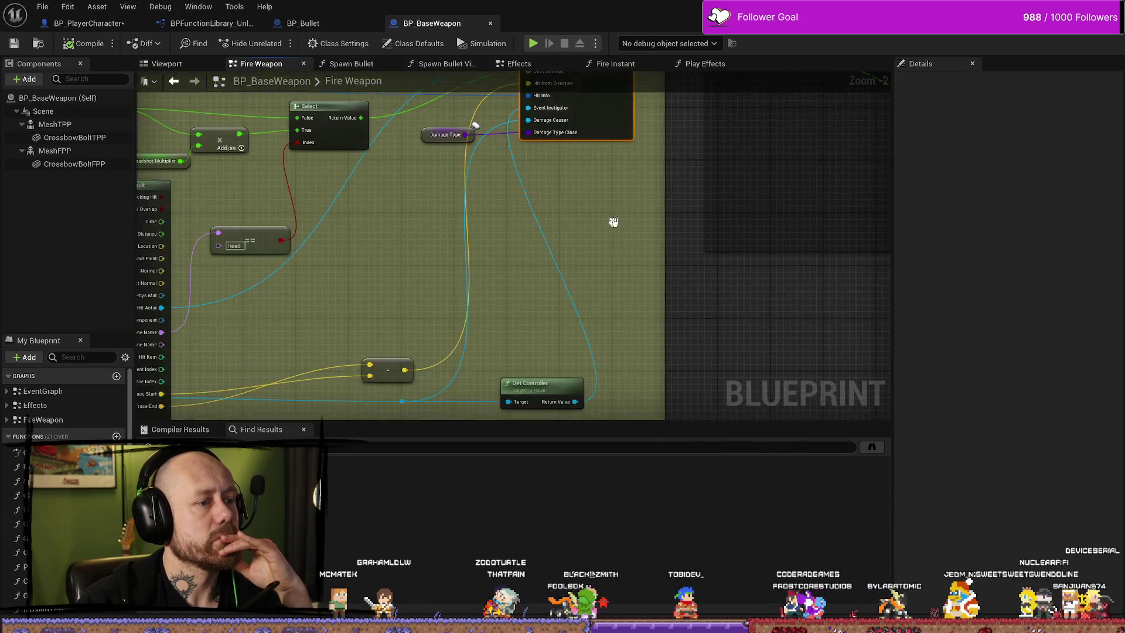
{"action": "scroll", "coordinate": [621, 221], "scroll_direction": "up", "scroll_amount": 4}
{"action": "scroll", "coordinate": [591, 281], "scroll_direction": "down", "scroll_amount": 1}
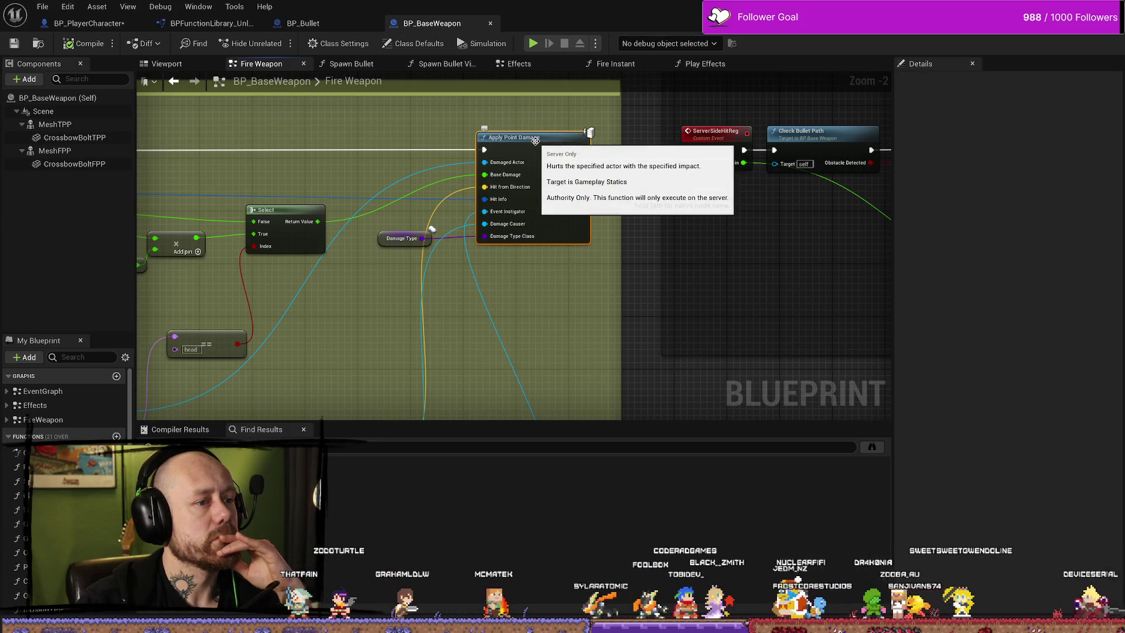
Pan the Fire Weapon graph around Apply Point Damage and the Server Apply Bullet Damage group.
{"action": "left_click_drag", "start_coordinate": [536, 141], "coordinate": [550, 140]}
{"action": "scroll", "coordinate": [550, 140], "scroll_direction": "down", "scroll_amount": 4}
{"action": "scroll", "coordinate": [358, 140], "scroll_direction": "up", "scroll_amount": 3}
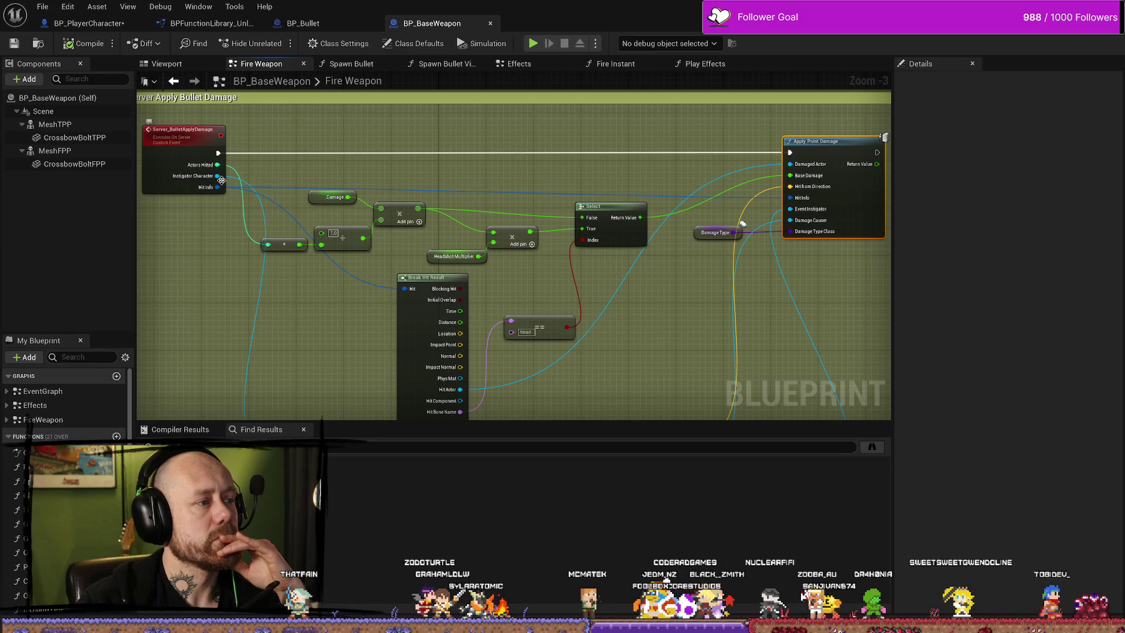
{"action": "left_click_drag", "start_coordinate": [546, 289], "coordinate": [448, 235]}
{"action": "left_click_drag", "start_coordinate": [604, 280], "coordinate": [475, 223]}
{"action": "left_click_drag", "start_coordinate": [643, 246], "coordinate": [624, 348]}
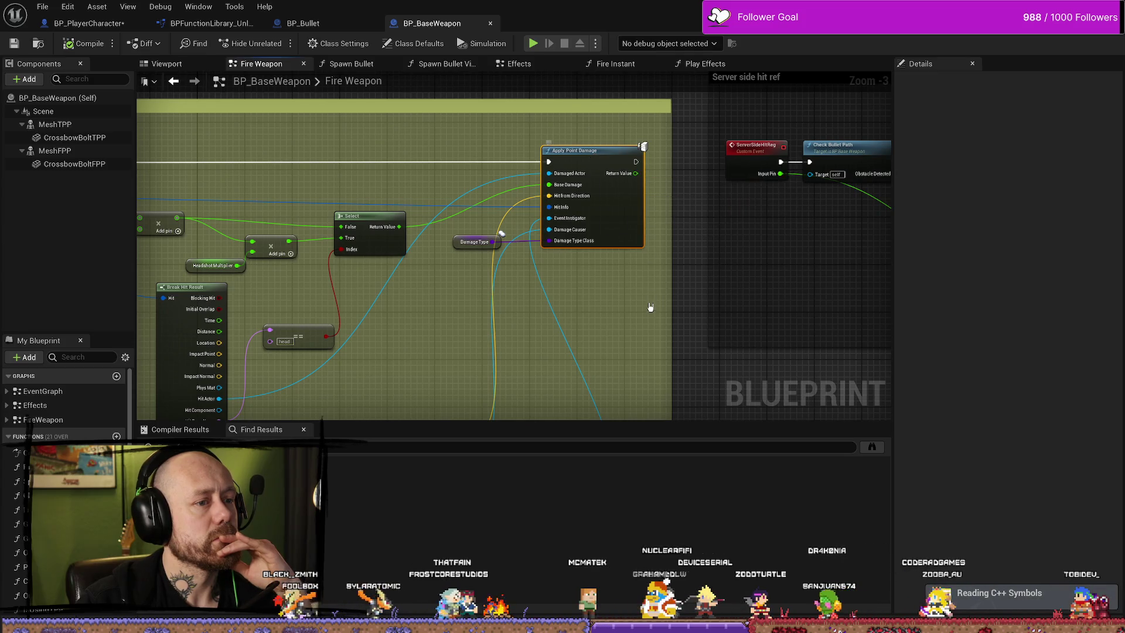
{"action": "scroll", "coordinate": [666, 322], "scroll_direction": "down", "scroll_amount": 3}
{"action": "scroll", "coordinate": [340, 258], "scroll_direction": "up", "scroll_amount": 3}
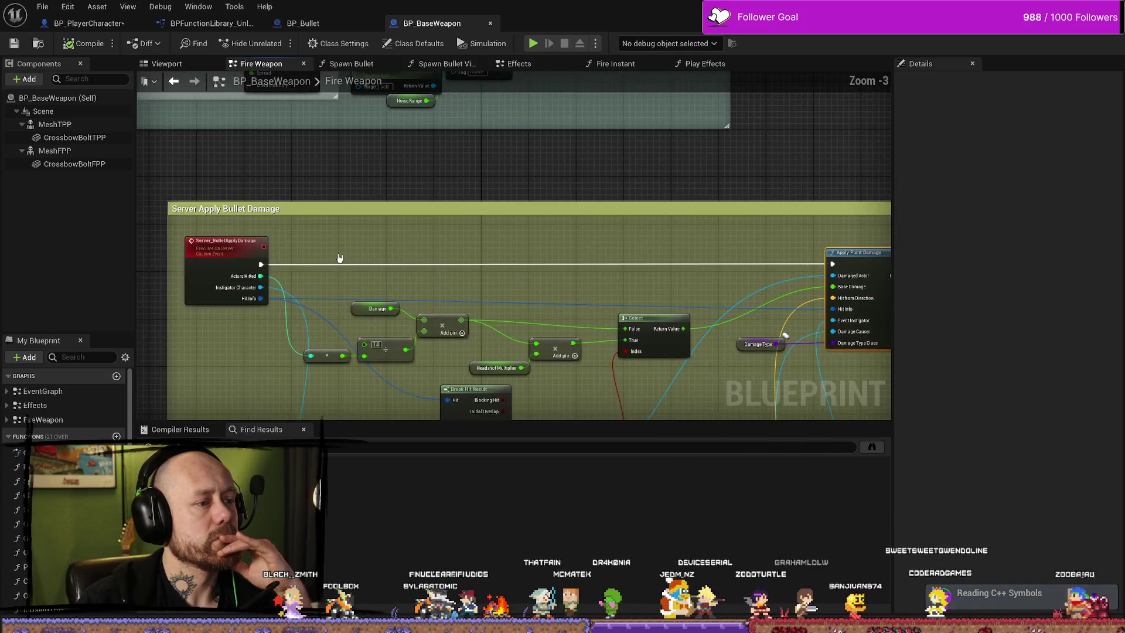
{"action": "left_click_drag", "start_coordinate": [387, 246], "coordinate": [284, 195]}
{"action": "mouse_move", "coordinate": [506, 209]}
{"action": "left_mouse_down"}
{"action": "mouse_move", "coordinate": [597, 205]}
{"action": "mouse_move", "coordinate": [444, 186]}
{"action": "left_mouse_up"}
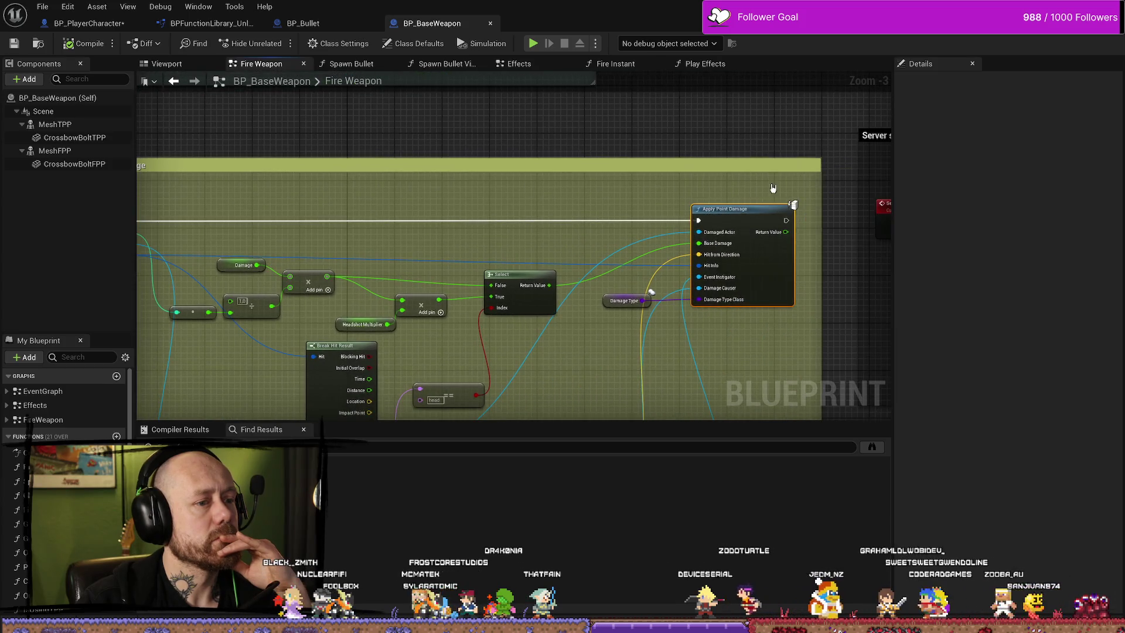
Find references to Apply Point Damage and open the On Instant Bullet Hit result.
{"action": "right_click", "coordinate": [731, 209]}
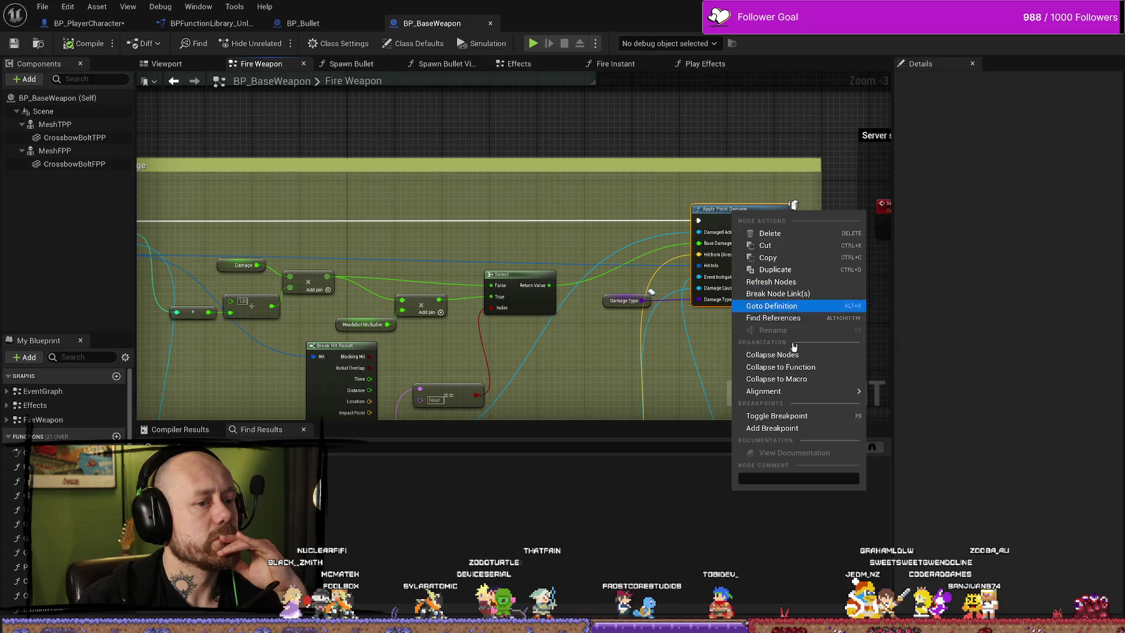
{"action": "left_click", "coordinate": [798, 320]}
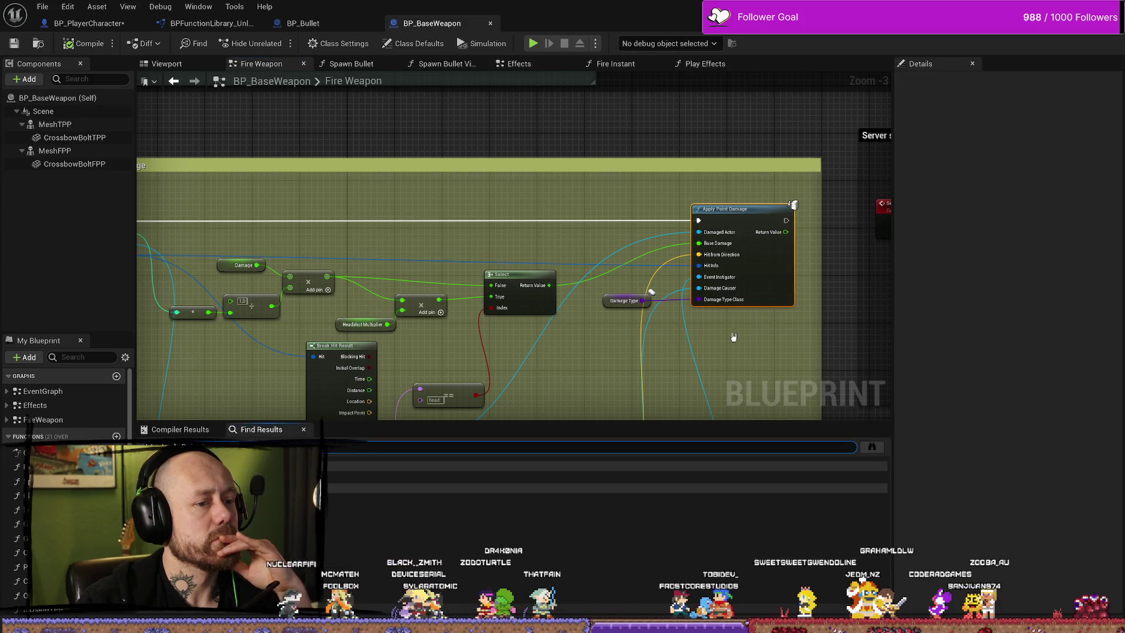
{"action": "left_click", "coordinate": [356, 476]}
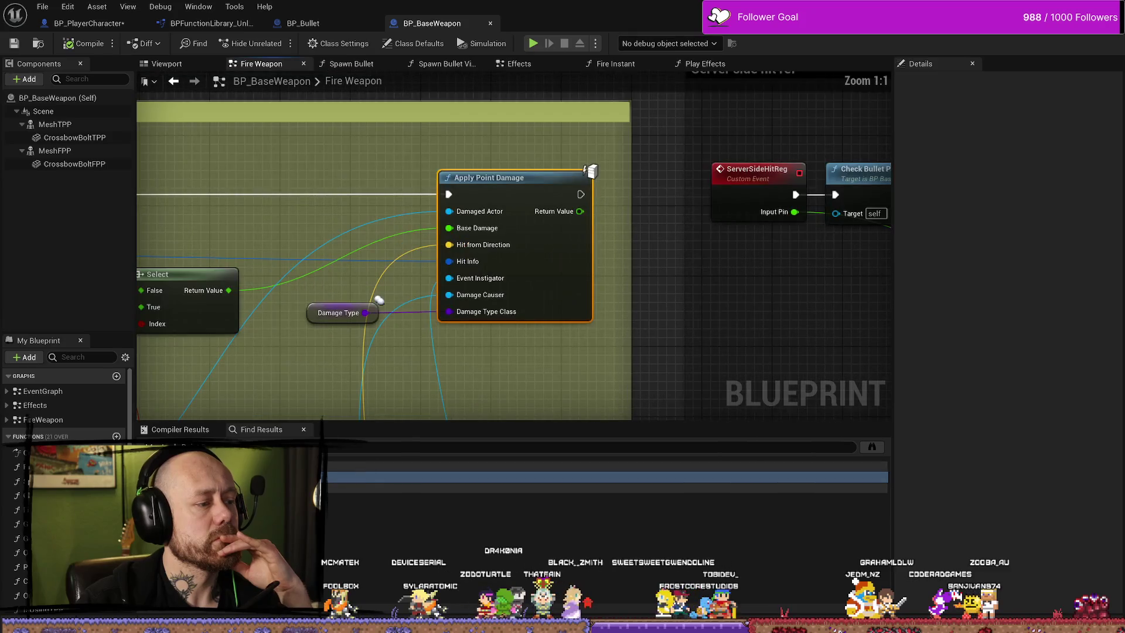
{"action": "left_click", "coordinate": [356, 499]}
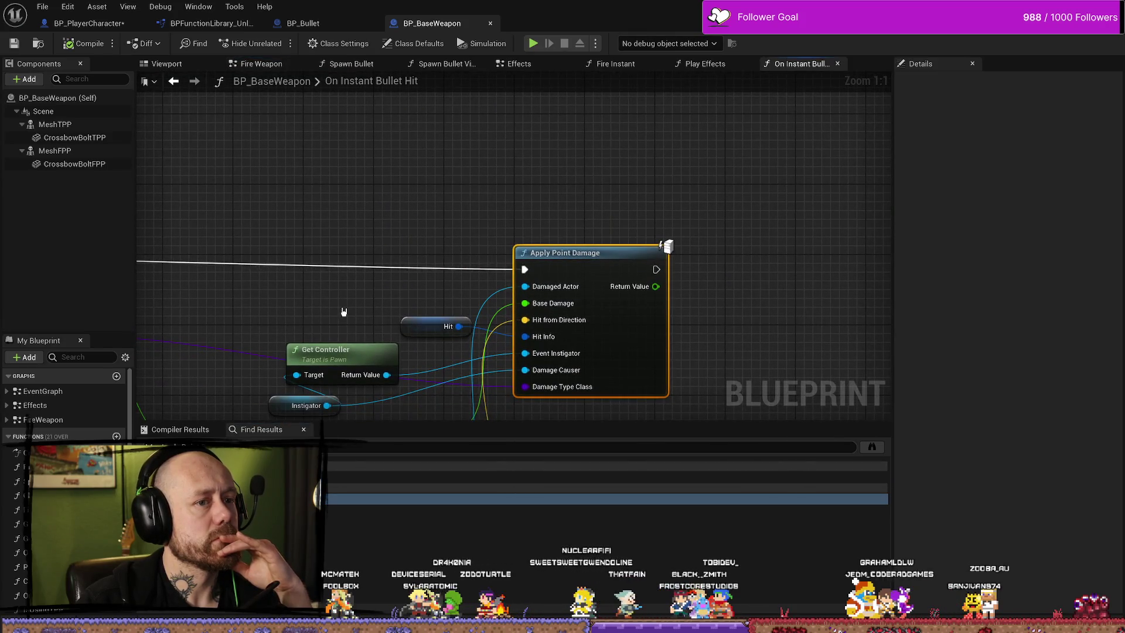
Pan the On Instant Bullet Hit graph to its Apply Point Damage node, then return to BP_PlayerCharacter.
{"action": "scroll", "coordinate": [346, 293], "scroll_direction": "down", "scroll_amount": 6}
{"action": "scroll", "coordinate": [352, 258], "scroll_direction": "up", "scroll_amount": 4}
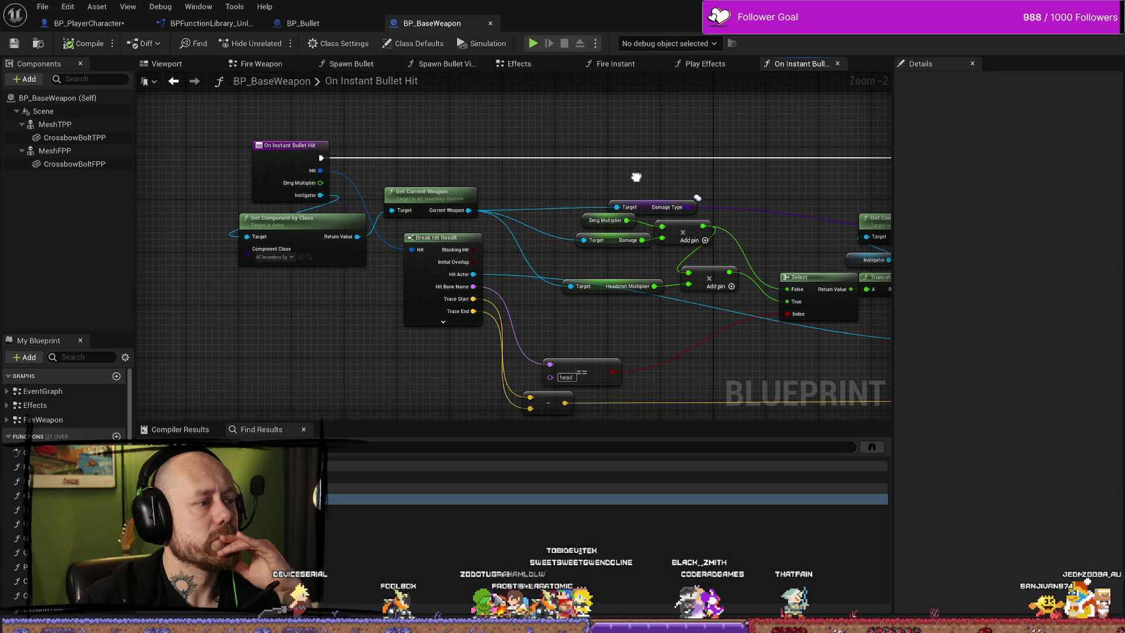
{"action": "scroll", "coordinate": [636, 177], "scroll_direction": "down", "scroll_amount": 3}
{"action": "scroll", "coordinate": [679, 174], "scroll_direction": "up", "scroll_amount": 3}
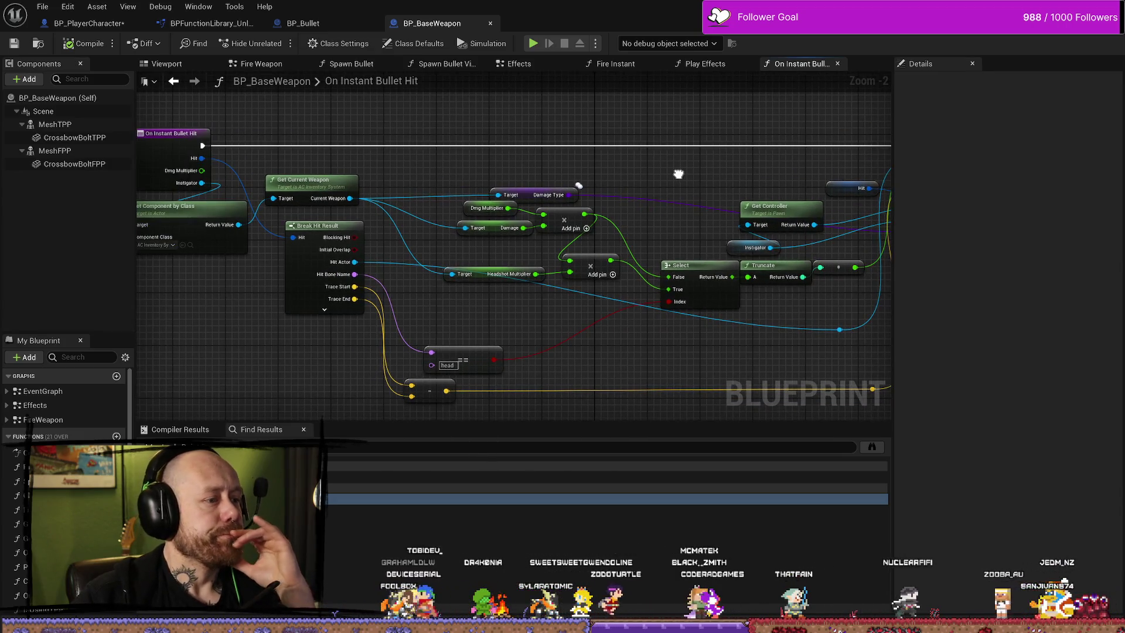
{"action": "mouse_move", "coordinate": [679, 174]}
{"action": "left_mouse_down"}
{"action": "mouse_move", "coordinate": [680, 228]}
{"action": "mouse_move", "coordinate": [640, 282]}
{"action": "mouse_move", "coordinate": [686, 300]}
{"action": "left_mouse_up"}
{"action": "left_click", "coordinate": [121, 26]}
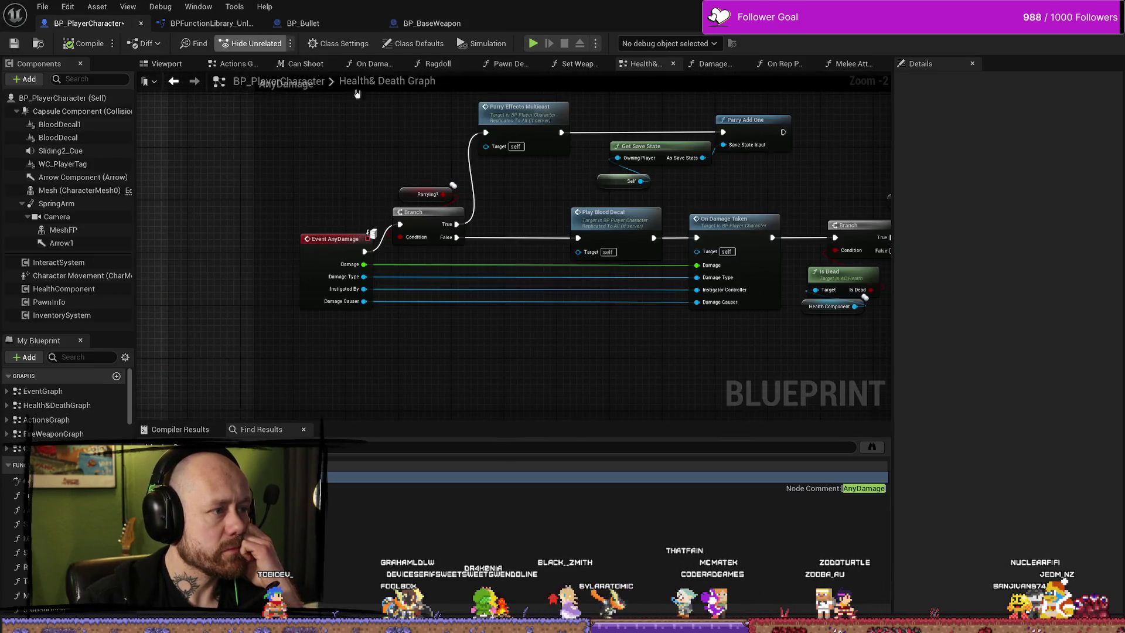
Select the HandleDeath event to check its inputs, then zoom over to the Point Damage group.
{"action": "scroll", "coordinate": [459, 263], "scroll_direction": "up", "scroll_amount": 6}
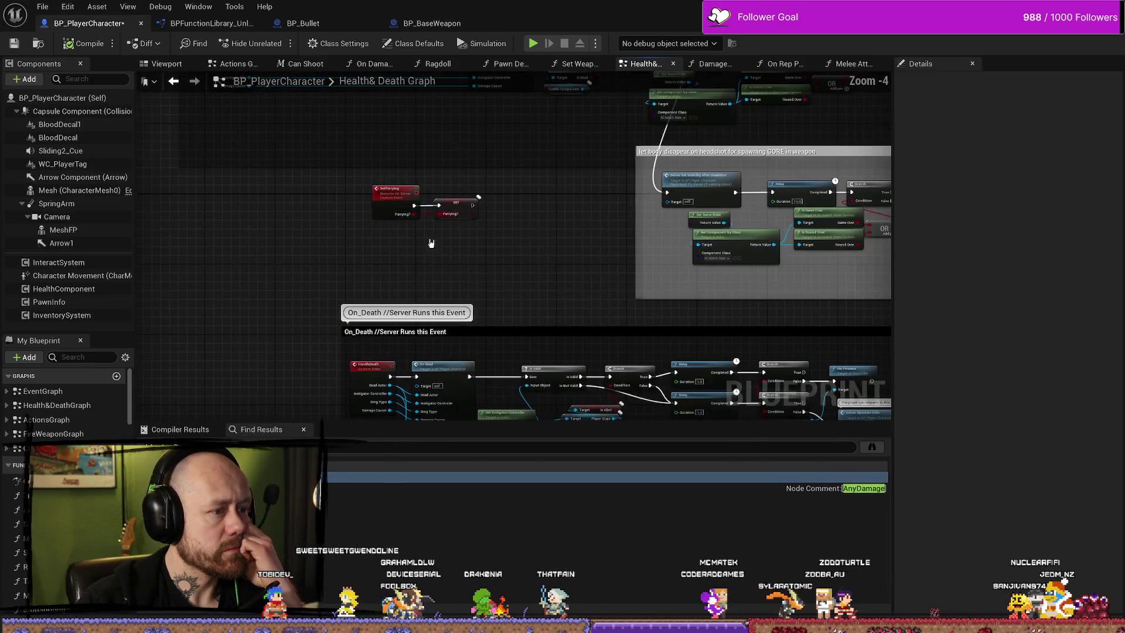
{"action": "scroll", "coordinate": [331, 208], "scroll_direction": "down", "scroll_amount": 1}
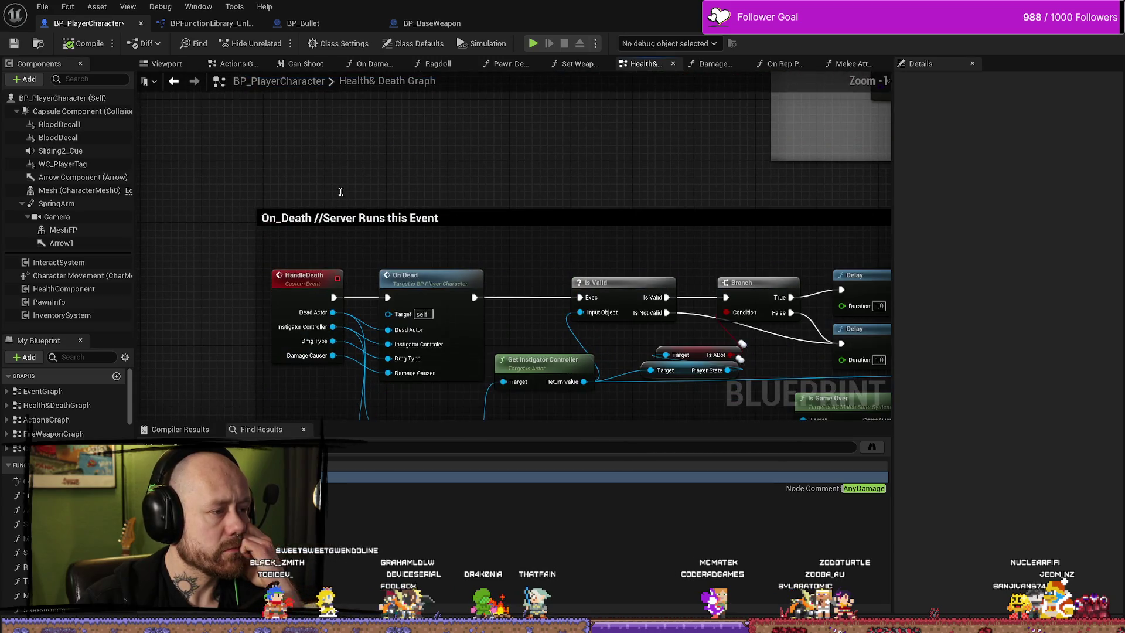
{"action": "left_click", "coordinate": [305, 275]}
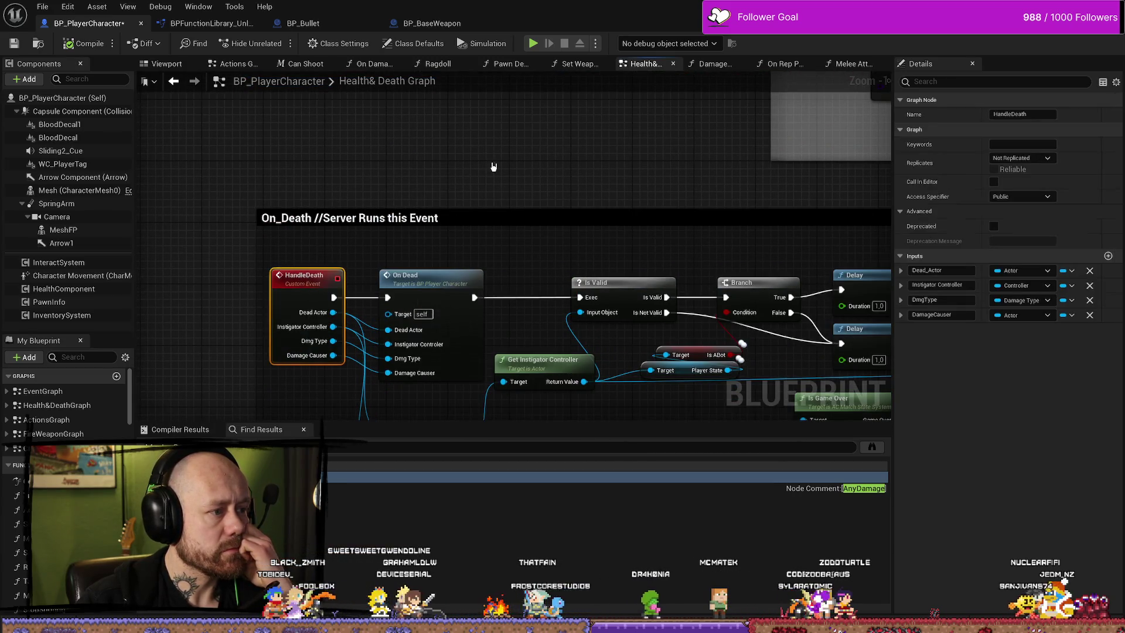
{"action": "scroll", "coordinate": [478, 153], "scroll_direction": "down", "scroll_amount": 2}
{"action": "scroll", "coordinate": [509, 221], "scroll_direction": "down", "scroll_amount": 2}
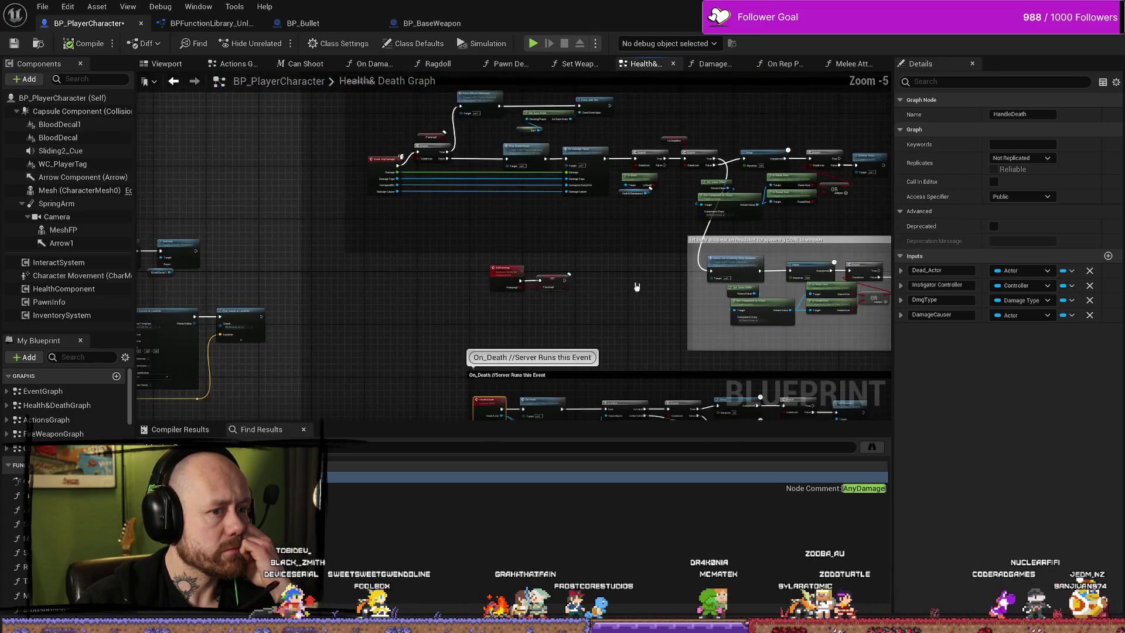
{"action": "scroll", "coordinate": [401, 324], "scroll_direction": "up", "scroll_amount": 5}
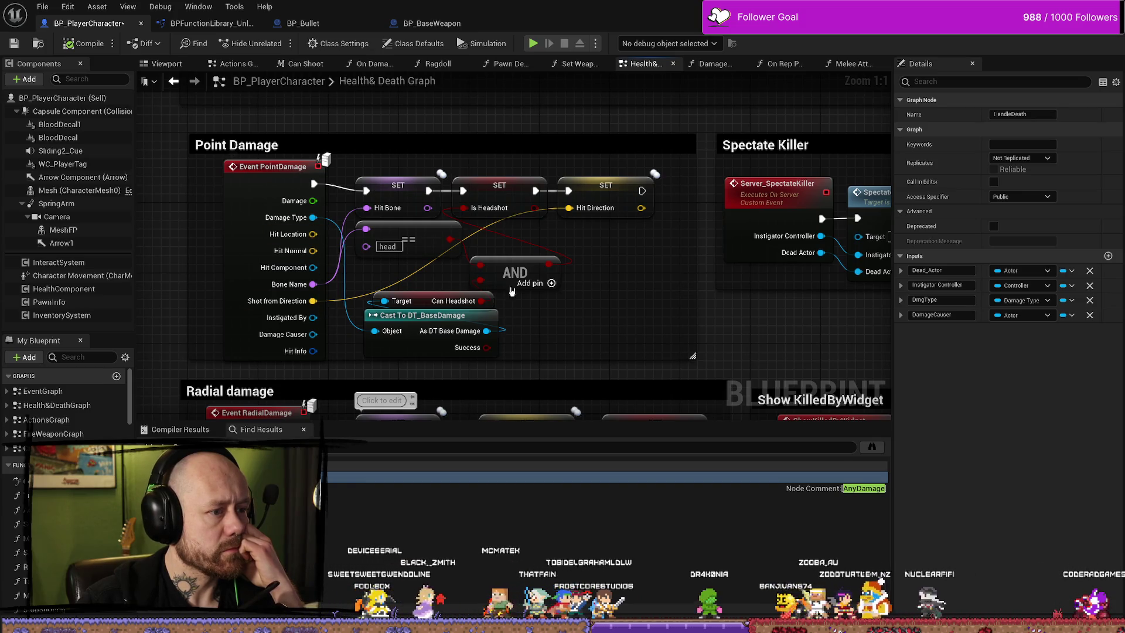
Inspect the SET Hit Bone, SET Is Headshot and Cast To DT_BaseDamage nodes in Point Damage.
{"action": "left_click", "coordinate": [440, 201]}
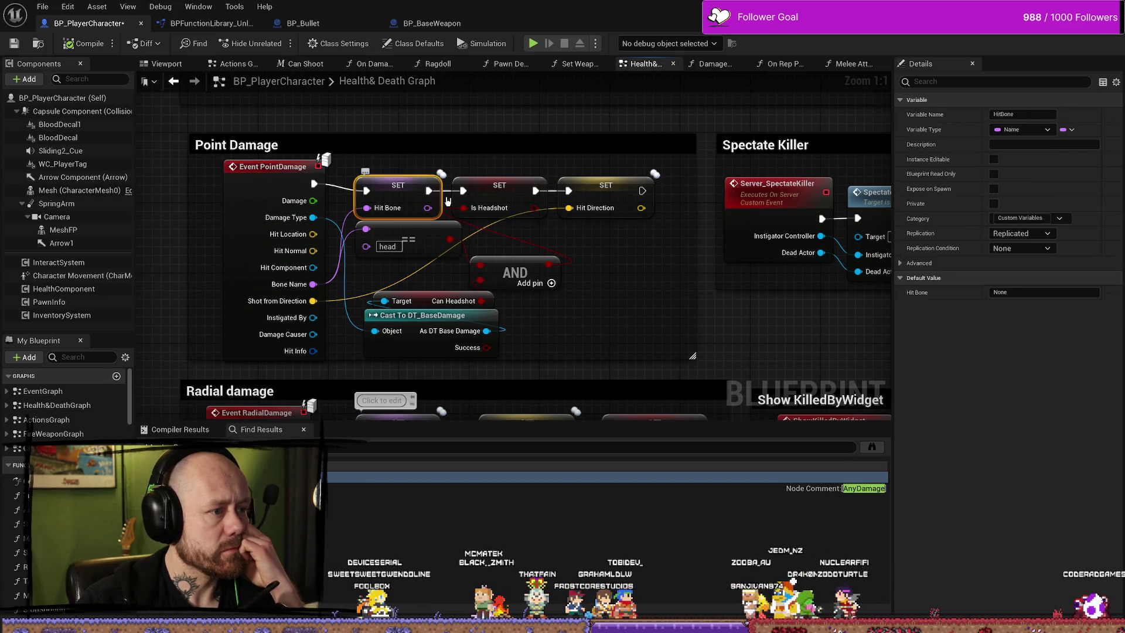
{"action": "left_click", "coordinate": [508, 198]}
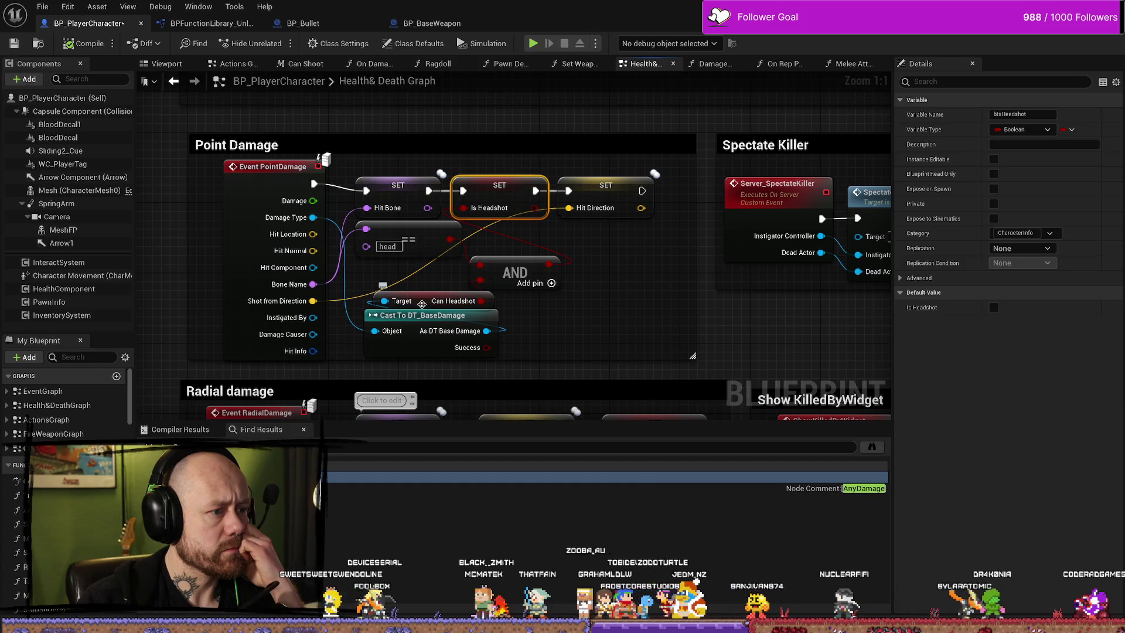
{"action": "left_click", "coordinate": [442, 337]}
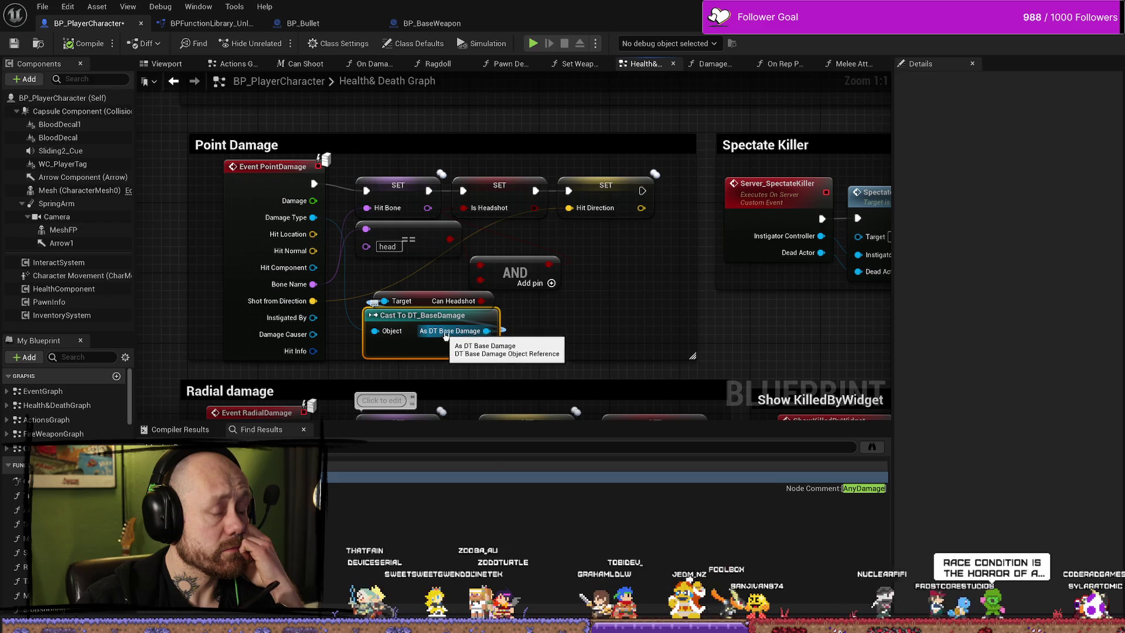
{"action": "scroll", "coordinate": [654, 316], "scroll_direction": "down", "scroll_amount": 2}
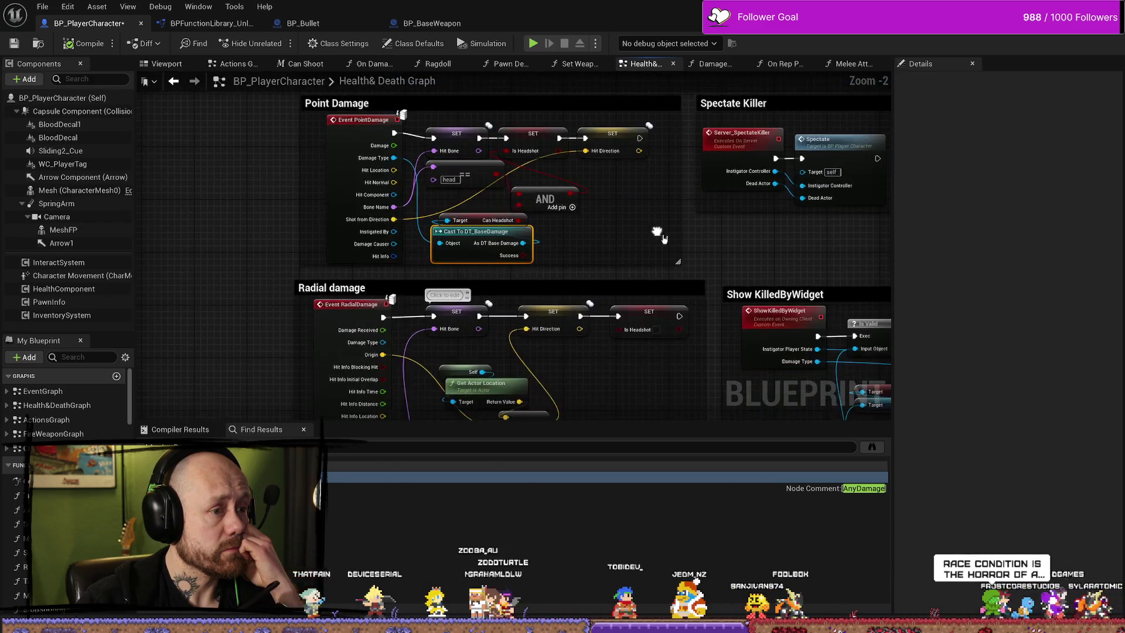
{"action": "left_click", "coordinate": [449, 157]}
{"action": "left_click_drag", "start_coordinate": [449, 157], "coordinate": [444, 155]}
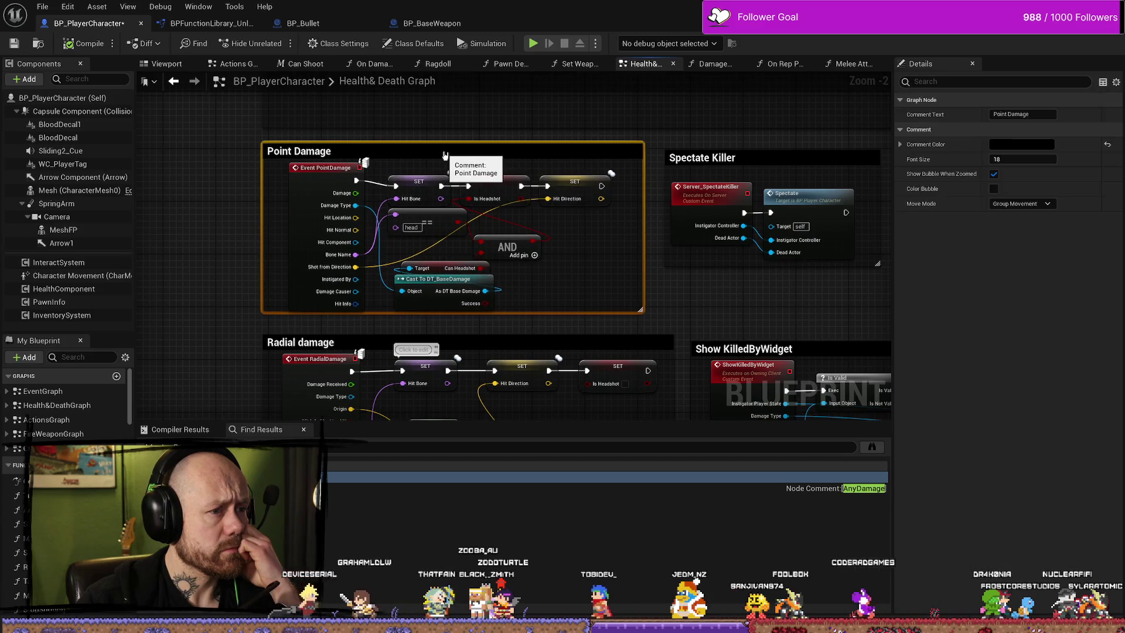
Pan over to the Radial damage section and then the Show KilledByWidget section.
{"action": "left_click_drag", "start_coordinate": [636, 251], "coordinate": [404, 237]}
{"action": "left_click_drag", "start_coordinate": [299, 326], "coordinate": [522, 156]}
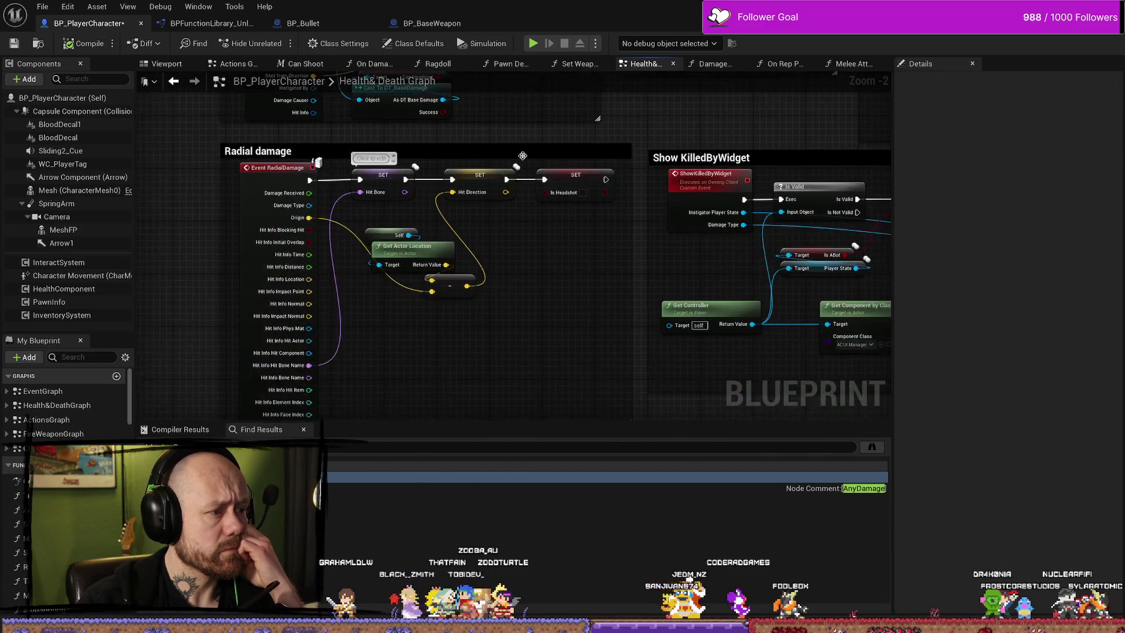
{"action": "mouse_move", "coordinate": [449, 282]}
{"action": "left_mouse_down"}
{"action": "mouse_move", "coordinate": [684, 244]}
{"action": "mouse_move", "coordinate": [480, 254]}
{"action": "mouse_move", "coordinate": [460, 318]}
{"action": "left_mouse_up"}
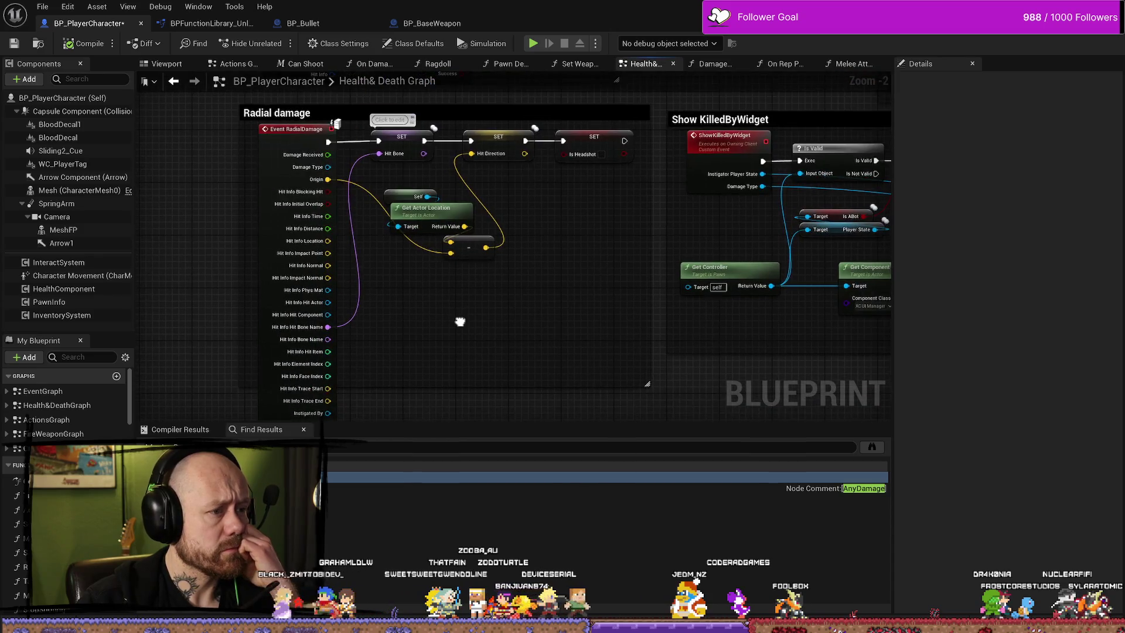
{"action": "left_click_drag", "start_coordinate": [572, 301], "coordinate": [341, 313]}
{"action": "left_click_drag", "start_coordinate": [619, 221], "coordinate": [367, 243]}
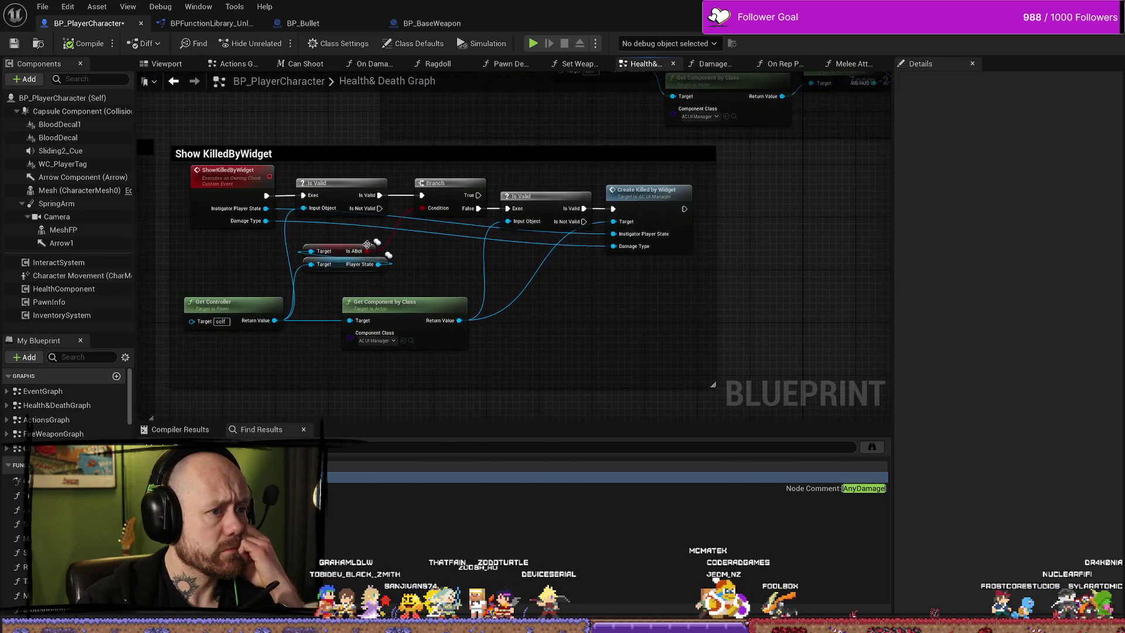
{"action": "mouse_move", "coordinate": [463, 157]}
{"action": "left_mouse_down"}
{"action": "mouse_move", "coordinate": [476, 170]}
{"action": "mouse_move", "coordinate": [417, 165]}
{"action": "mouse_move", "coordinate": [453, 291]}
{"action": "mouse_move", "coordinate": [423, 293]}
{"action": "left_mouse_up"}
{"action": "scroll", "coordinate": [446, 276], "scroll_direction": "down", "scroll_amount": 1}
Inspect the Add DirectionalDamage event's owning-client replication settings, then zoom back out to Radial damage.
{"action": "scroll", "coordinate": [415, 184], "scroll_direction": "up", "scroll_amount": 3}
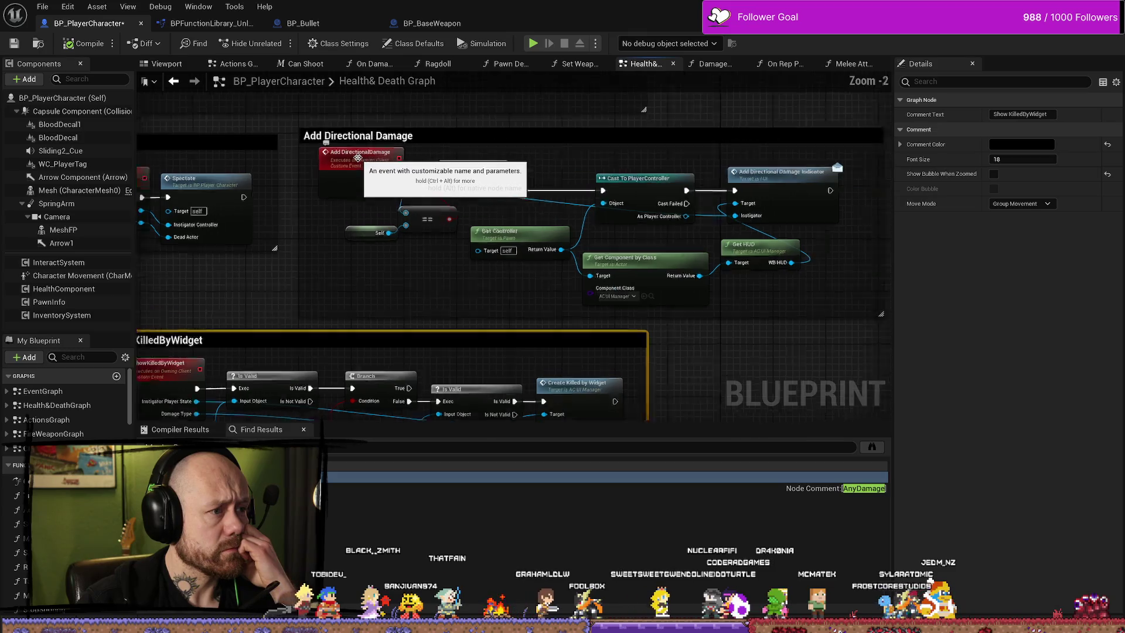
{"action": "left_click_drag", "start_coordinate": [376, 189], "coordinate": [367, 189]}
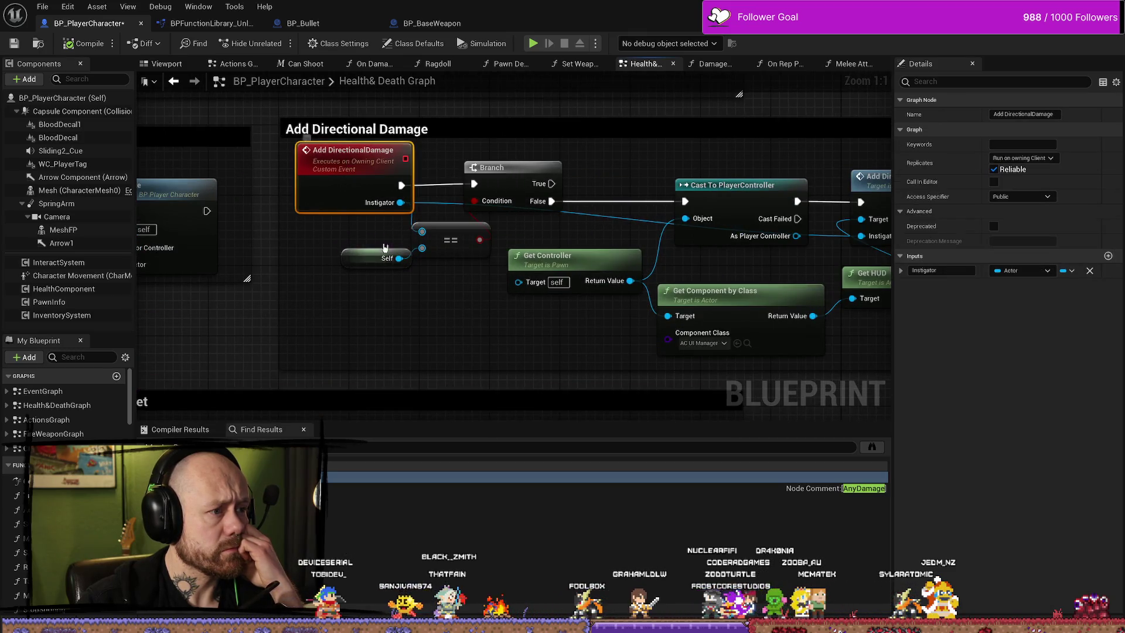
{"action": "scroll", "coordinate": [335, 295], "scroll_direction": "down", "scroll_amount": 3}
{"action": "left_click_drag", "start_coordinate": [335, 295], "coordinate": [504, 296]}
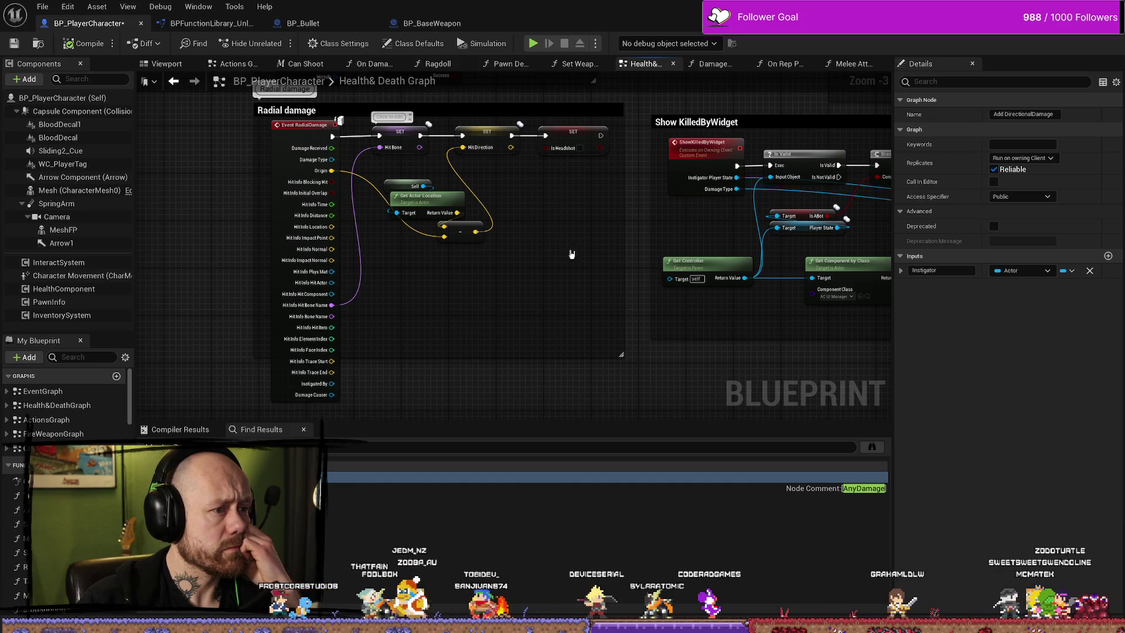
Look across the On damage Taken health-change nodes.
{"action": "scroll", "coordinate": [446, 340], "scroll_direction": "down", "scroll_amount": 3}
{"action": "scroll", "coordinate": [469, 231], "scroll_direction": "up", "scroll_amount": 4}
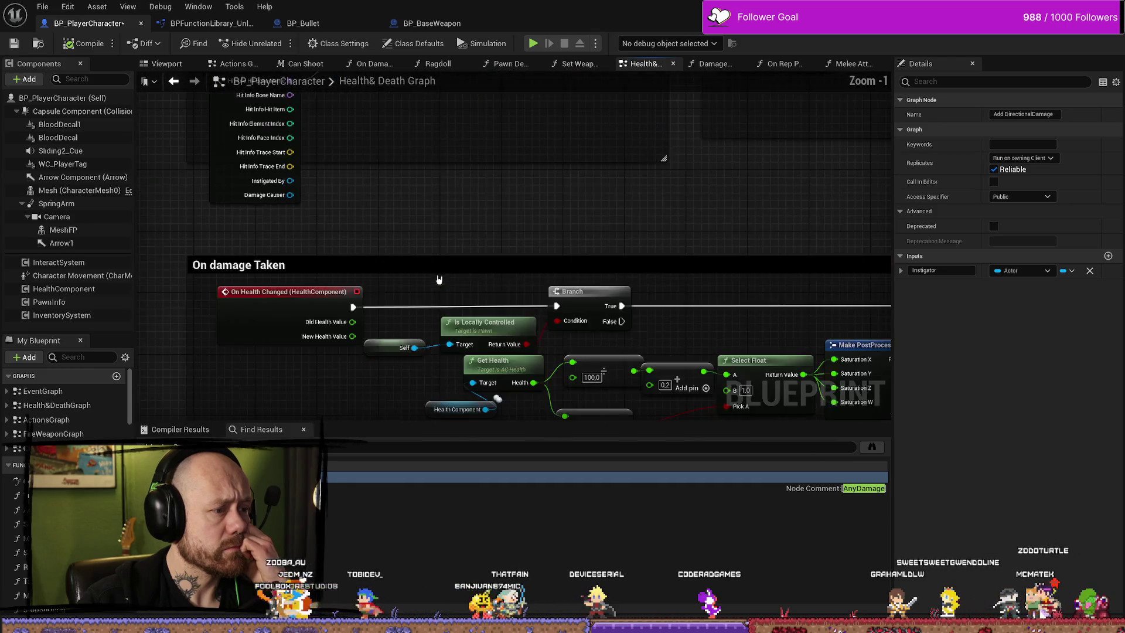
{"action": "scroll", "coordinate": [464, 163], "scroll_direction": "down", "scroll_amount": 1}
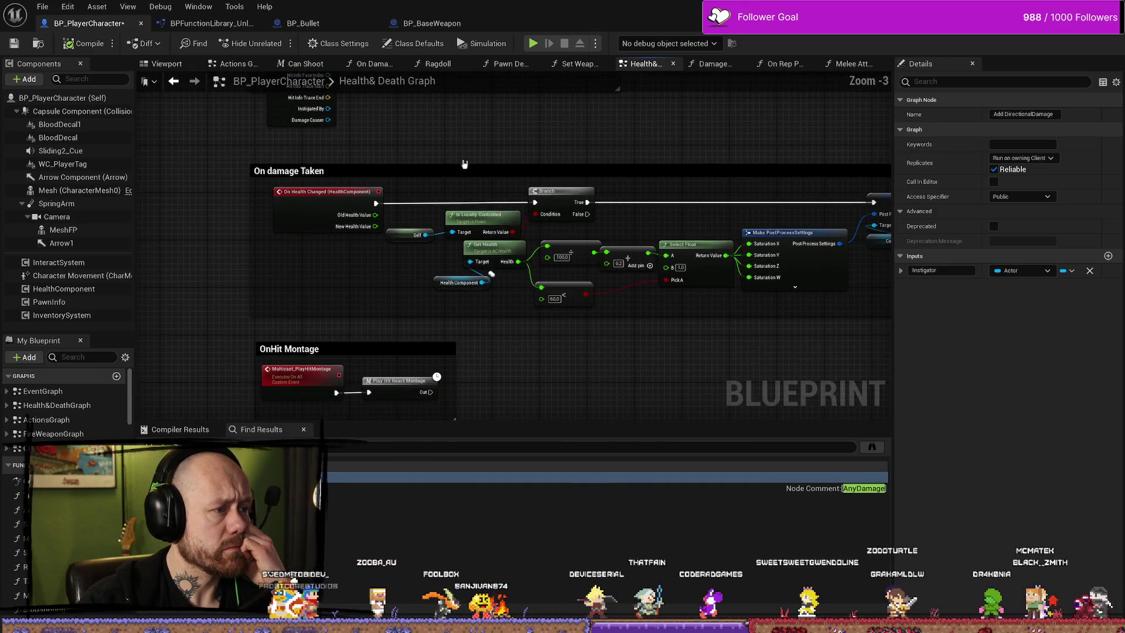
{"action": "mouse_move", "coordinate": [356, 254]}
{"action": "left_mouse_down"}
{"action": "mouse_move", "coordinate": [195, 266]}
{"action": "mouse_move", "coordinate": [261, 279]}
{"action": "mouse_move", "coordinate": [266, 249]}
{"action": "left_mouse_up"}
Move on to the OnHit Montage, Add Directional Damage, Spectate Killer and Show KilledByWidget sections.
{"action": "scroll", "coordinate": [195, 269], "scroll_direction": "down", "scroll_amount": 1}
{"action": "scroll", "coordinate": [254, 315], "scroll_direction": "up", "scroll_amount": 2}
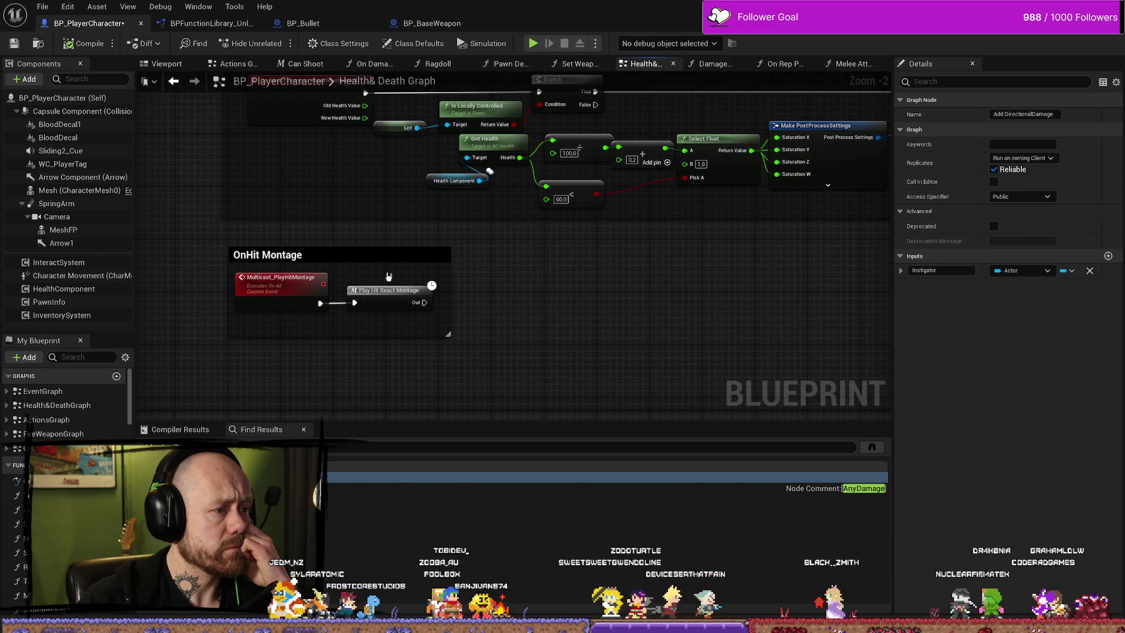
{"action": "scroll", "coordinate": [634, 274], "scroll_direction": "down", "scroll_amount": 1}
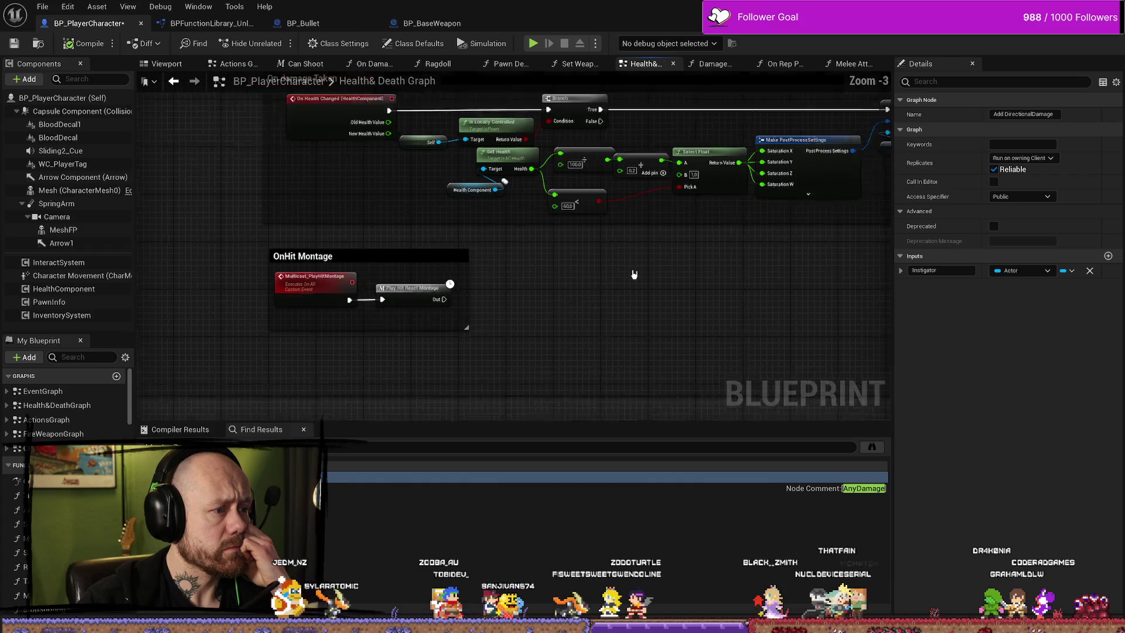
{"action": "scroll", "coordinate": [635, 274], "scroll_direction": "down", "scroll_amount": 2}
{"action": "scroll", "coordinate": [456, 176], "scroll_direction": "up", "scroll_amount": 3}
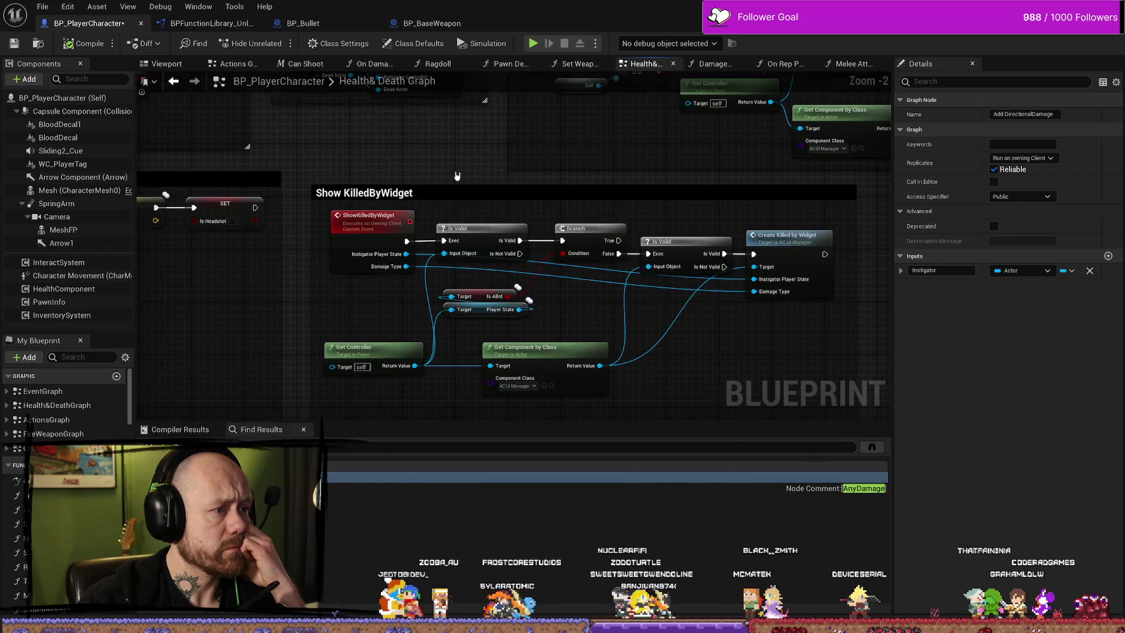
{"action": "left_click_drag", "start_coordinate": [457, 176], "coordinate": [466, 309]}
{"action": "scroll", "coordinate": [466, 309], "scroll_direction": "down", "scroll_amount": 1}
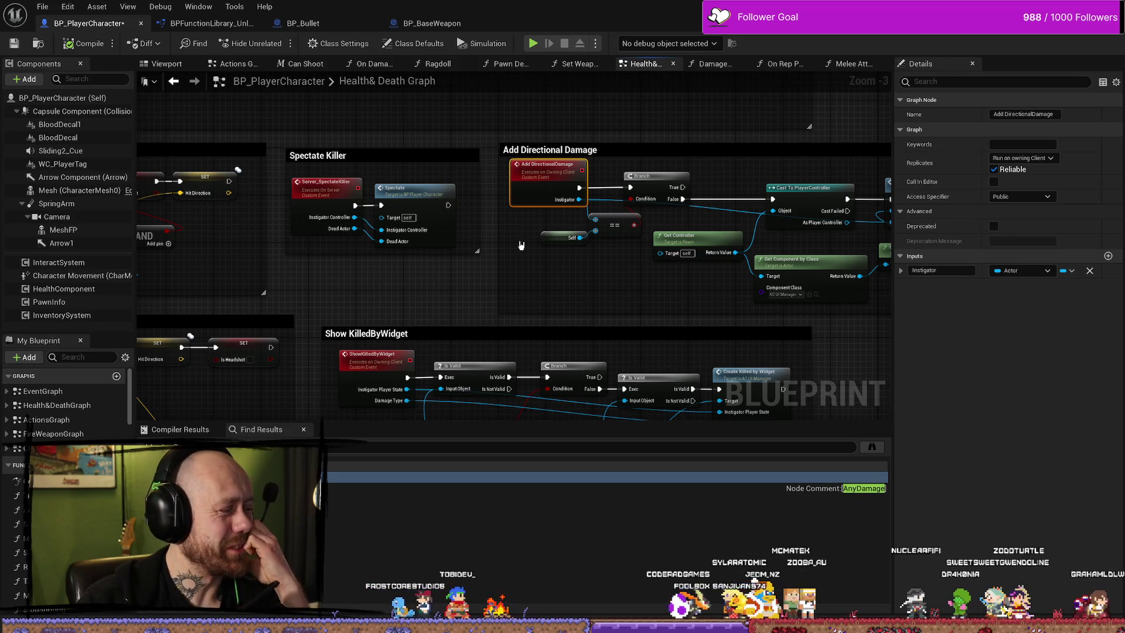
Raise the Cast To PlayerController and Add Directional Damage Indicator nodes slightly to line them up.
{"action": "mouse_move", "coordinate": [524, 252]}
{"action": "left_mouse_down"}
{"action": "mouse_move", "coordinate": [391, 261]}
{"action": "mouse_move", "coordinate": [525, 311]}
{"action": "left_mouse_up"}
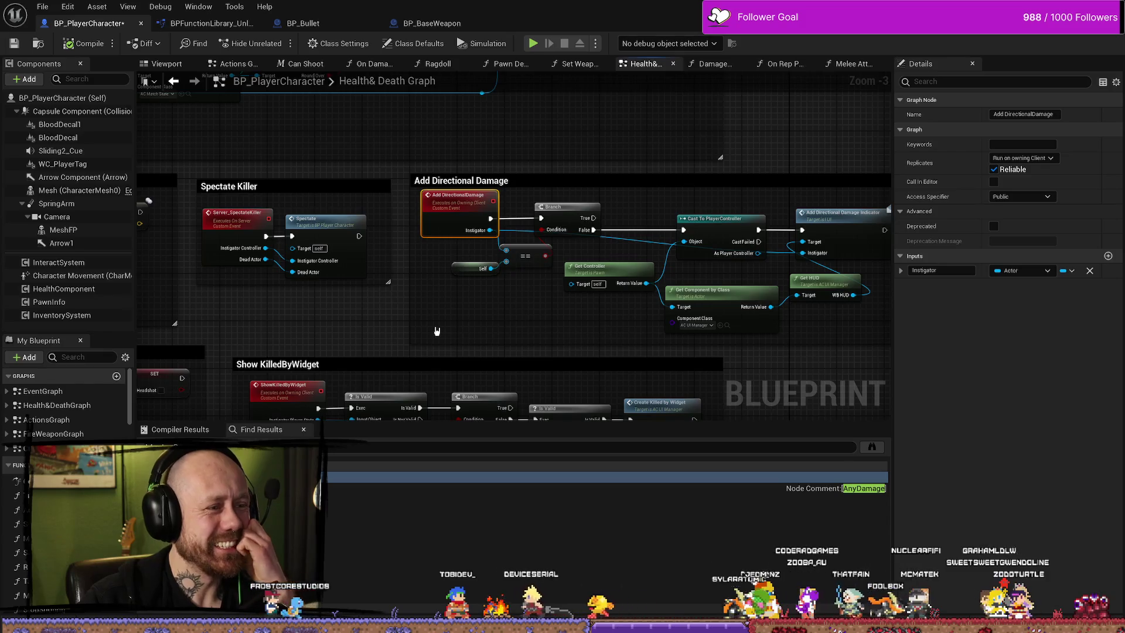
{"action": "scroll", "coordinate": [431, 288], "scroll_direction": "up", "scroll_amount": 3}
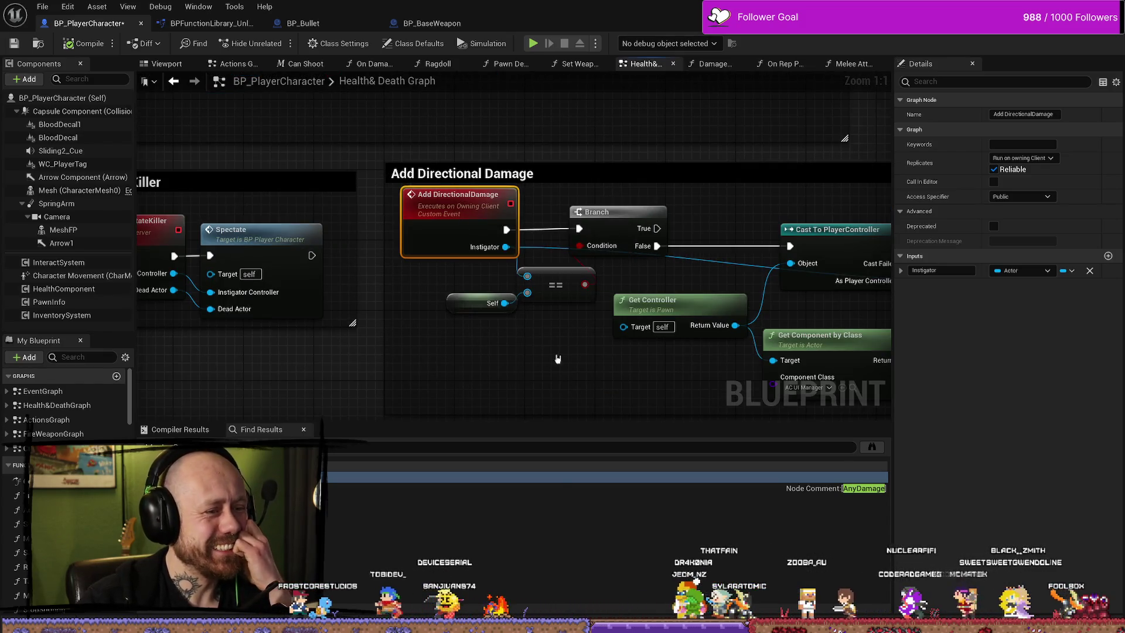
{"action": "left_click_drag", "start_coordinate": [432, 276], "coordinate": [178, 210]}
{"action": "left_click_drag", "start_coordinate": [646, 258], "coordinate": [532, 280]}
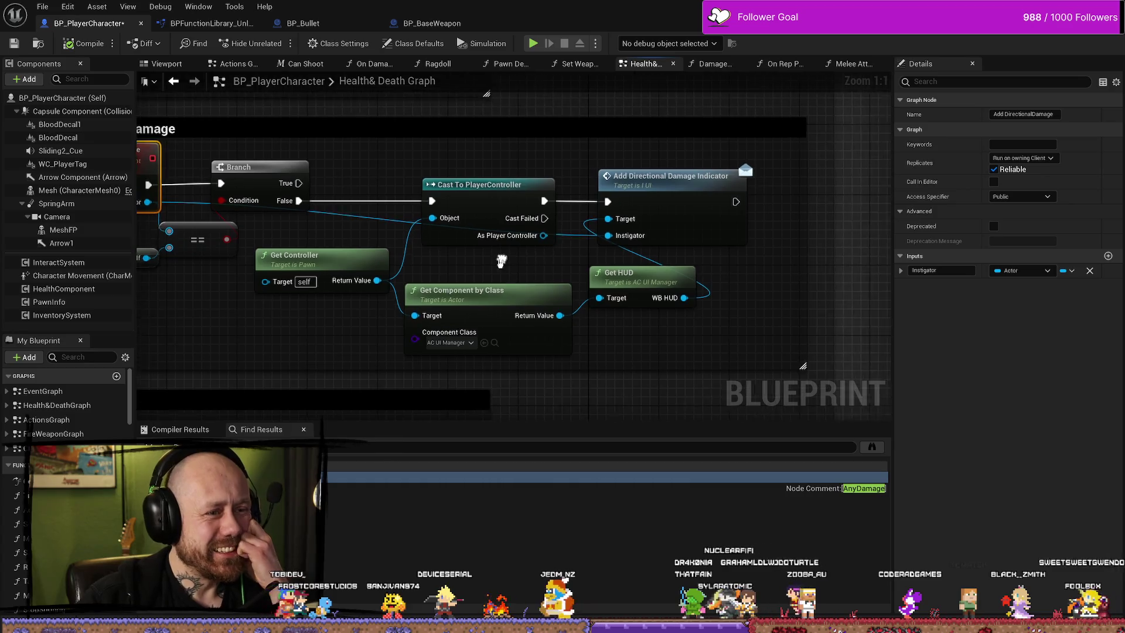
{"action": "left_click_drag", "start_coordinate": [491, 146], "coordinate": [610, 223]}
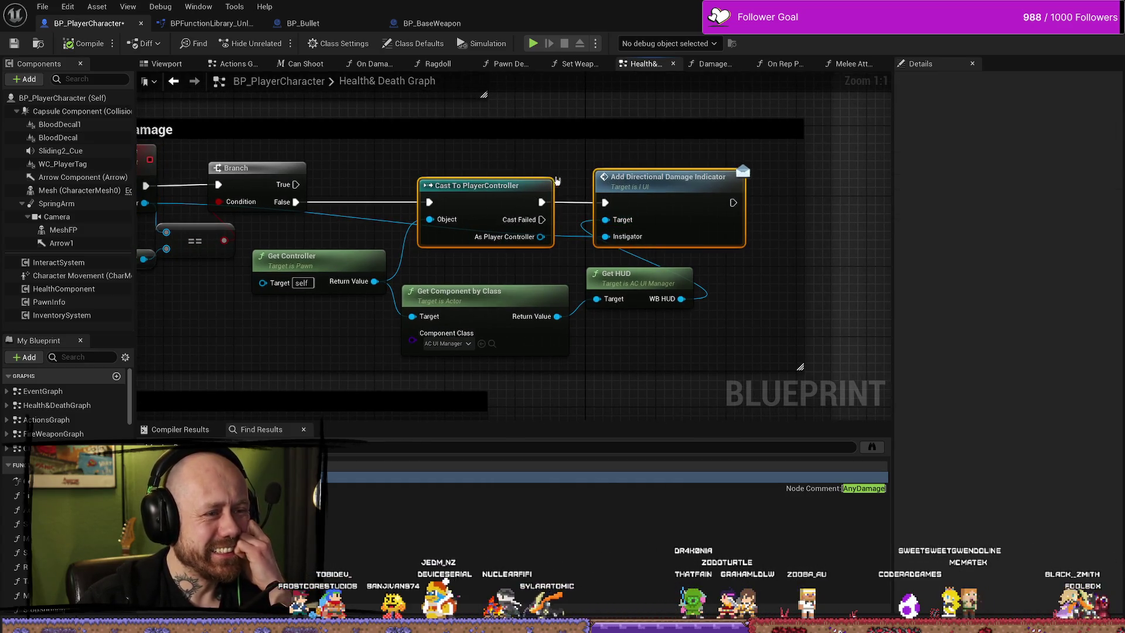
{"action": "left_click_drag", "start_coordinate": [427, 178], "coordinate": [465, 244]}
{"action": "left_click", "coordinate": [426, 169]}
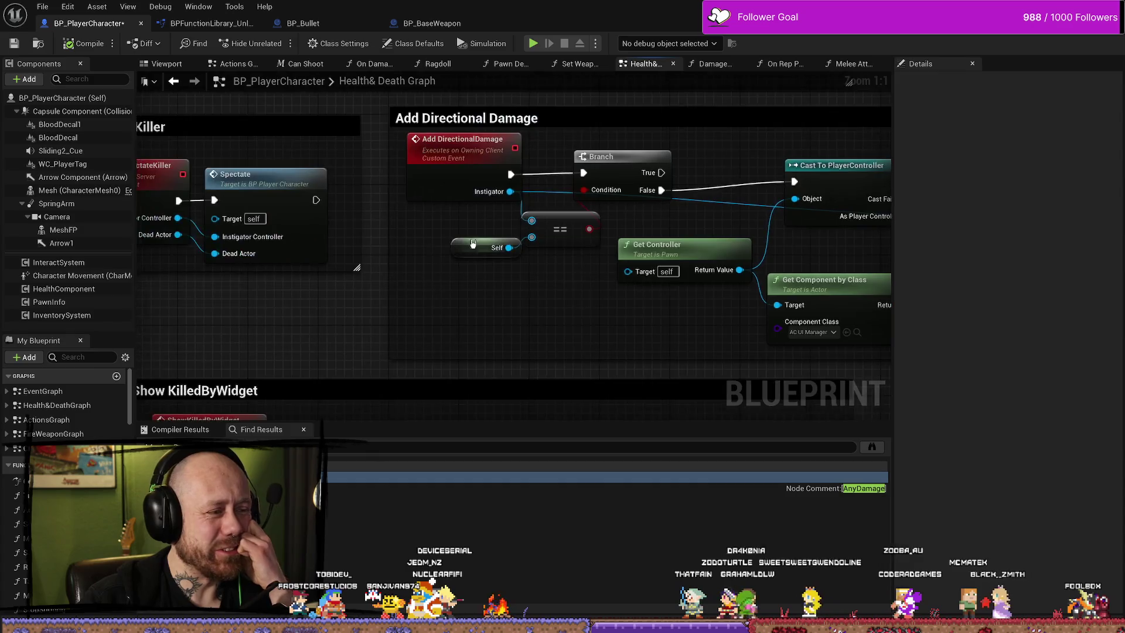
Zoom back out to the overview of the damage sections.
{"action": "scroll", "coordinate": [576, 264], "scroll_direction": "down", "scroll_amount": 2}
{"action": "mouse_move", "coordinate": [449, 302]}
{"action": "left_mouse_down"}
{"action": "mouse_move", "coordinate": [514, 322]}
{"action": "mouse_move", "coordinate": [749, 331]}
{"action": "left_mouse_up"}
{"action": "scroll", "coordinate": [515, 321], "scroll_direction": "up", "scroll_amount": 1}
{"action": "scroll", "coordinate": [519, 294], "scroll_direction": "down", "scroll_amount": 1}
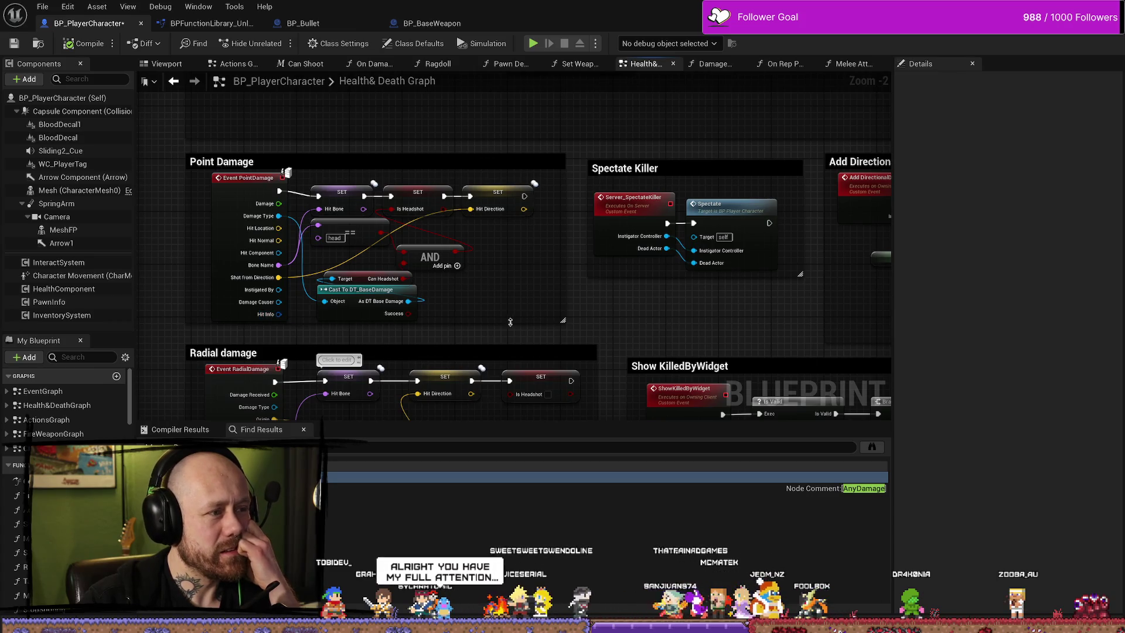
{"action": "scroll", "coordinate": [535, 198], "scroll_direction": "down", "scroll_amount": 2}
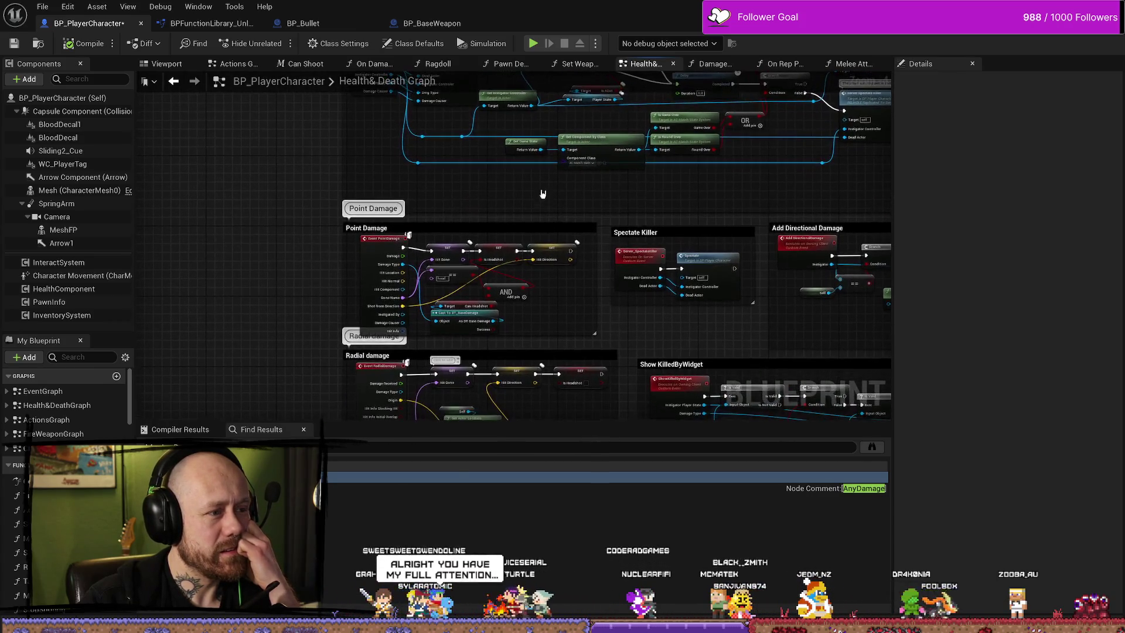
From the Melee Attack function, follow Server Apply Melee Damage to its Actions Graph event.
{"action": "mouse_move", "coordinate": [504, 181]}
{"action": "left_mouse_down"}
{"action": "mouse_move", "coordinate": [516, 176]}
{"action": "mouse_move", "coordinate": [465, 259]}
{"action": "left_mouse_up"}
{"action": "scroll", "coordinate": [545, 175], "scroll_direction": "down", "scroll_amount": 3}
{"action": "scroll", "coordinate": [465, 259], "scroll_direction": "down", "scroll_amount": 1}
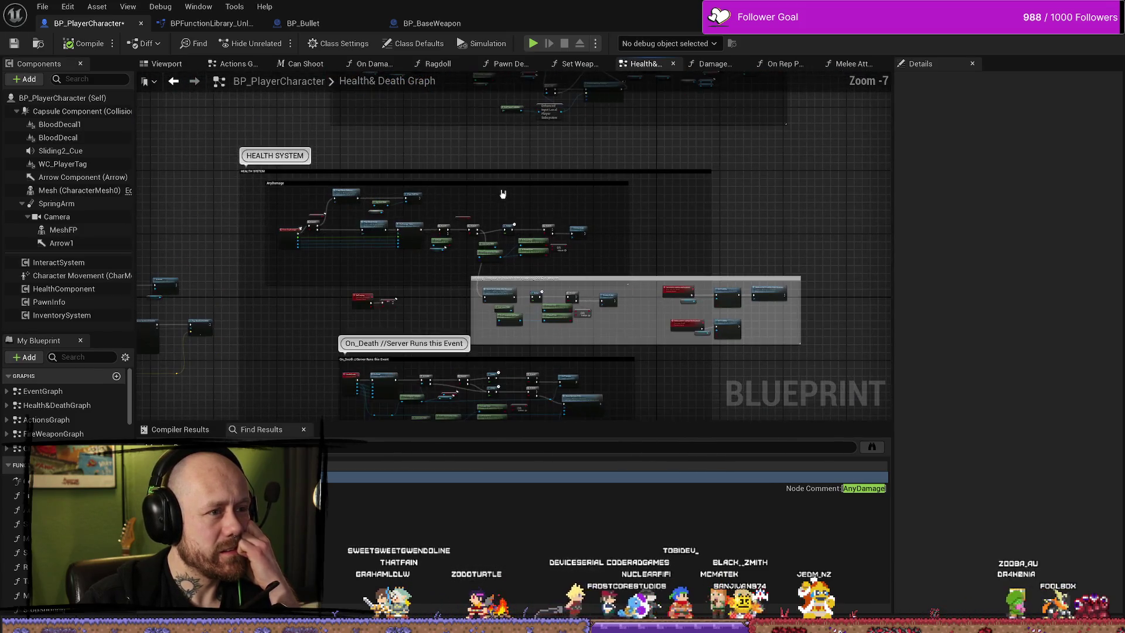
{"action": "left_click", "coordinate": [836, 63]}
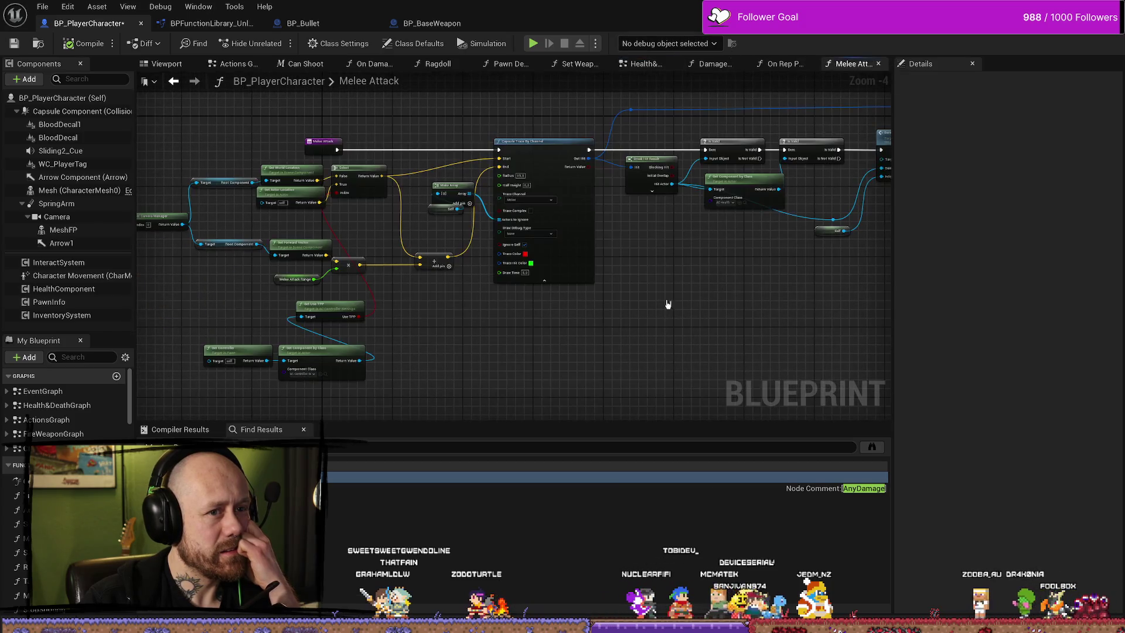
{"action": "scroll", "coordinate": [632, 230], "scroll_direction": "up", "scroll_amount": 1}
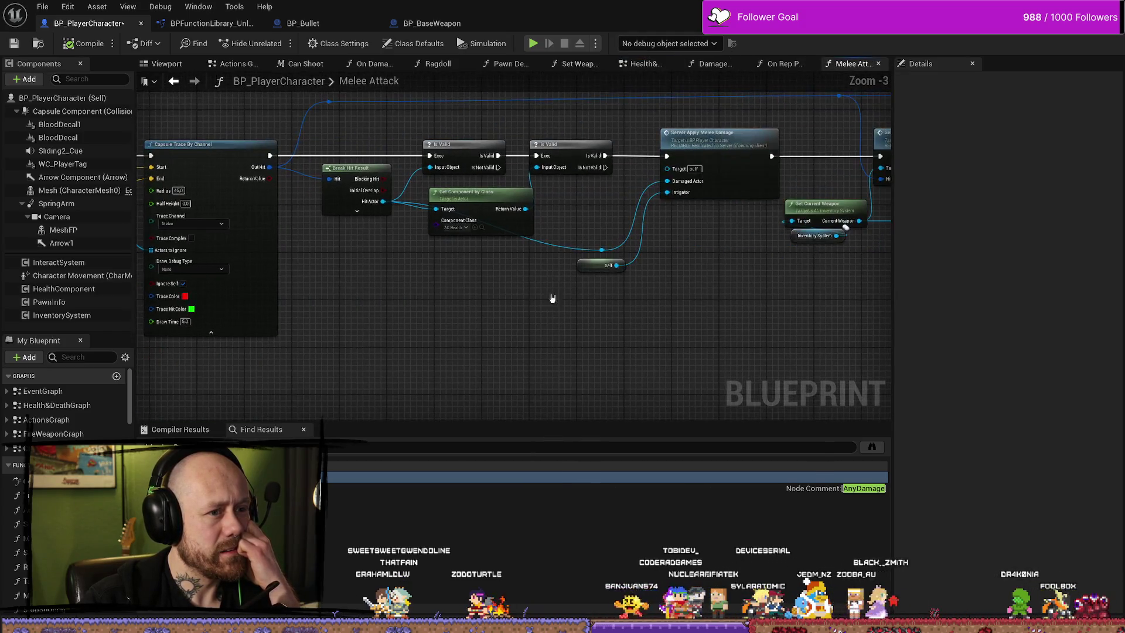
{"action": "left_click_drag", "start_coordinate": [719, 299], "coordinate": [528, 326]}
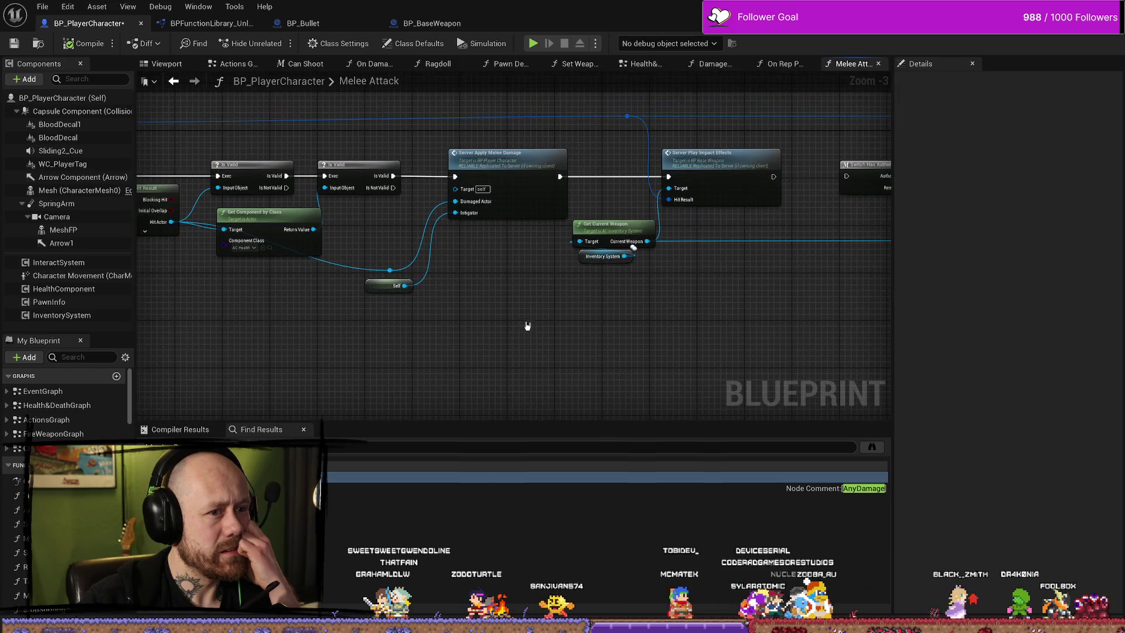
{"action": "double_click", "coordinate": [534, 173]}
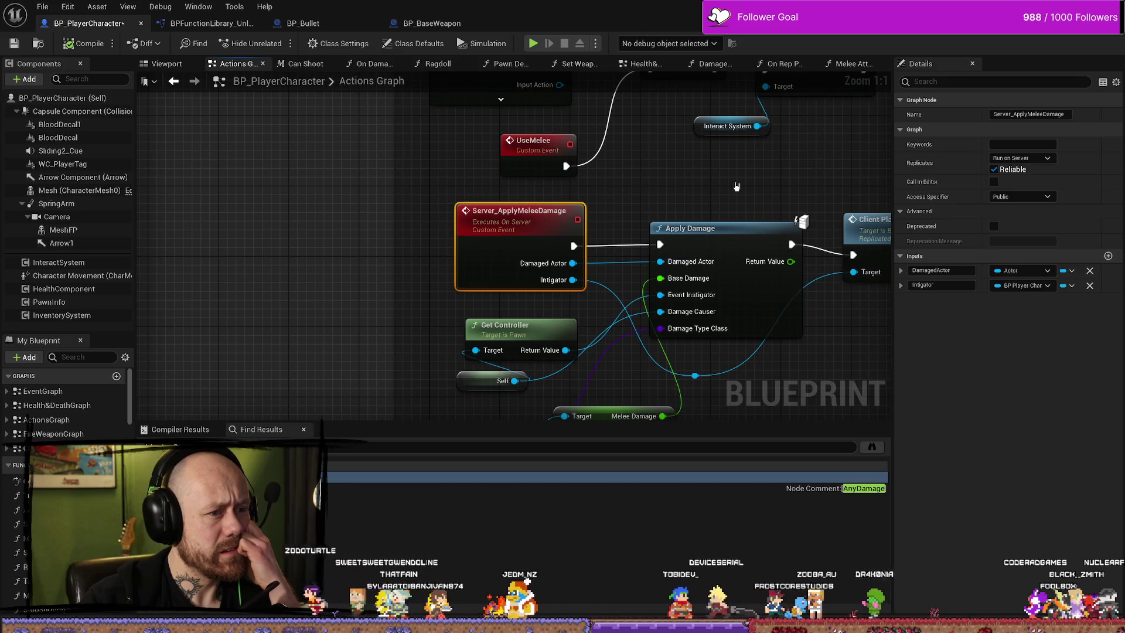
Move the Melee Damage Type getter lower beneath the Apply Damage call.
{"action": "left_click_drag", "start_coordinate": [736, 184], "coordinate": [610, 186]}
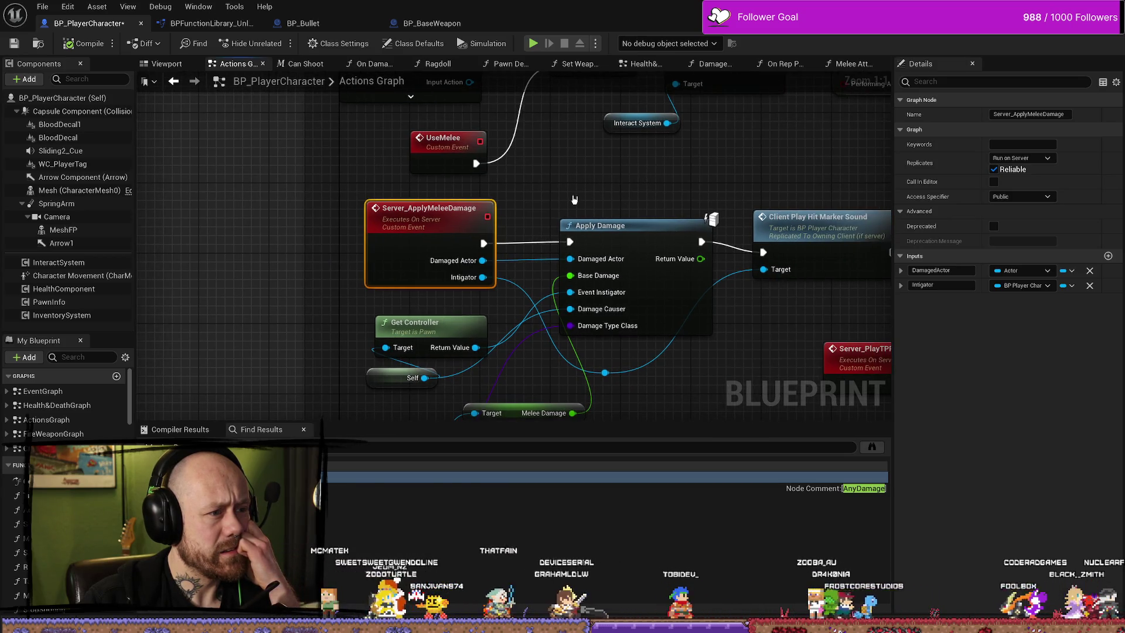
{"action": "scroll", "coordinate": [580, 197], "scroll_direction": "down", "scroll_amount": 1}
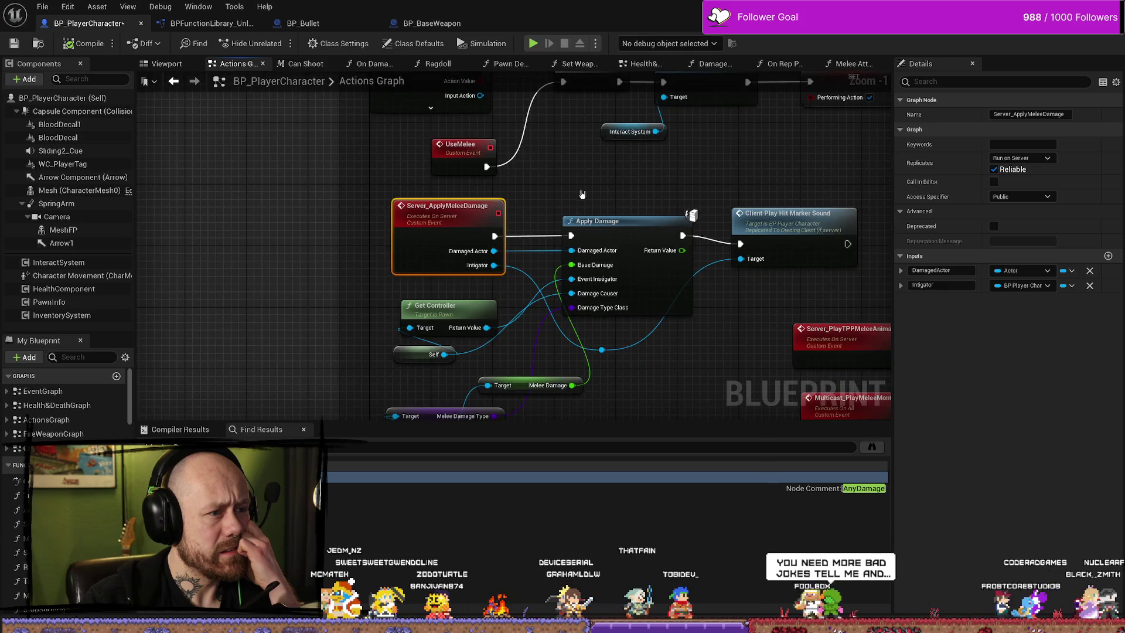
{"action": "left_click_drag", "start_coordinate": [583, 194], "coordinate": [400, 158]}
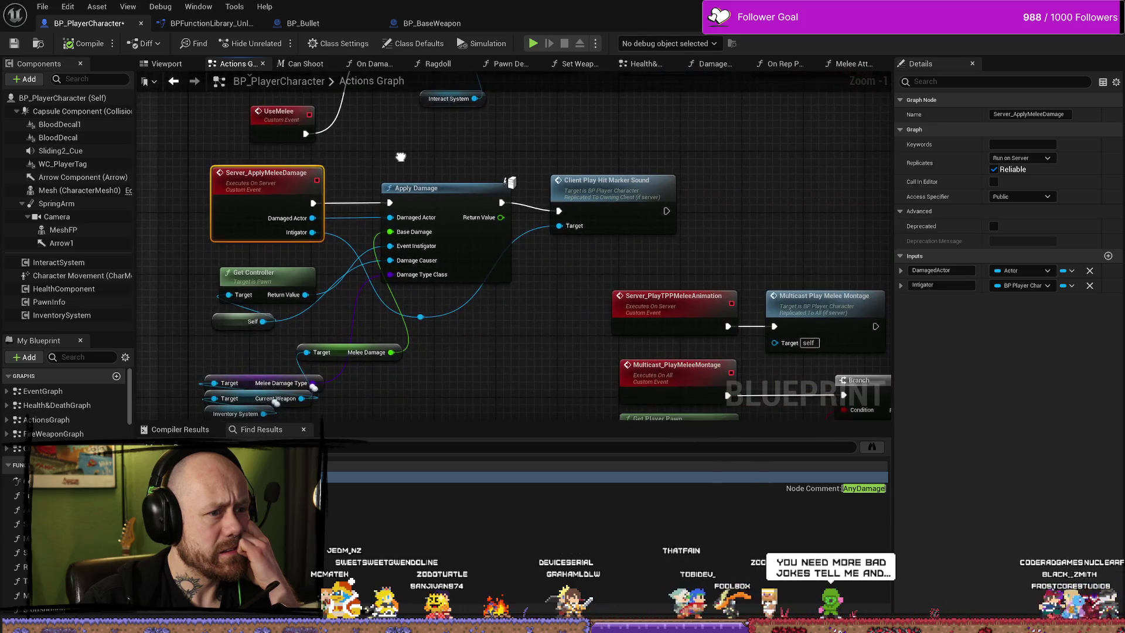
{"action": "left_click", "coordinate": [431, 221]}
{"action": "scroll", "coordinate": [430, 225], "scroll_direction": "up", "scroll_amount": 1}
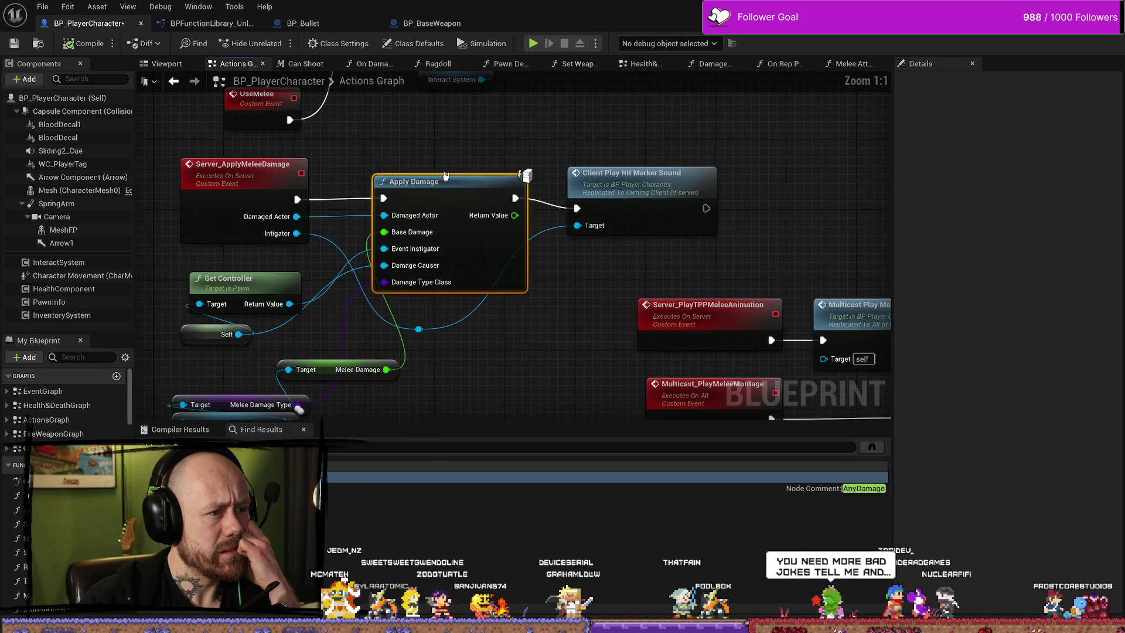
{"action": "left_click", "coordinate": [410, 186]}
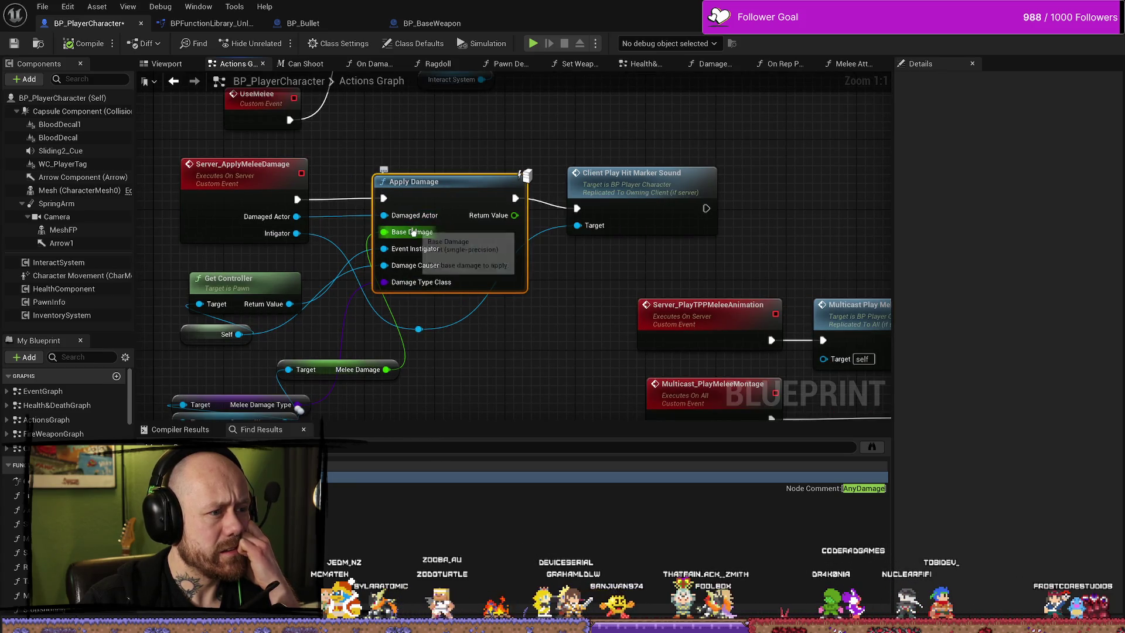
{"action": "left_click_drag", "start_coordinate": [321, 354], "coordinate": [352, 292]}
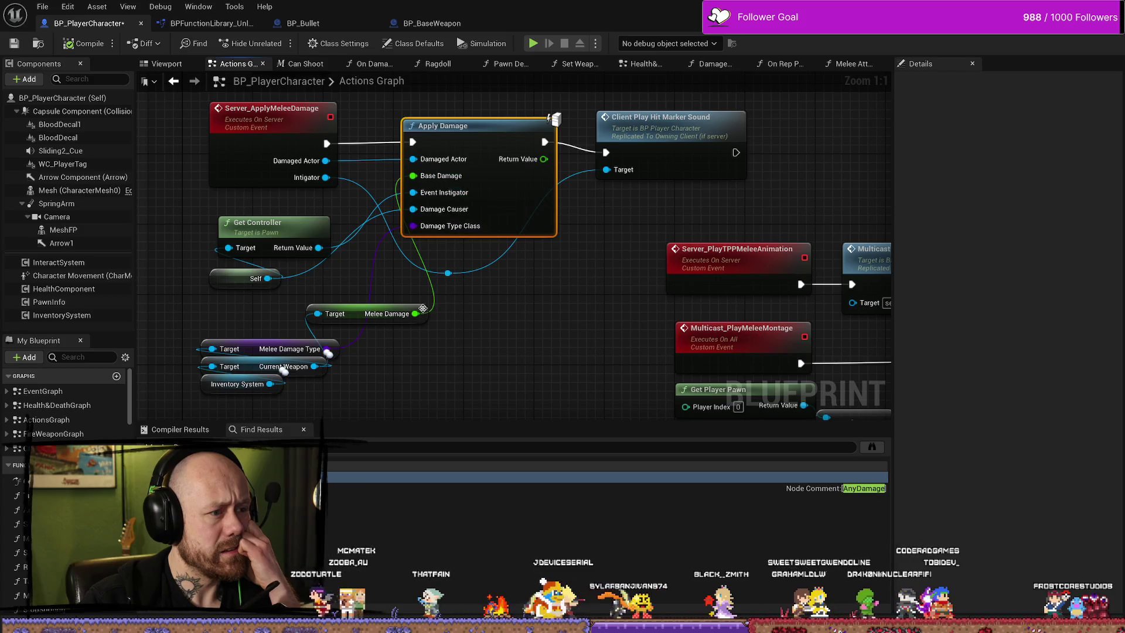
{"action": "mouse_move", "coordinate": [234, 337]}
{"action": "left_mouse_down"}
{"action": "mouse_move", "coordinate": [277, 406]}
{"action": "mouse_move", "coordinate": [285, 359]}
{"action": "mouse_move", "coordinate": [271, 252]}
{"action": "left_mouse_up"}
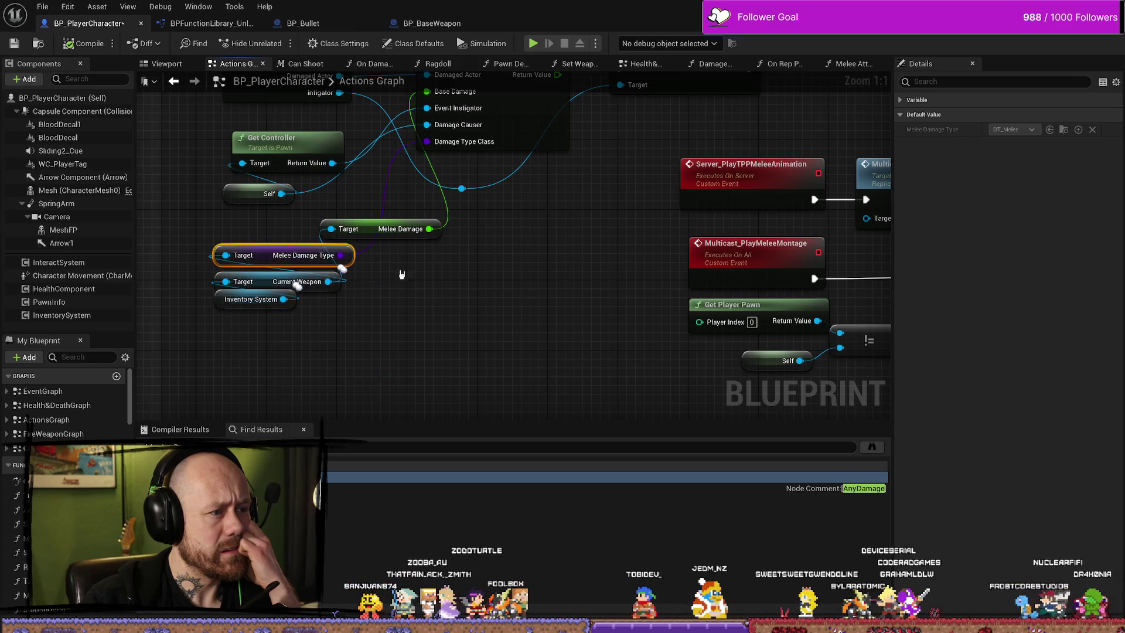
Shift Client Play Hit Marker Sound right and add a reroute point on its blue wire.
{"action": "scroll", "coordinate": [275, 254], "scroll_direction": "down", "scroll_amount": 1}
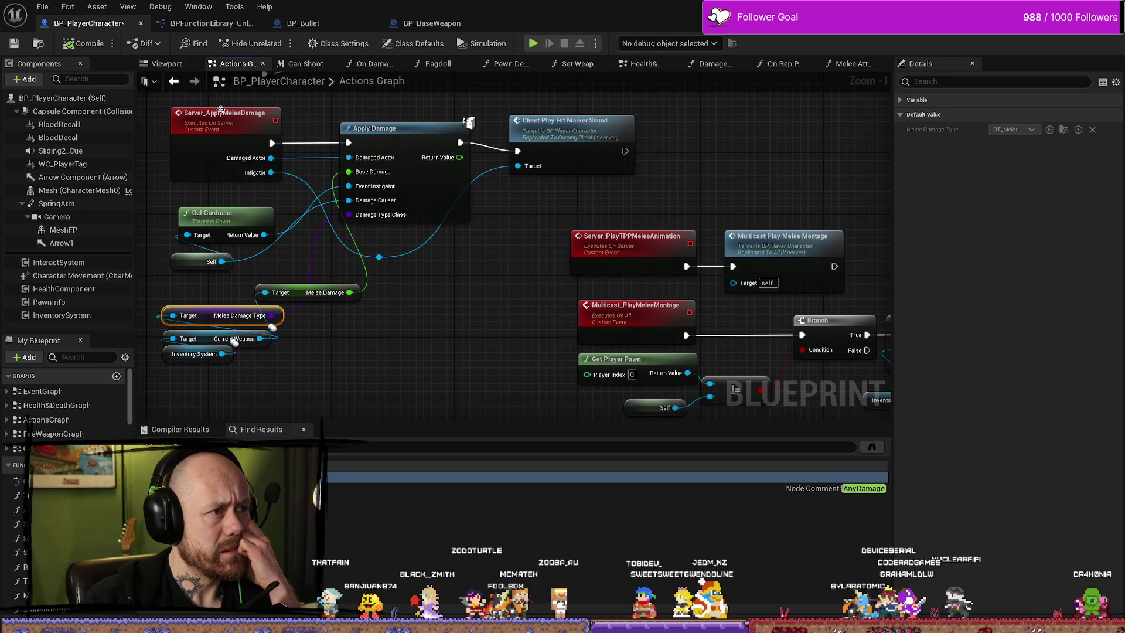
{"action": "left_click_drag", "start_coordinate": [567, 136], "coordinate": [628, 127]}
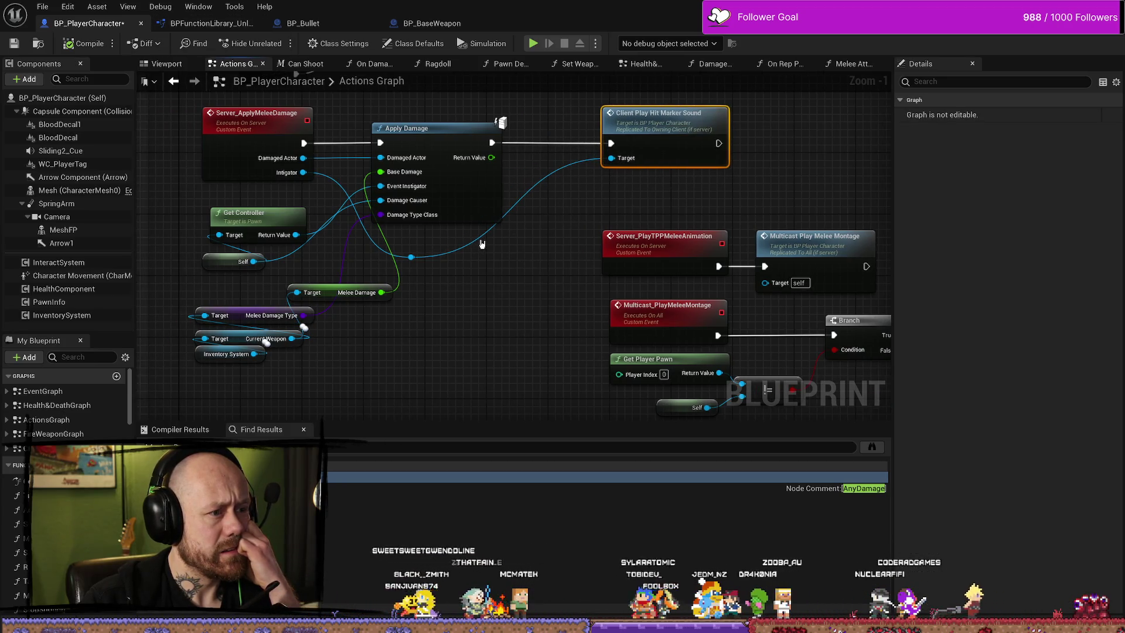
{"action": "double_click", "coordinate": [475, 236]}
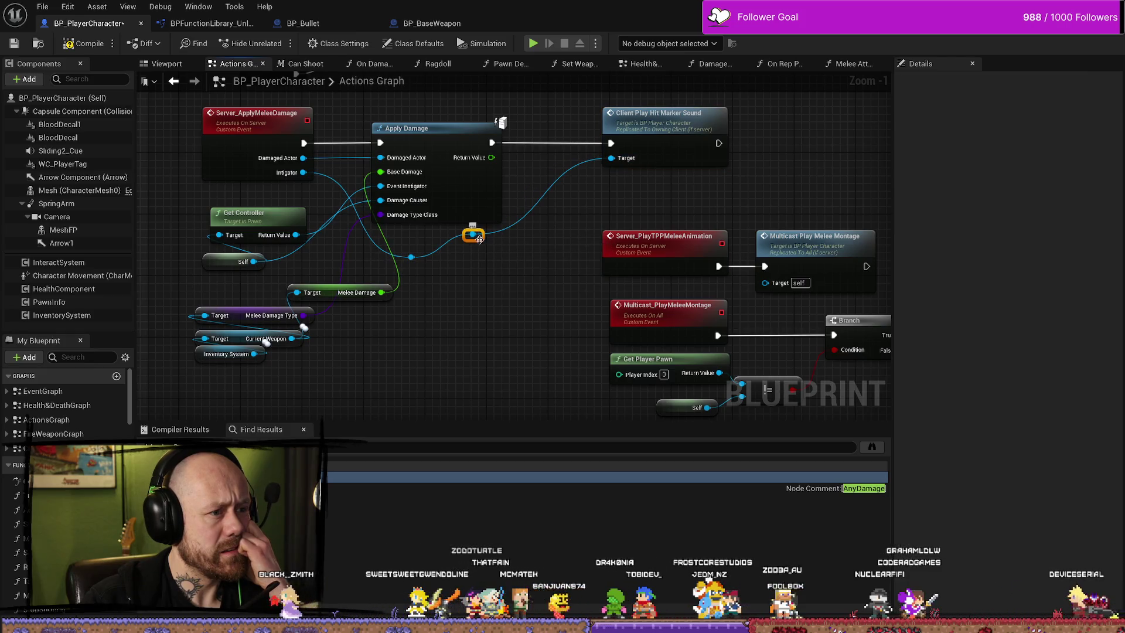
{"action": "left_click_drag", "start_coordinate": [473, 235], "coordinate": [497, 258]}
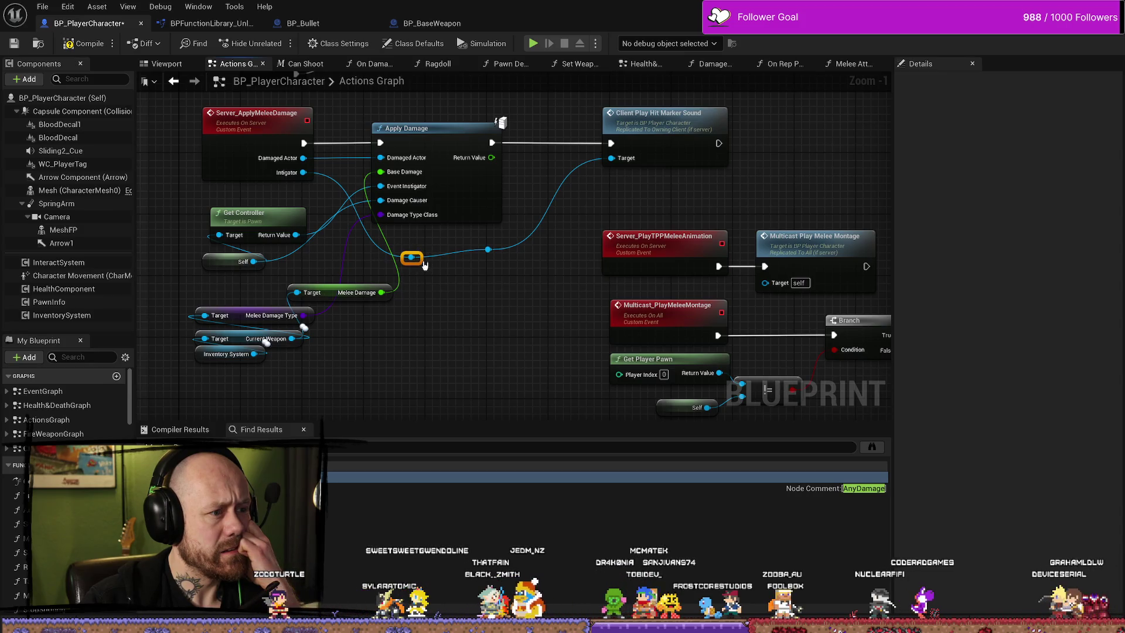
{"action": "left_click_drag", "start_coordinate": [403, 286], "coordinate": [339, 281]}
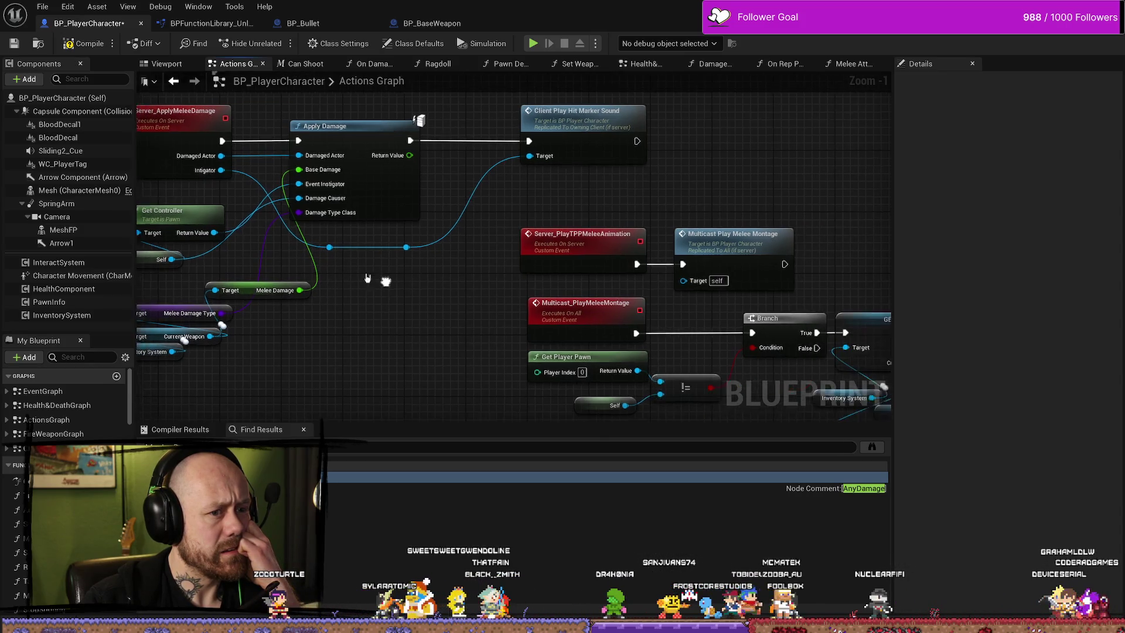
{"action": "mouse_move", "coordinate": [832, 202]}
{"action": "left_mouse_down"}
{"action": "mouse_move", "coordinate": [583, 170]}
{"action": "mouse_move", "coordinate": [569, 153]}
{"action": "left_mouse_up"}
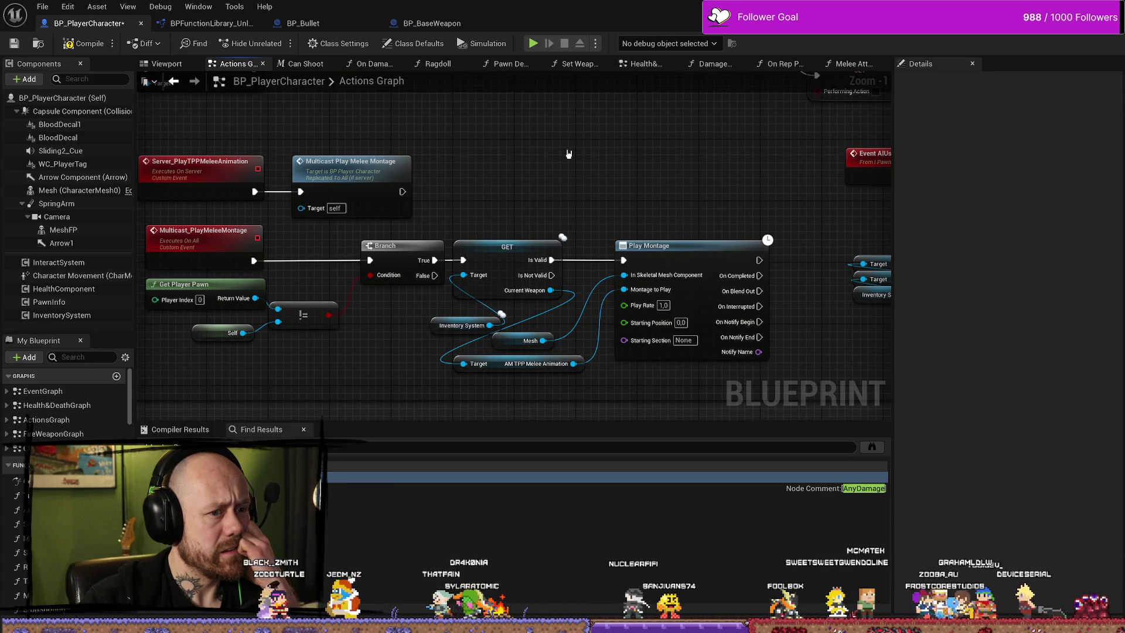
Pan through the Melee section to Play Melee Montage, Delay, Is Valid and Start Camera Shake.
{"action": "scroll", "coordinate": [568, 154], "scroll_direction": "down", "scroll_amount": 2}
{"action": "scroll", "coordinate": [439, 181], "scroll_direction": "down", "scroll_amount": 4}
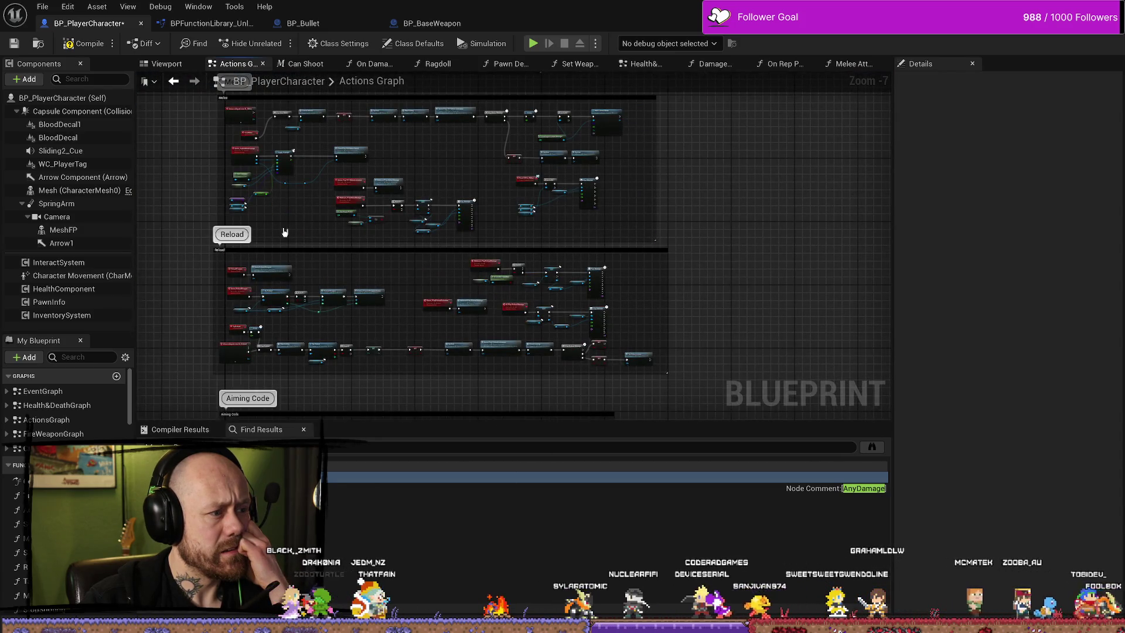
{"action": "scroll", "coordinate": [284, 232], "scroll_direction": "up", "scroll_amount": 1}
{"action": "left_click_drag", "start_coordinate": [283, 229], "coordinate": [371, 276]}
{"action": "scroll", "coordinate": [372, 291], "scroll_direction": "up", "scroll_amount": 3}
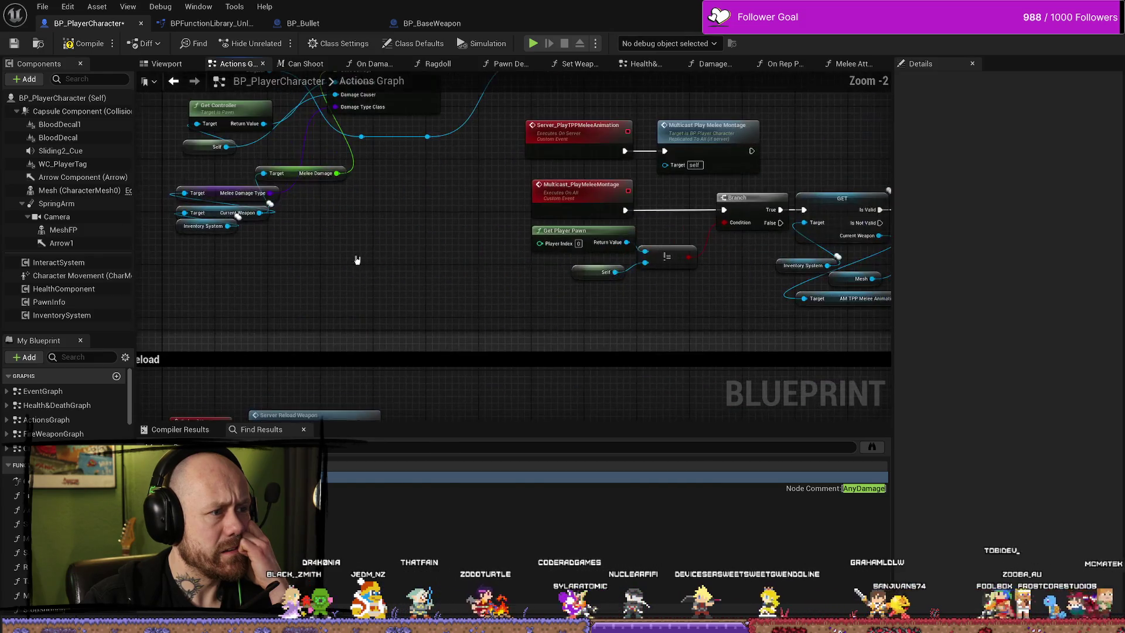
{"action": "scroll", "coordinate": [361, 187], "scroll_direction": "down", "scroll_amount": 1}
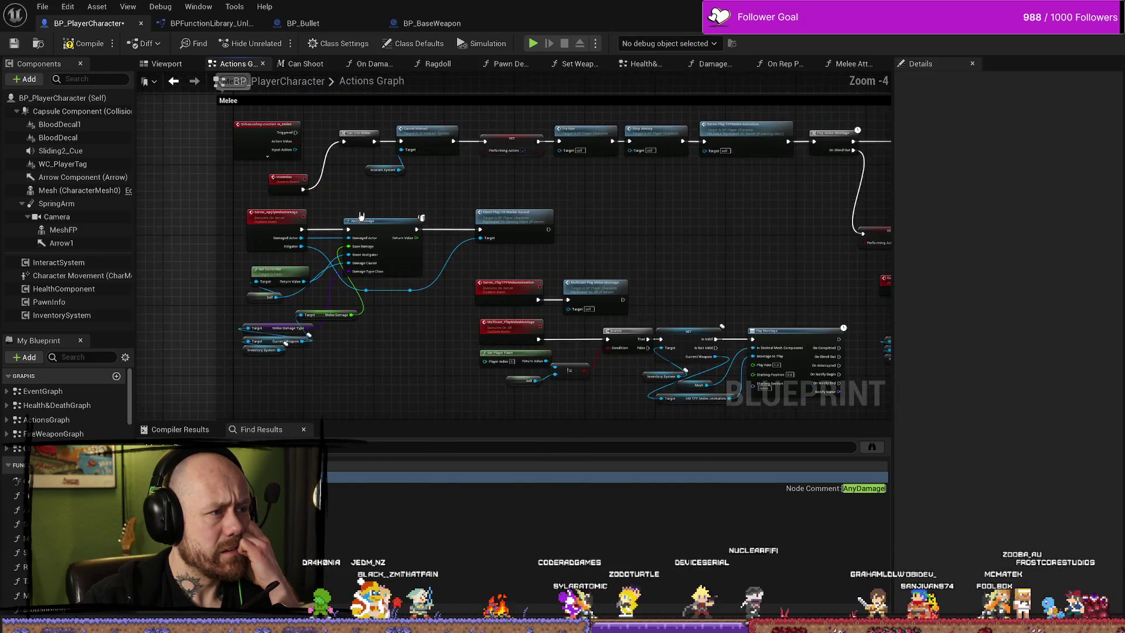
{"action": "scroll", "coordinate": [368, 178], "scroll_direction": "up", "scroll_amount": 1}
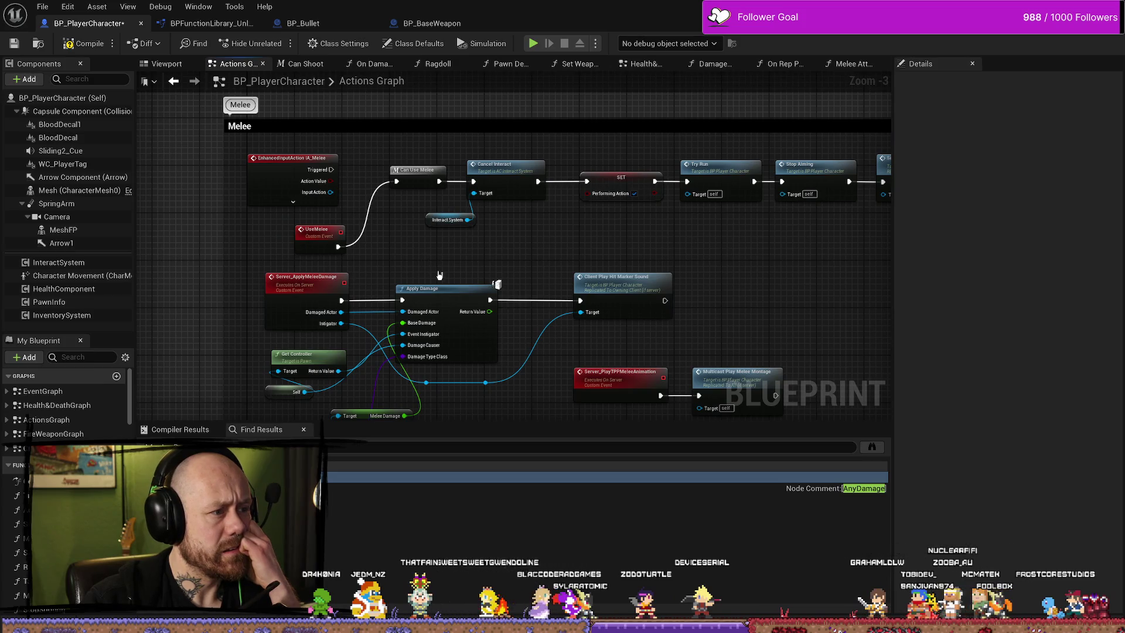
{"action": "left_click_drag", "start_coordinate": [306, 246], "coordinate": [288, 244]}
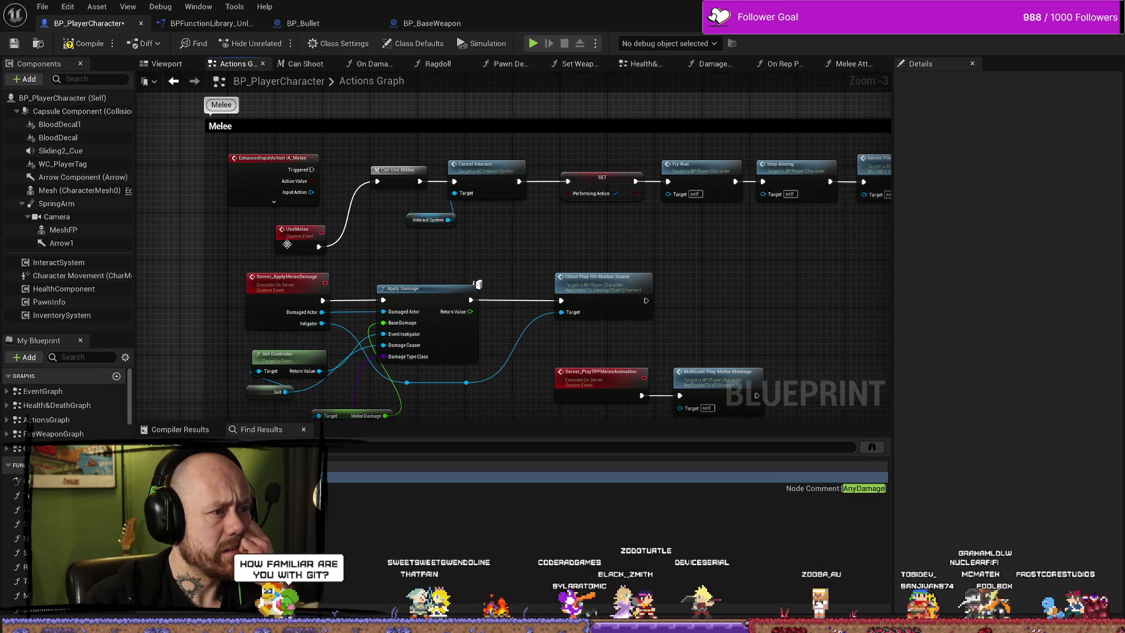
{"action": "mouse_move", "coordinate": [590, 258]}
{"action": "left_mouse_down"}
{"action": "mouse_move", "coordinate": [432, 246]}
{"action": "mouse_move", "coordinate": [473, 203]}
{"action": "left_mouse_up"}
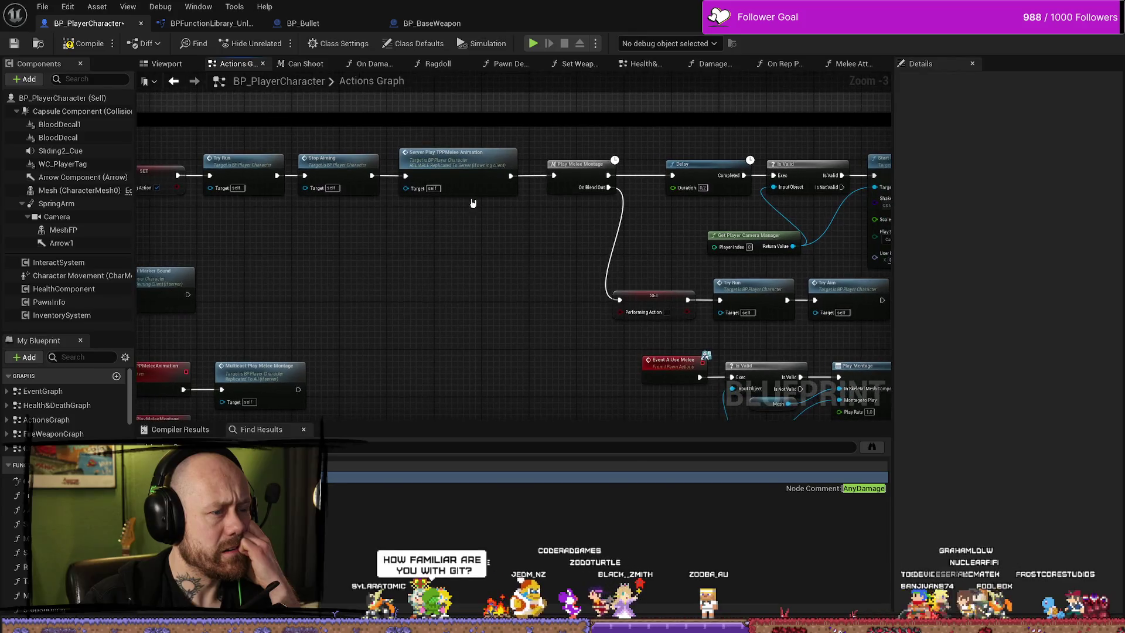
{"action": "left_click_drag", "start_coordinate": [513, 261], "coordinate": [300, 264]}
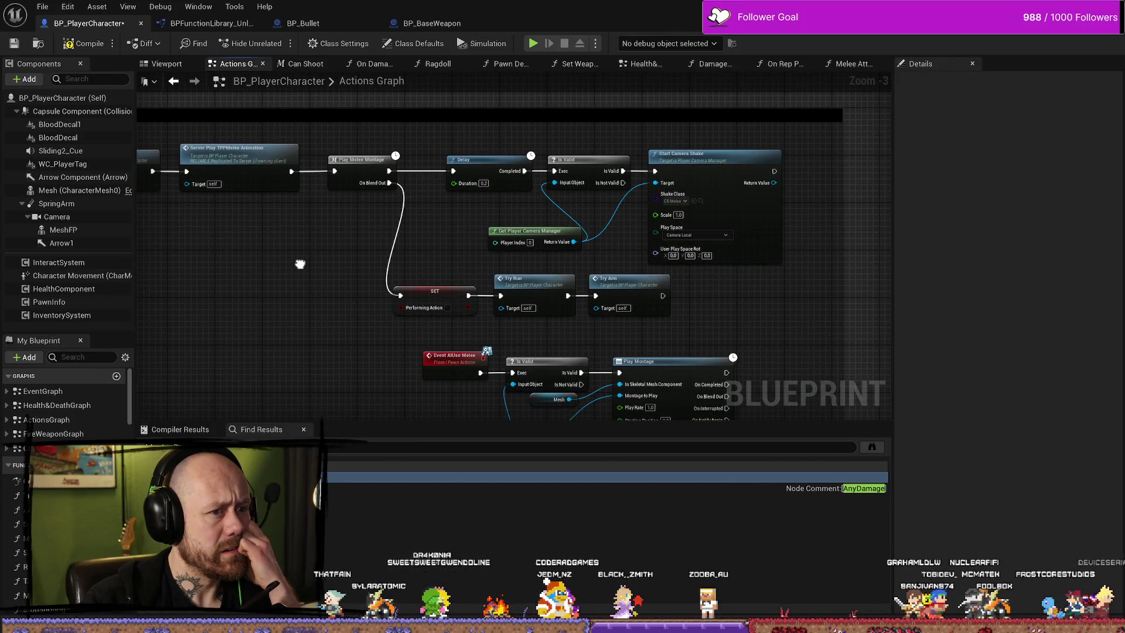
Review Branch, GET and Play Montage alongside the Apply Damage nodes and IA_Melee input chain.
{"action": "mouse_move", "coordinate": [300, 264]}
{"action": "left_mouse_down"}
{"action": "mouse_move", "coordinate": [328, 199]}
{"action": "mouse_move", "coordinate": [518, 221]}
{"action": "mouse_move", "coordinate": [694, 201]}
{"action": "left_mouse_up"}
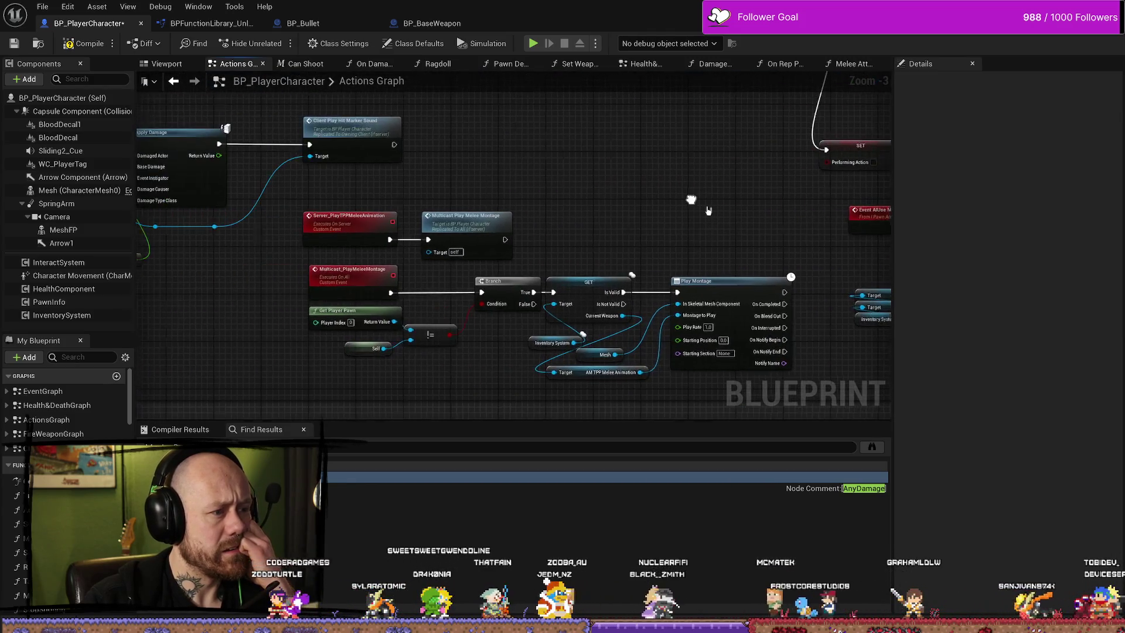
{"action": "left_click_drag", "start_coordinate": [472, 188], "coordinate": [635, 194]}
{"action": "mouse_move", "coordinate": [432, 343]}
{"action": "left_mouse_down"}
{"action": "mouse_move", "coordinate": [454, 315]}
{"action": "mouse_move", "coordinate": [706, 259]}
{"action": "mouse_move", "coordinate": [532, 258]}
{"action": "left_mouse_up"}
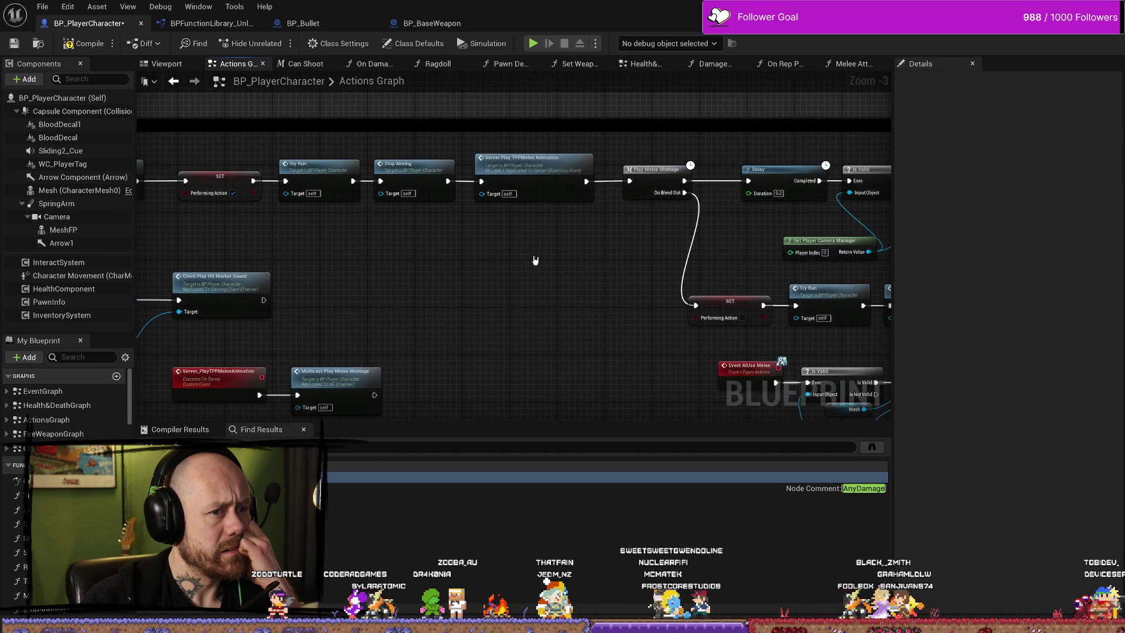
{"action": "scroll", "coordinate": [565, 214], "scroll_direction": "up", "scroll_amount": 3}
{"action": "mouse_move", "coordinate": [641, 281]}
{"action": "left_mouse_down"}
{"action": "mouse_move", "coordinate": [191, 276]}
{"action": "mouse_move", "coordinate": [560, 275]}
{"action": "mouse_move", "coordinate": [360, 270]}
{"action": "mouse_move", "coordinate": [432, 162]}
{"action": "left_mouse_up"}
{"action": "scroll", "coordinate": [300, 216], "scroll_direction": "down", "scroll_amount": 2}
{"action": "left_click_drag", "start_coordinate": [300, 215], "coordinate": [692, 208]}
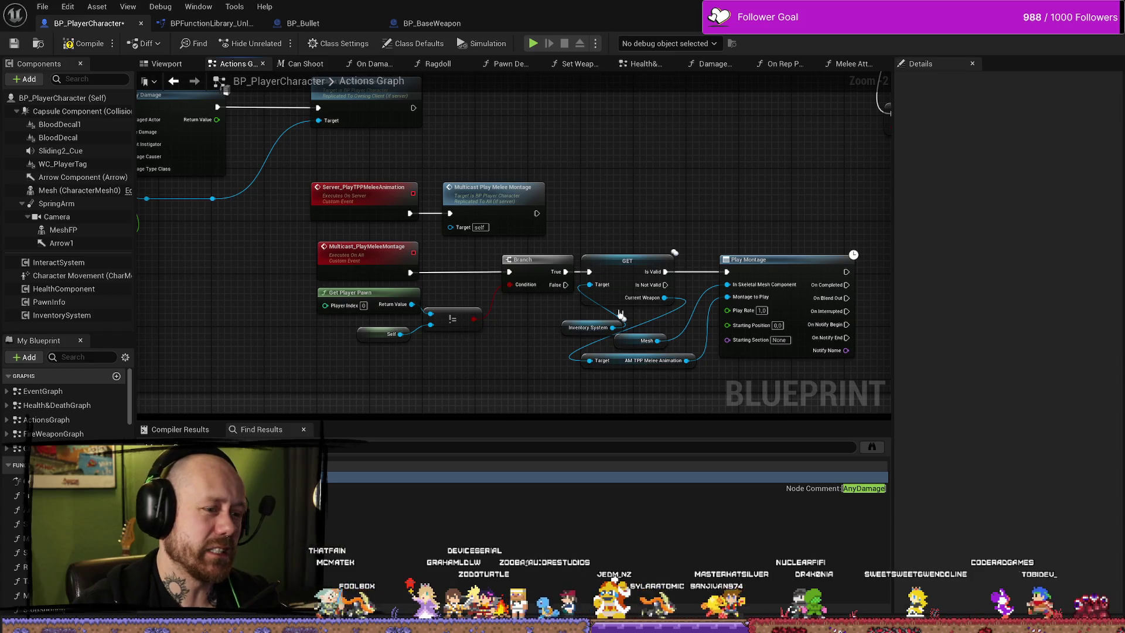
Move the Inventory System getter up-left beside GET, then compile and save BP_PlayerCharacter.
{"action": "left_click_drag", "start_coordinate": [563, 334], "coordinate": [550, 321]}
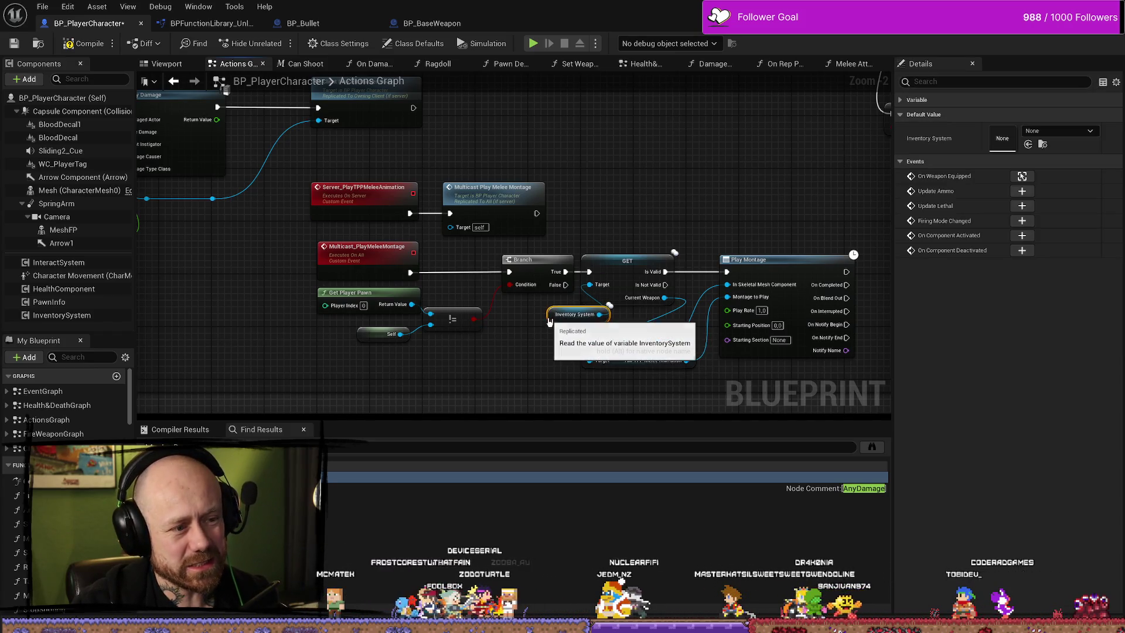
{"action": "left_click_drag", "start_coordinate": [585, 176], "coordinate": [669, 196]}
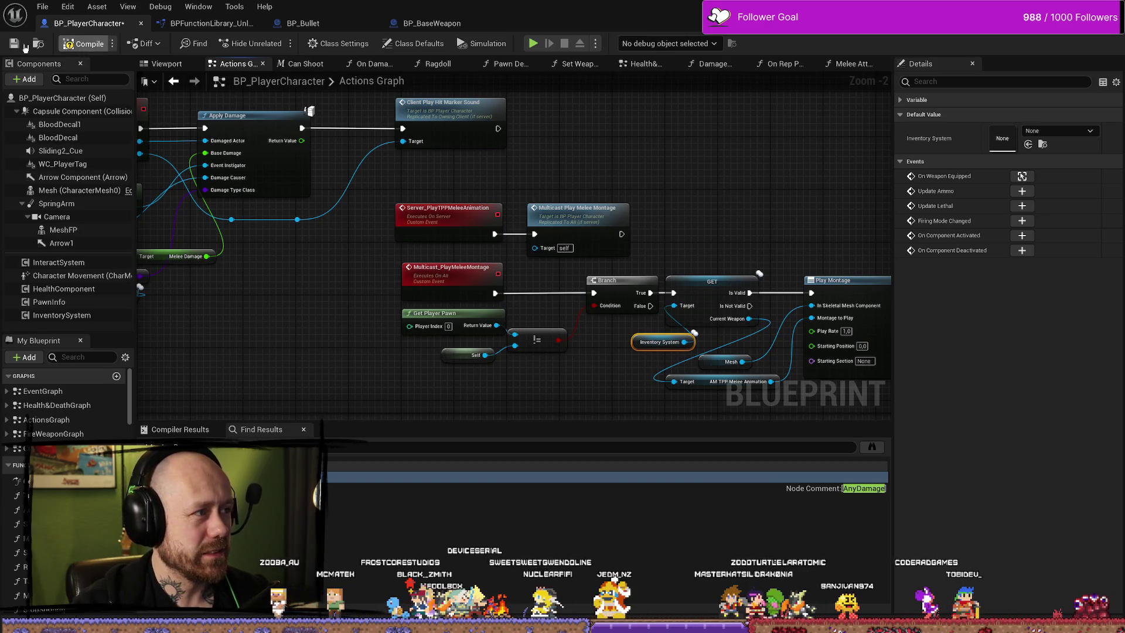
{"action": "key", "text": "F7"}
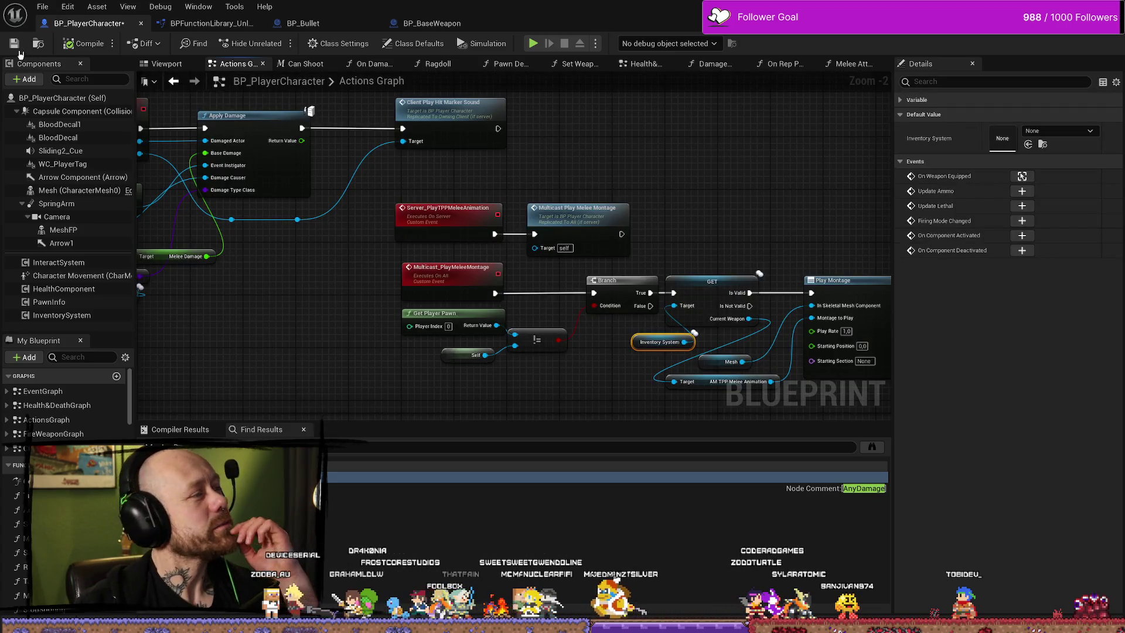
{"action": "left_click", "coordinate": [14, 43]}
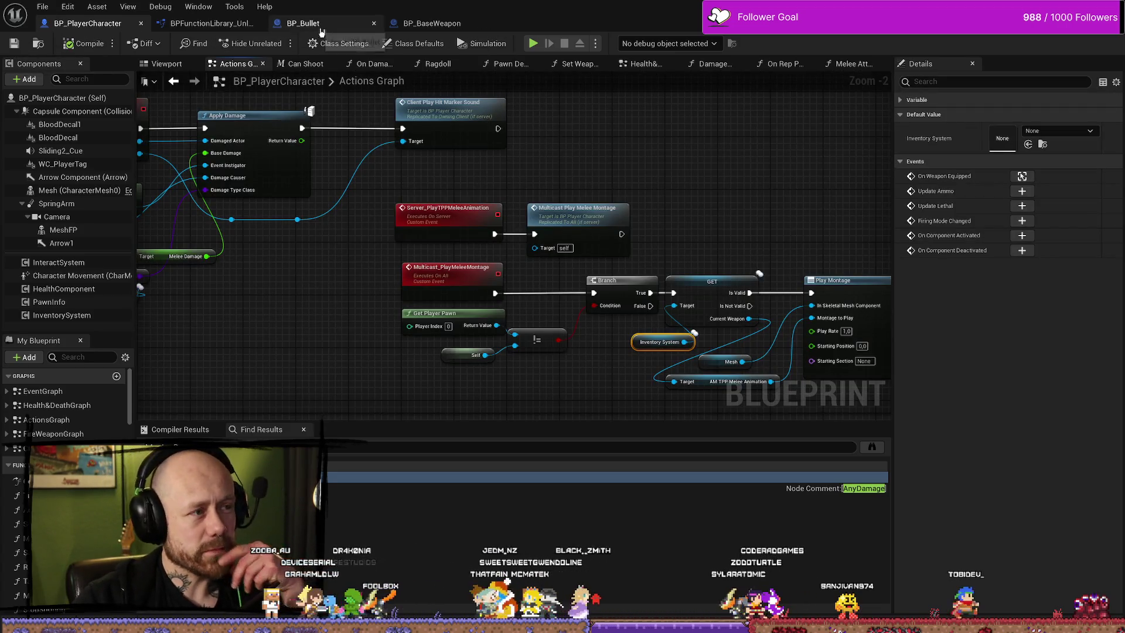
In BP_Bullet's Handle Hit, nudge Cast To Pawn and Get Owner, then return to BP_PlayerCharacter.
{"action": "left_click", "coordinate": [320, 27]}
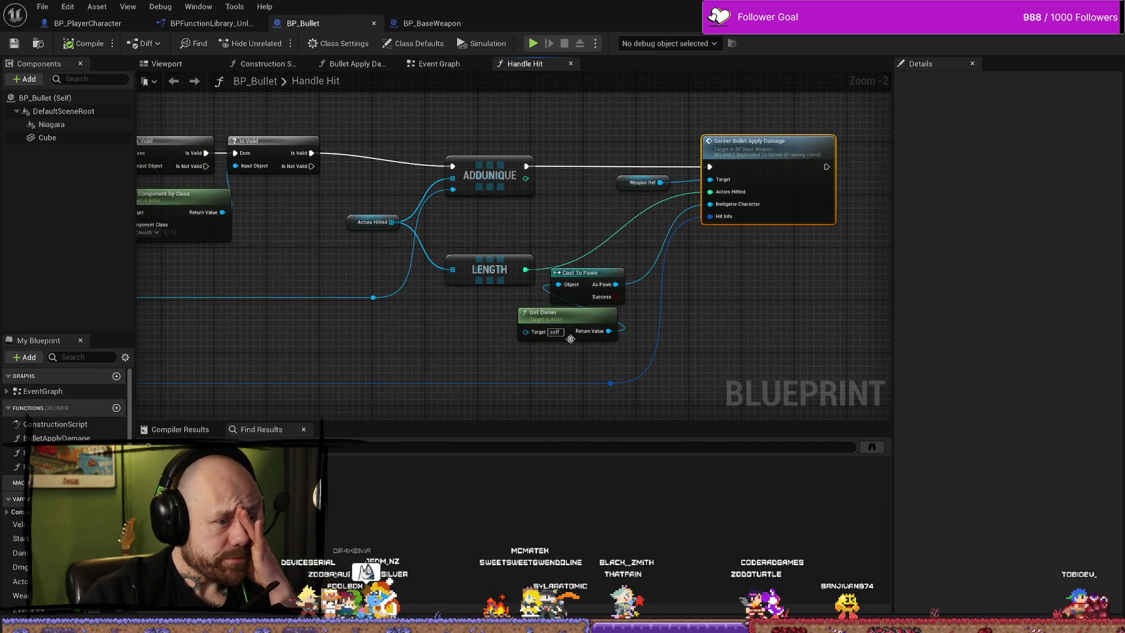
{"action": "mouse_move", "coordinate": [586, 359]}
{"action": "left_mouse_down"}
{"action": "mouse_move", "coordinate": [554, 275]}
{"action": "mouse_move", "coordinate": [591, 284]}
{"action": "left_mouse_up"}
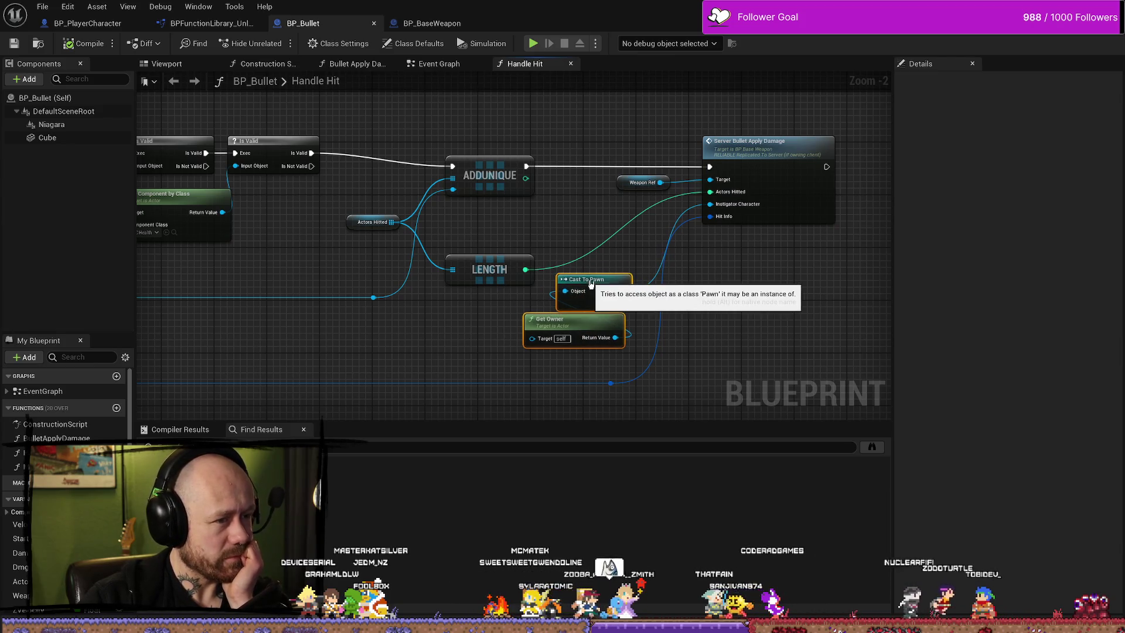
{"action": "scroll", "coordinate": [554, 322], "scroll_direction": "down", "scroll_amount": 4}
{"action": "scroll", "coordinate": [369, 221], "scroll_direction": "up", "scroll_amount": 2}
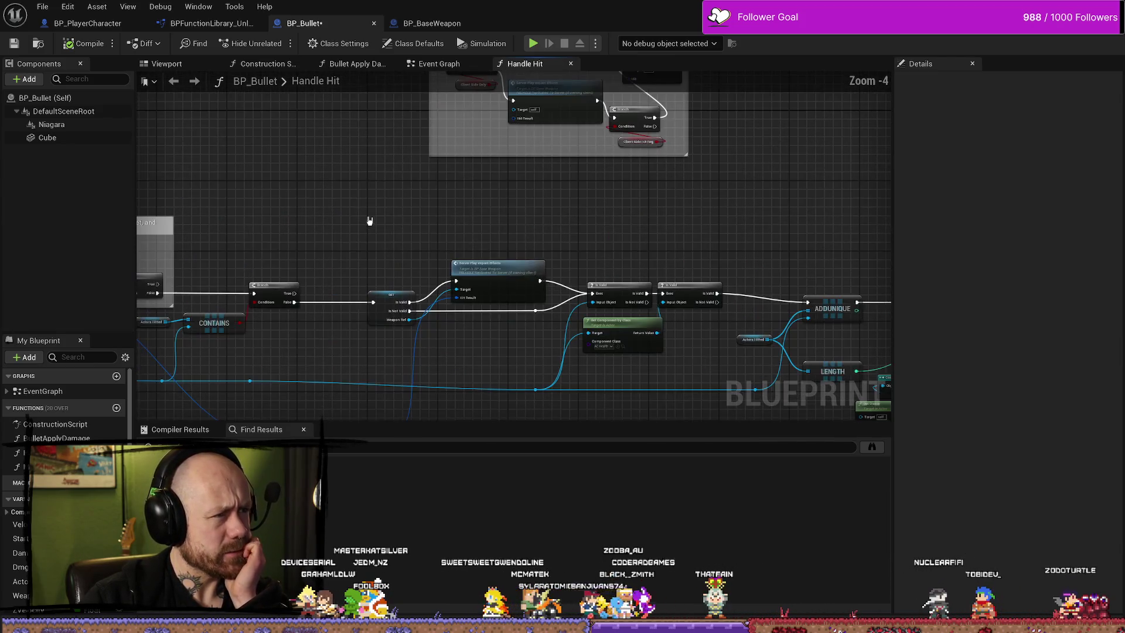
{"action": "left_click", "coordinate": [211, 23]}
{"action": "left_click", "coordinate": [88, 23]}
{"action": "scroll", "coordinate": [515, 247], "scroll_direction": "up", "scroll_amount": 2}
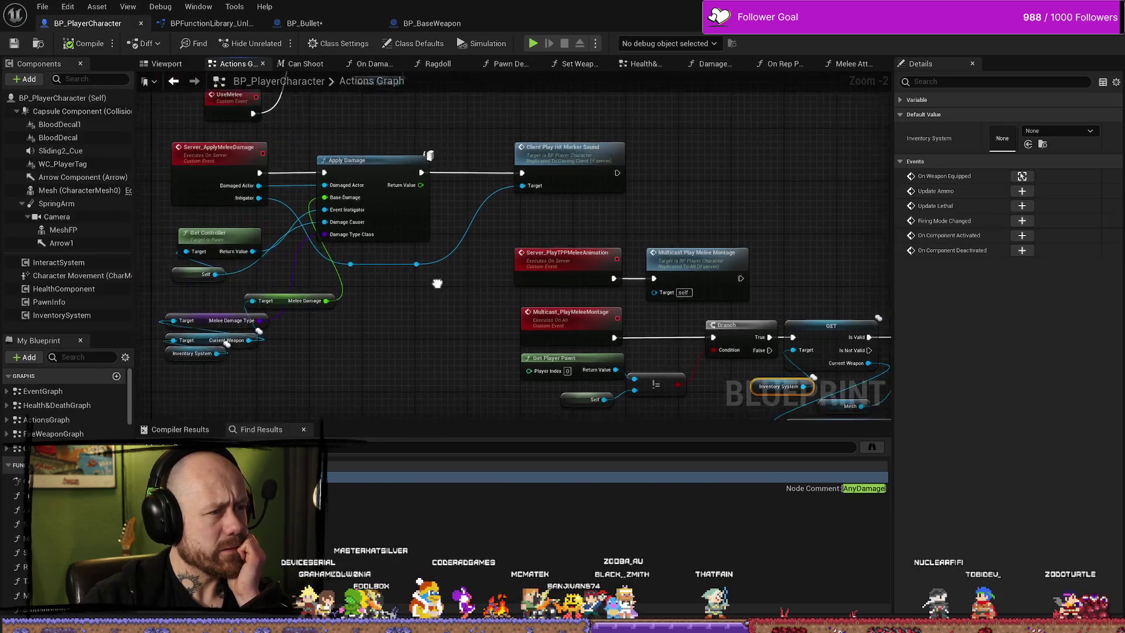
{"action": "left_click_drag", "start_coordinate": [555, 281], "coordinate": [528, 329]}
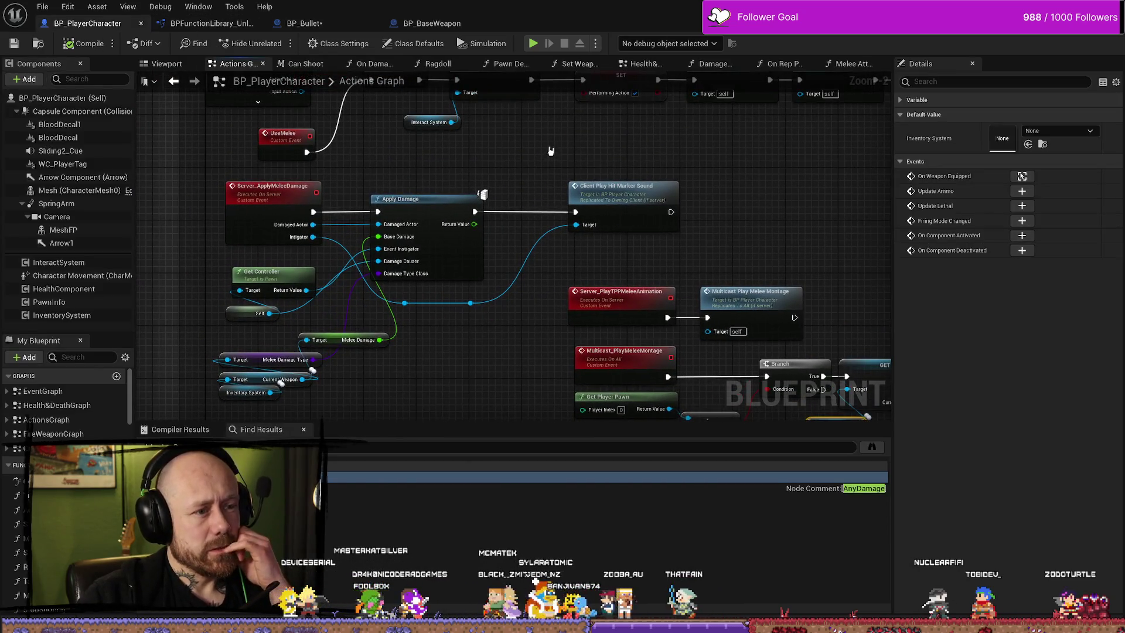
{"action": "left_click_drag", "start_coordinate": [528, 166], "coordinate": [534, 189]}
{"action": "scroll", "coordinate": [443, 287], "scroll_direction": "down", "scroll_amount": 1}
{"action": "left_click_drag", "start_coordinate": [419, 186], "coordinate": [427, 253]}
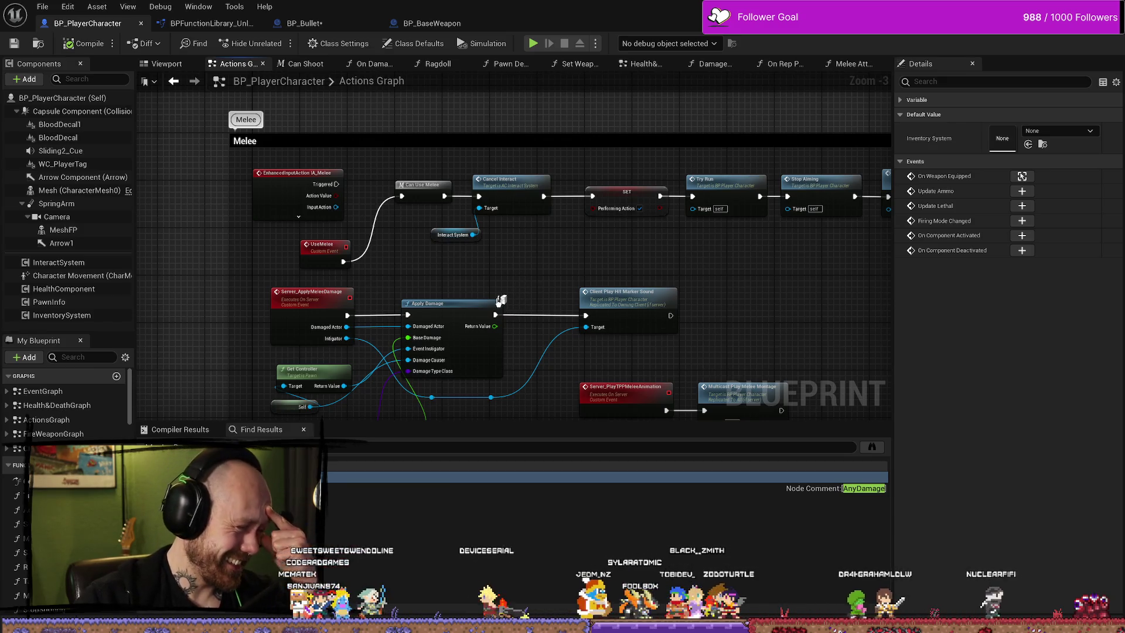
{"action": "left_click_drag", "start_coordinate": [497, 302], "coordinate": [519, 212]}
{"action": "scroll", "coordinate": [519, 213], "scroll_direction": "down", "scroll_amount": 3}
{"action": "scroll", "coordinate": [457, 176], "scroll_direction": "up", "scroll_amount": 6}
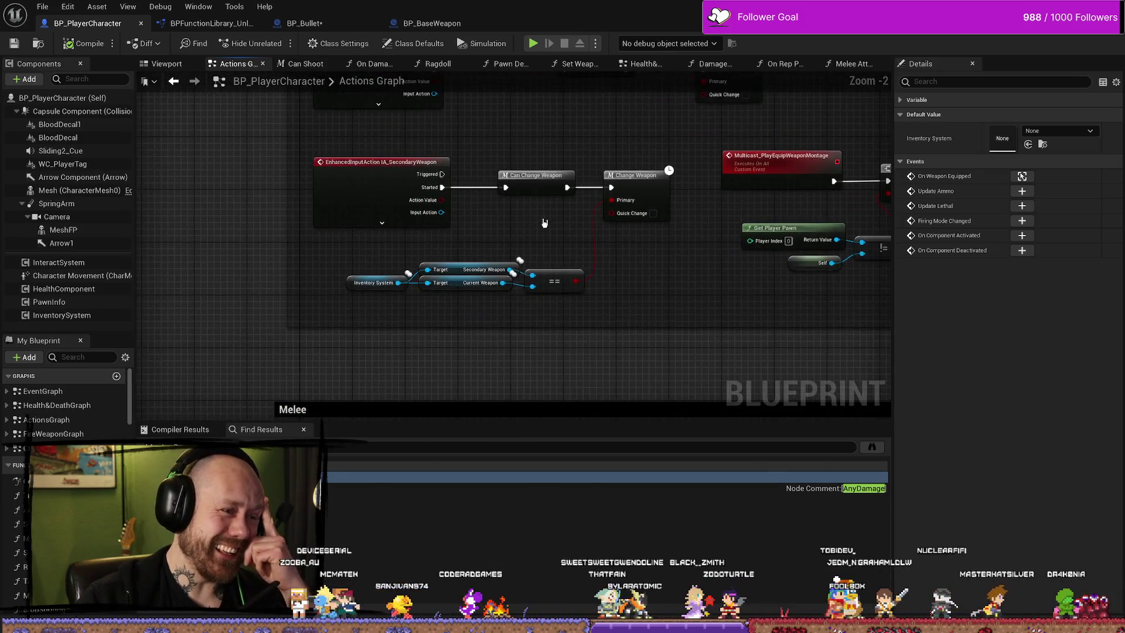
{"action": "scroll", "coordinate": [534, 249], "scroll_direction": "down", "scroll_amount": 4}
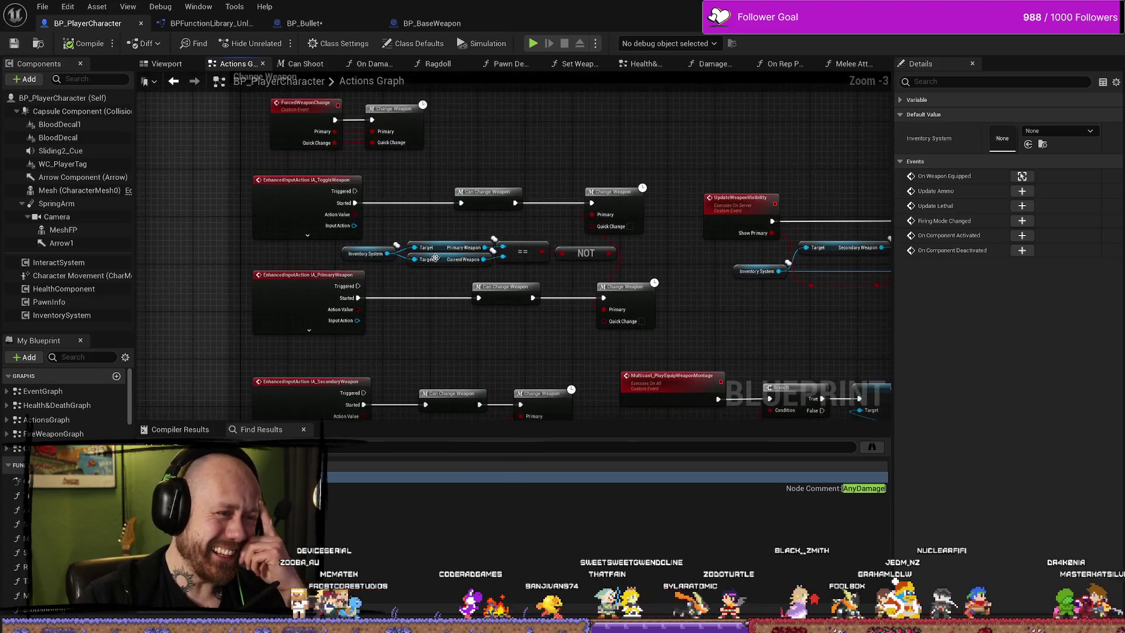
{"action": "left_click_drag", "start_coordinate": [387, 200], "coordinate": [484, 198]}
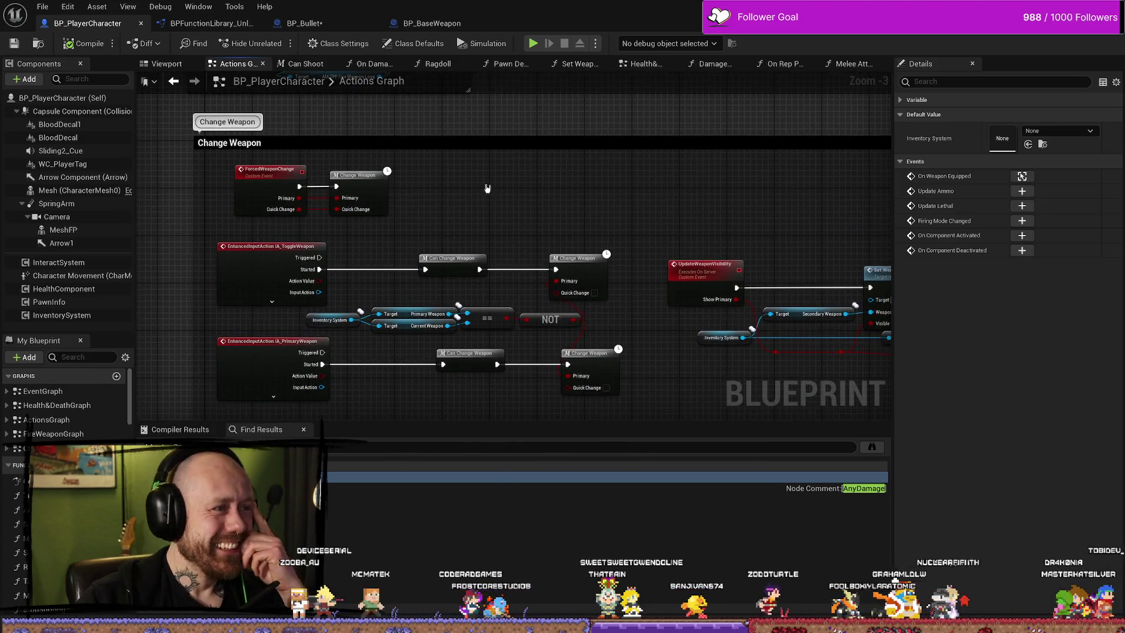
{"action": "scroll", "coordinate": [487, 189], "scroll_direction": "down", "scroll_amount": 4}
{"action": "scroll", "coordinate": [506, 235], "scroll_direction": "up", "scroll_amount": 2}
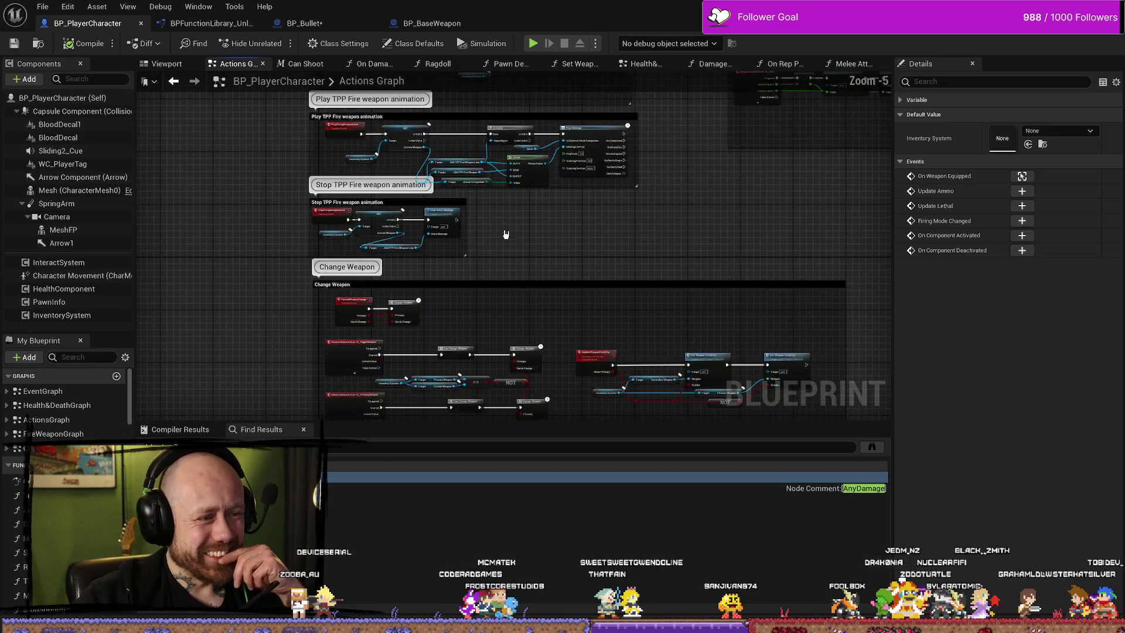
{"action": "scroll", "coordinate": [507, 235], "scroll_direction": "up", "scroll_amount": 3}
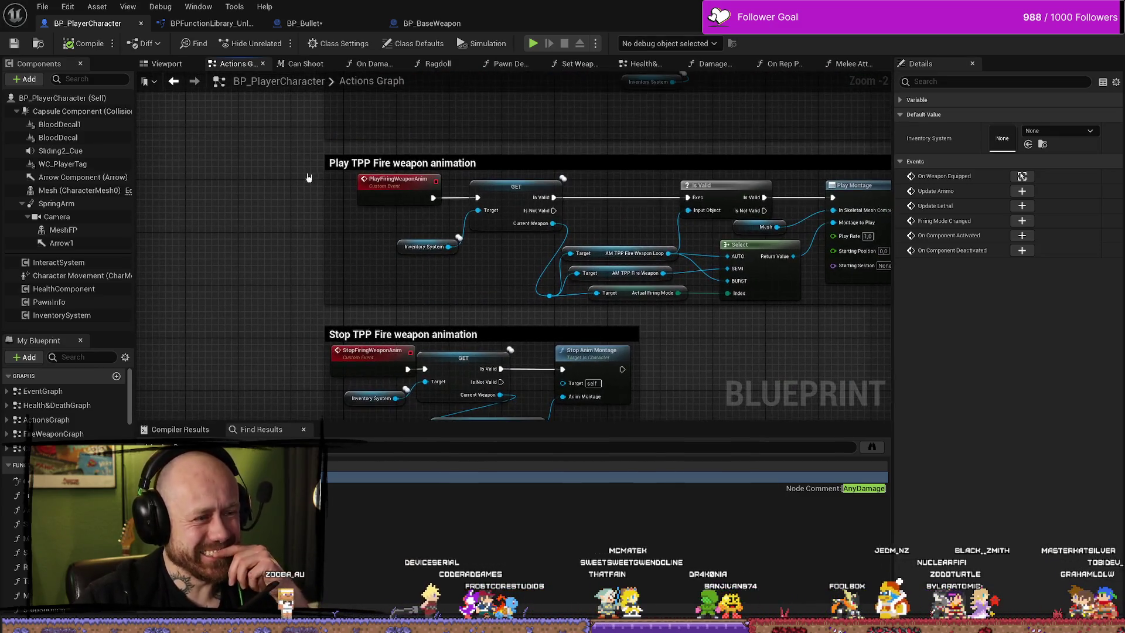
{"action": "scroll", "coordinate": [309, 177], "scroll_direction": "down", "scroll_amount": 5}
{"action": "mouse_move", "coordinate": [408, 178]}
{"action": "left_mouse_down"}
{"action": "mouse_move", "coordinate": [509, 221]}
{"action": "mouse_move", "coordinate": [506, 210]}
{"action": "left_mouse_up"}
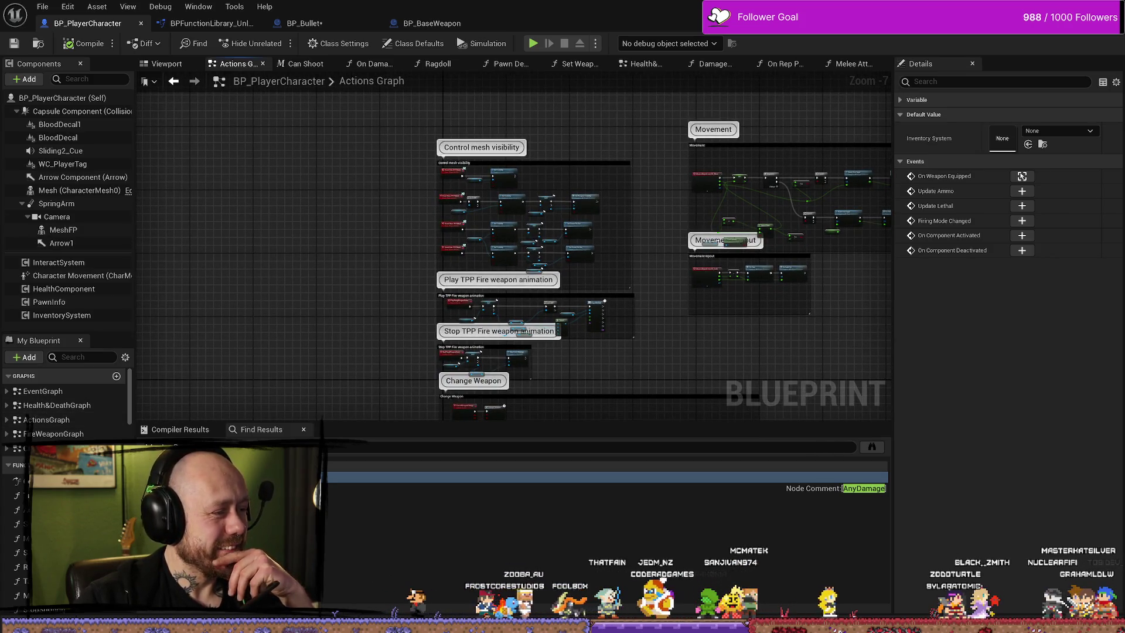
{"action": "double_click", "coordinate": [591, 477]}
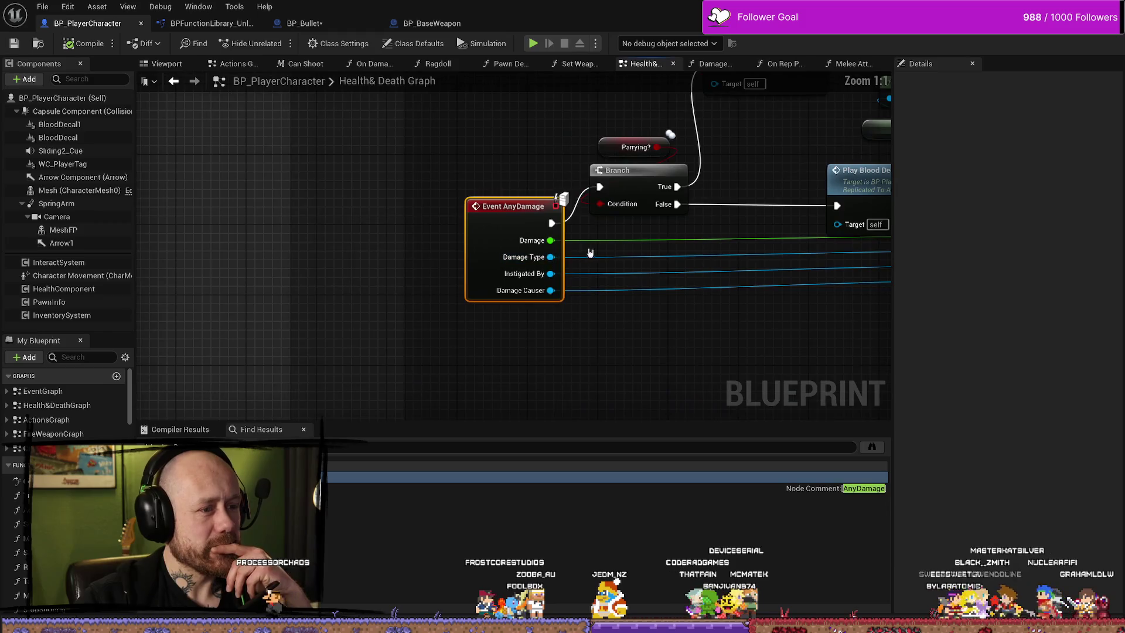
Trace On Damage Taken's Damage Type pin back to Event AnyDamage, then open the On Damage Taken function.
{"action": "scroll", "coordinate": [409, 324], "scroll_direction": "down", "scroll_amount": 2}
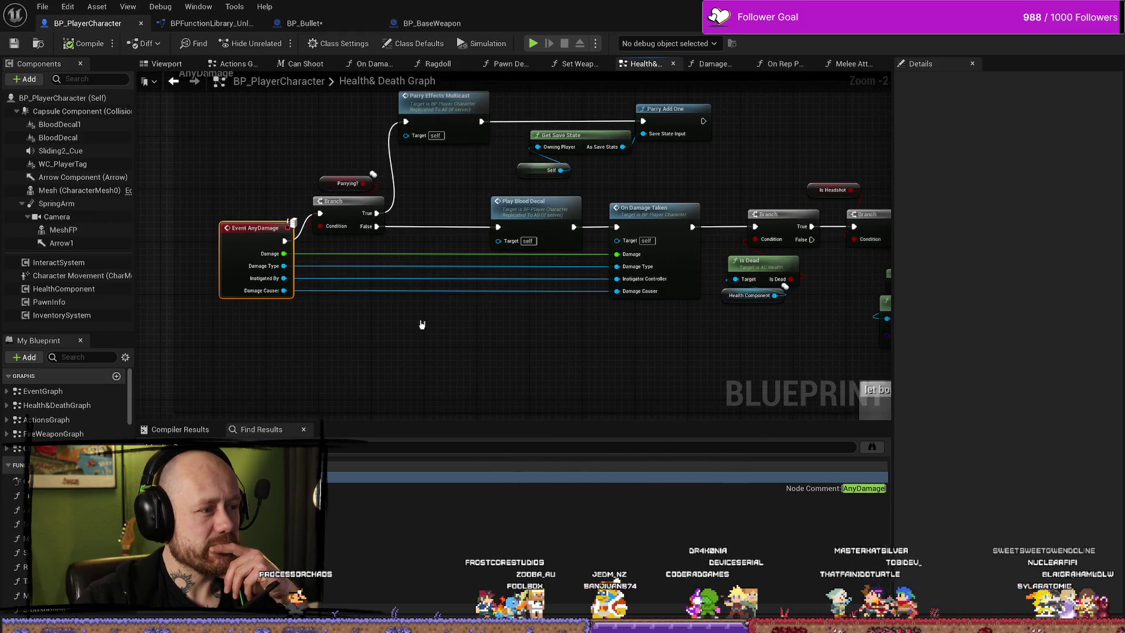
{"action": "scroll", "coordinate": [490, 321], "scroll_direction": "up", "scroll_amount": 2}
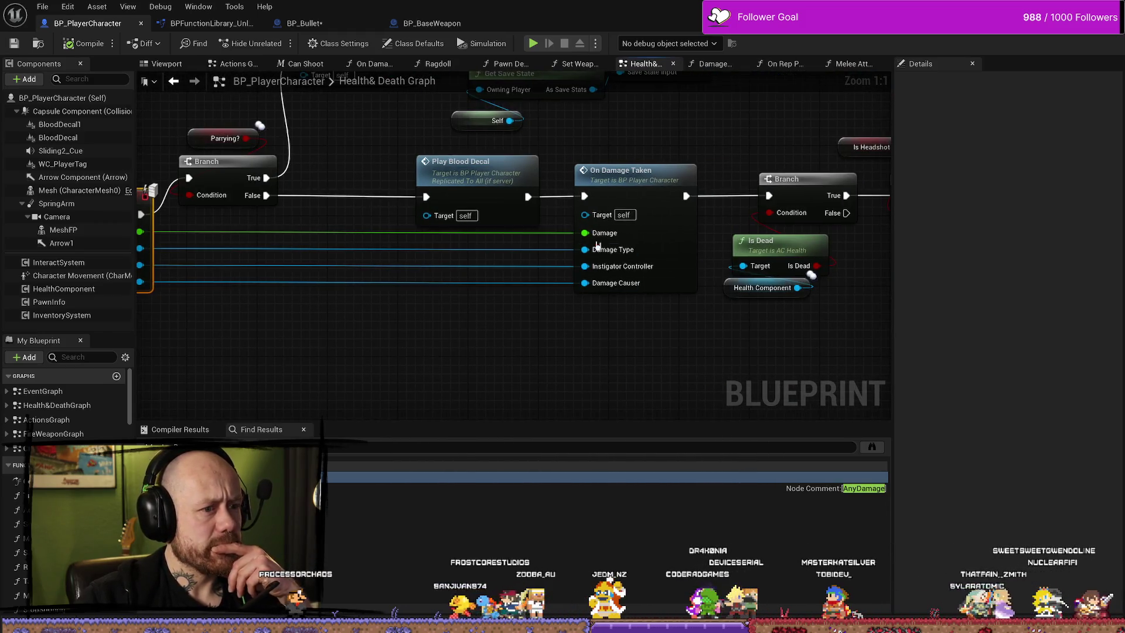
{"action": "scroll", "coordinate": [433, 314], "scroll_direction": "down", "scroll_amount": 2}
{"action": "left_click_drag", "start_coordinate": [431, 316], "coordinate": [352, 307]}
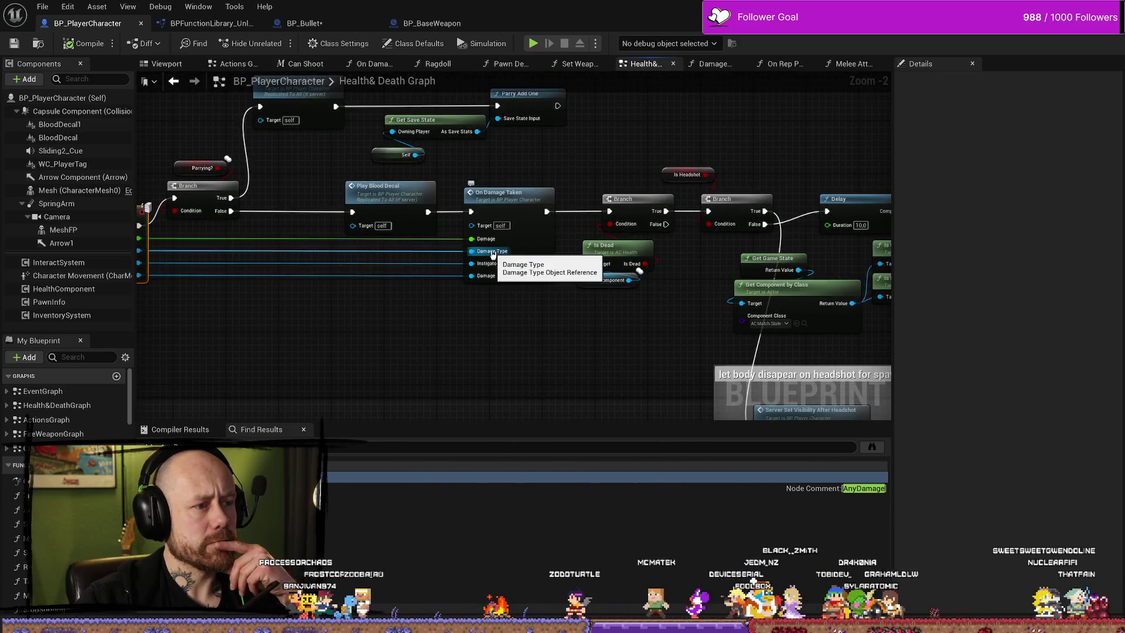
{"action": "double_click", "coordinate": [493, 254]}
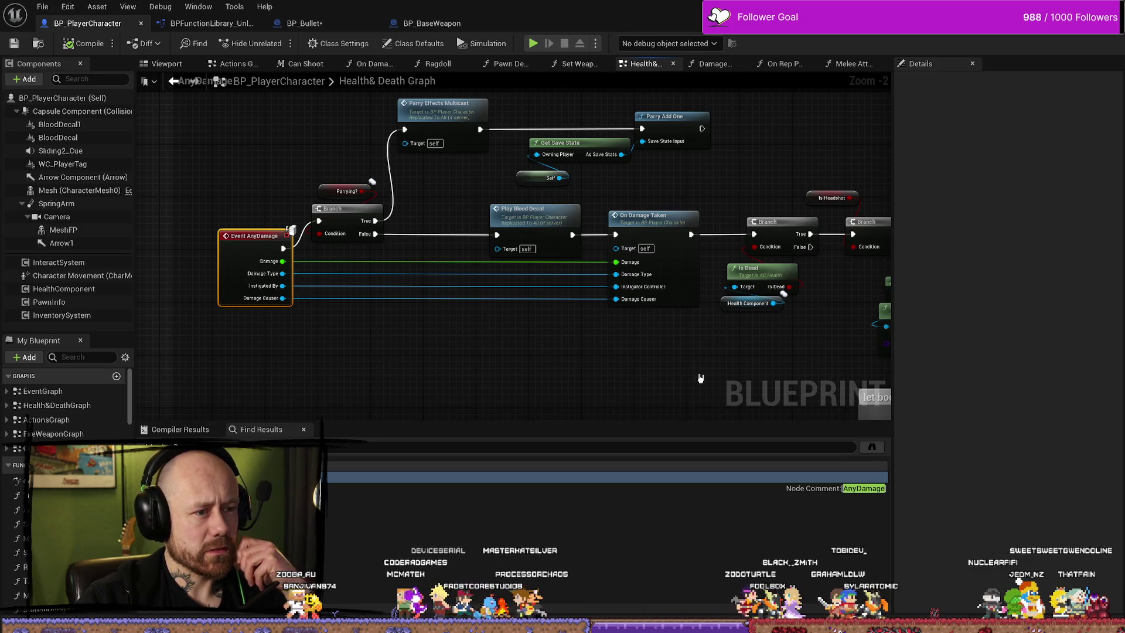
{"action": "key", "text": "alt+Left"}
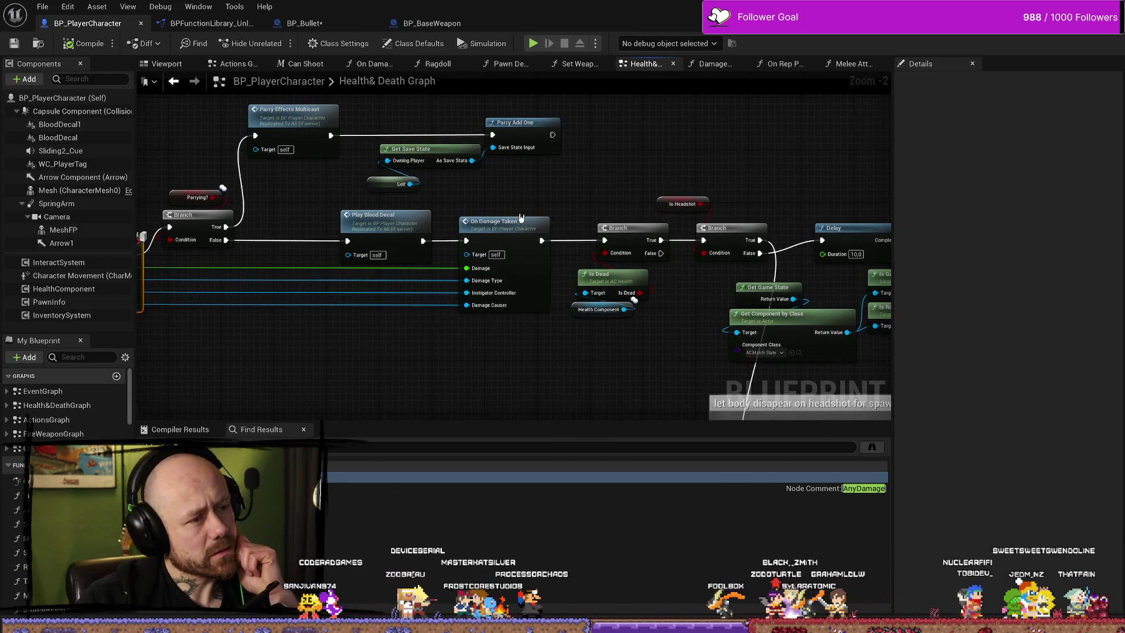
{"action": "double_click", "coordinate": [521, 220]}
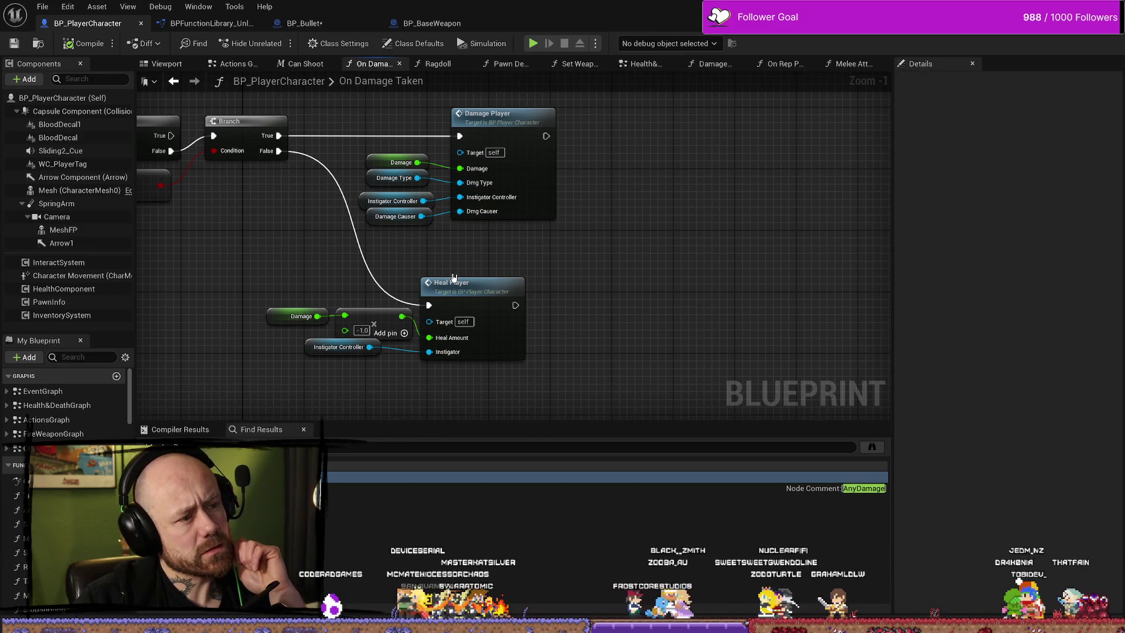
Look over the On Damage Taken function's Branch, compare and OR nodes.
{"action": "left_click_drag", "start_coordinate": [523, 276], "coordinate": [568, 273]}
{"action": "scroll", "coordinate": [422, 270], "scroll_direction": "down", "scroll_amount": 2}
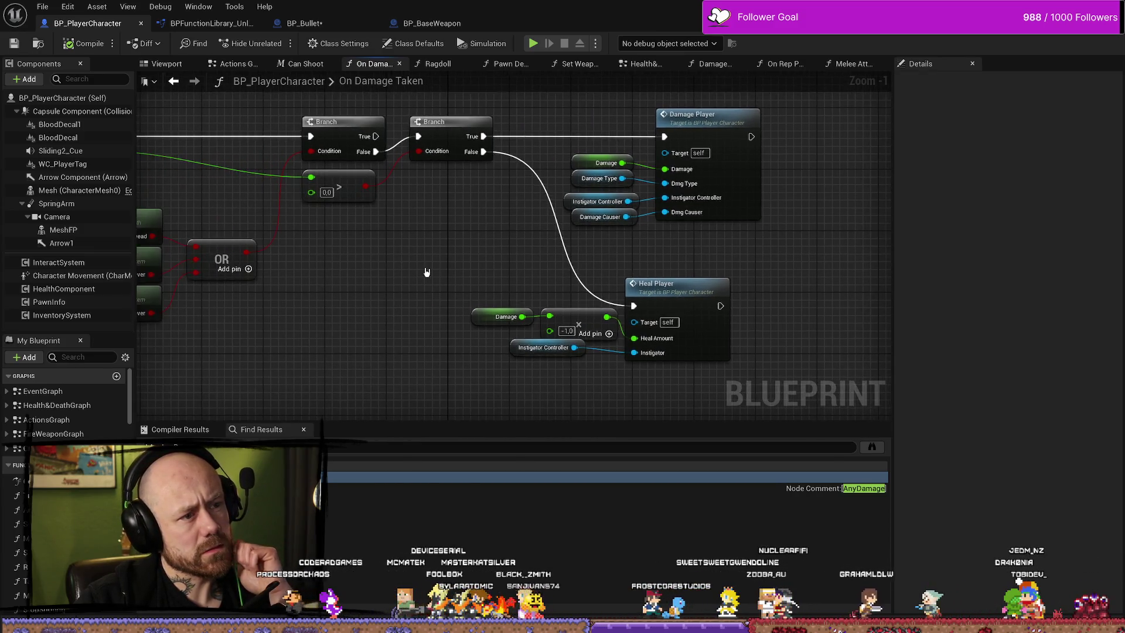
{"action": "scroll", "coordinate": [422, 268], "scroll_direction": "up", "scroll_amount": 1}
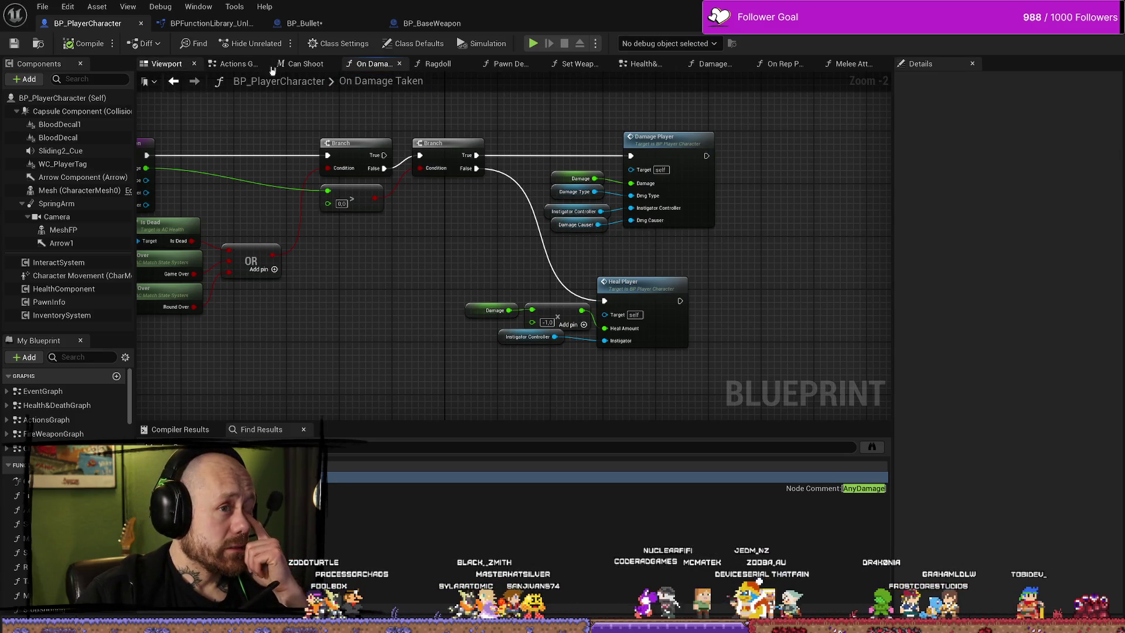
Check the Actions Graph and the character Viewport, then return to the Health&Death Graph.
{"action": "left_click", "coordinate": [170, 65]}
{"action": "left_click", "coordinate": [234, 64]}
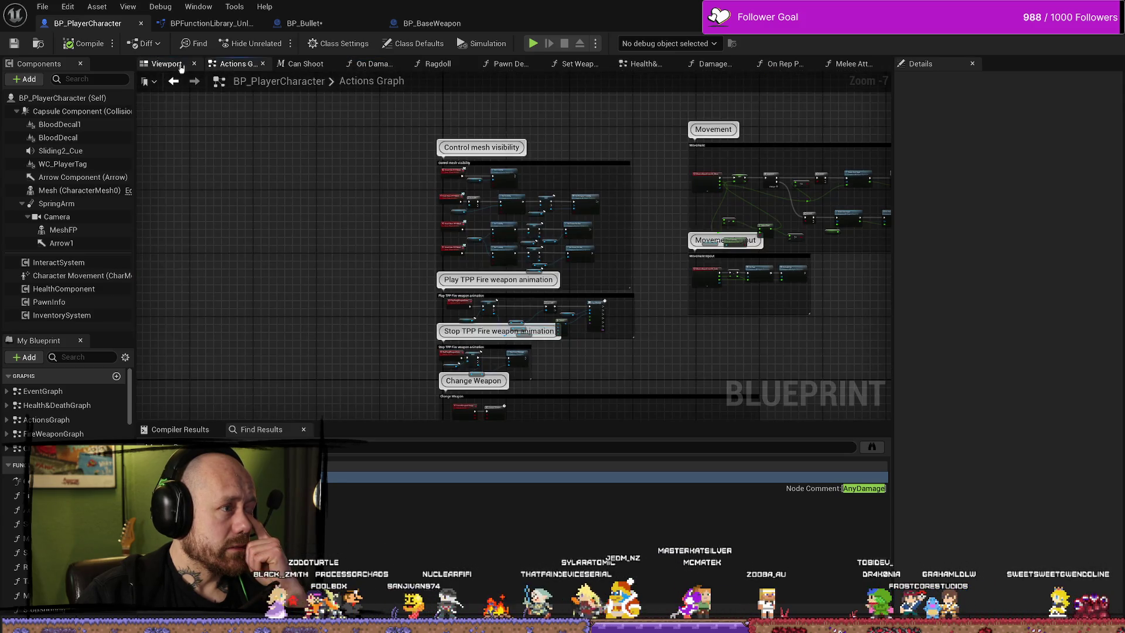
{"action": "left_click", "coordinate": [170, 68]}
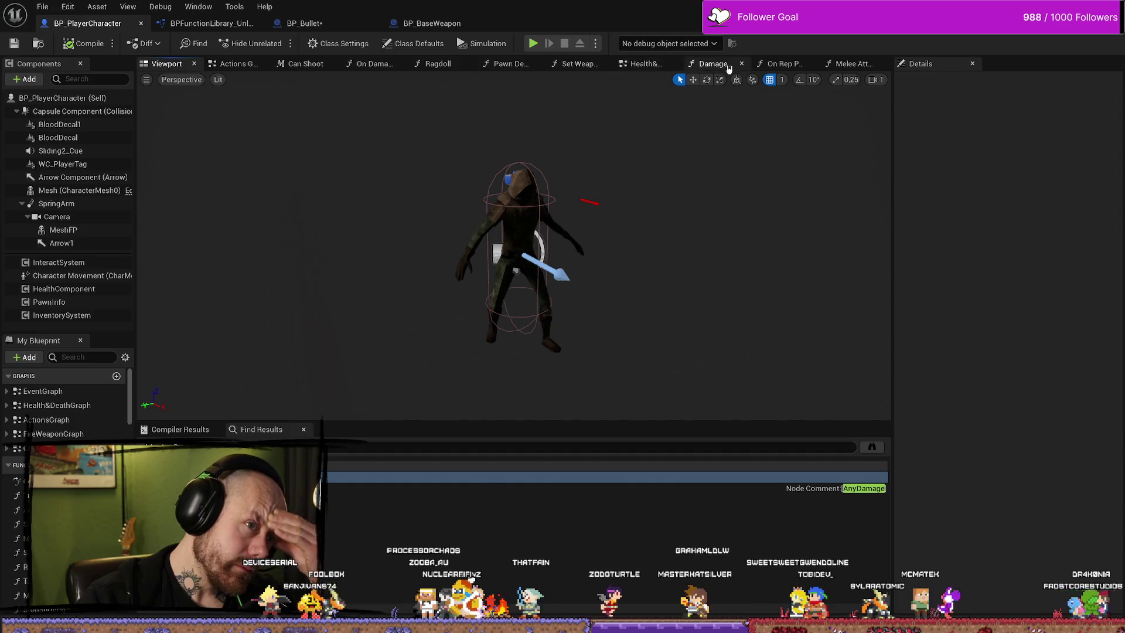
{"action": "left_click", "coordinate": [644, 63]}
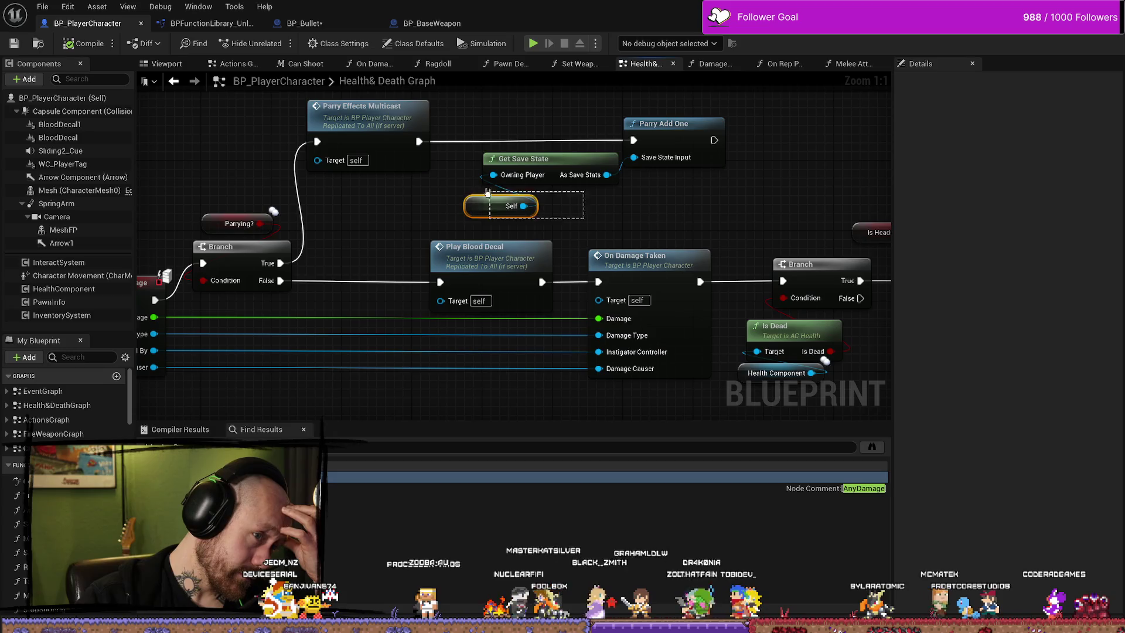
{"action": "left_click_drag", "start_coordinate": [396, 219], "coordinate": [426, 216]}
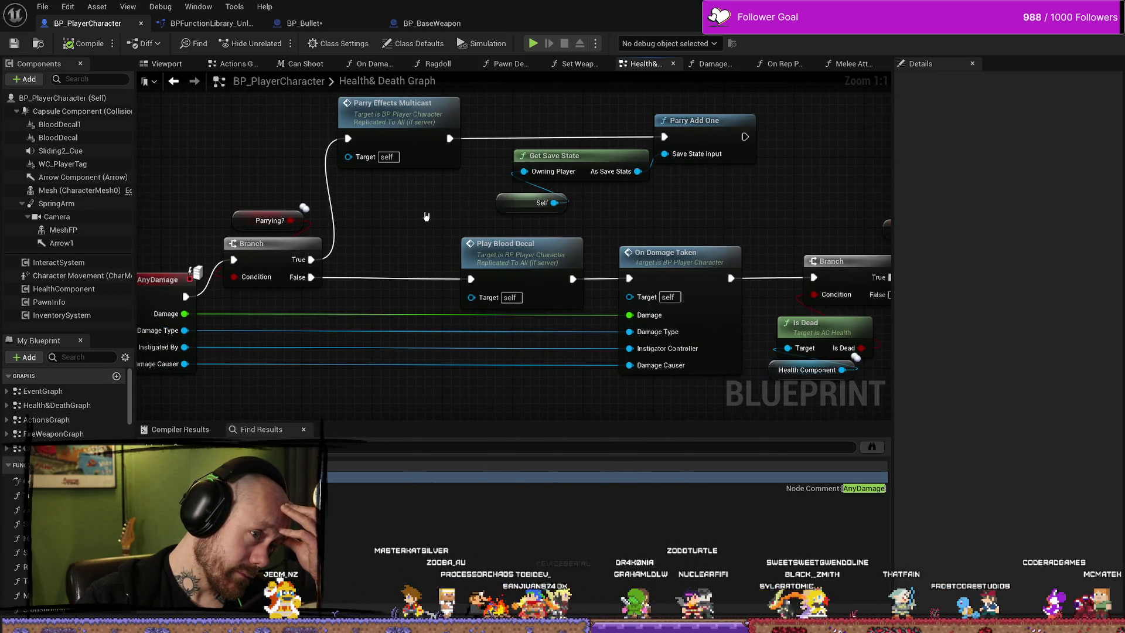
{"action": "left_click", "coordinate": [531, 243]}
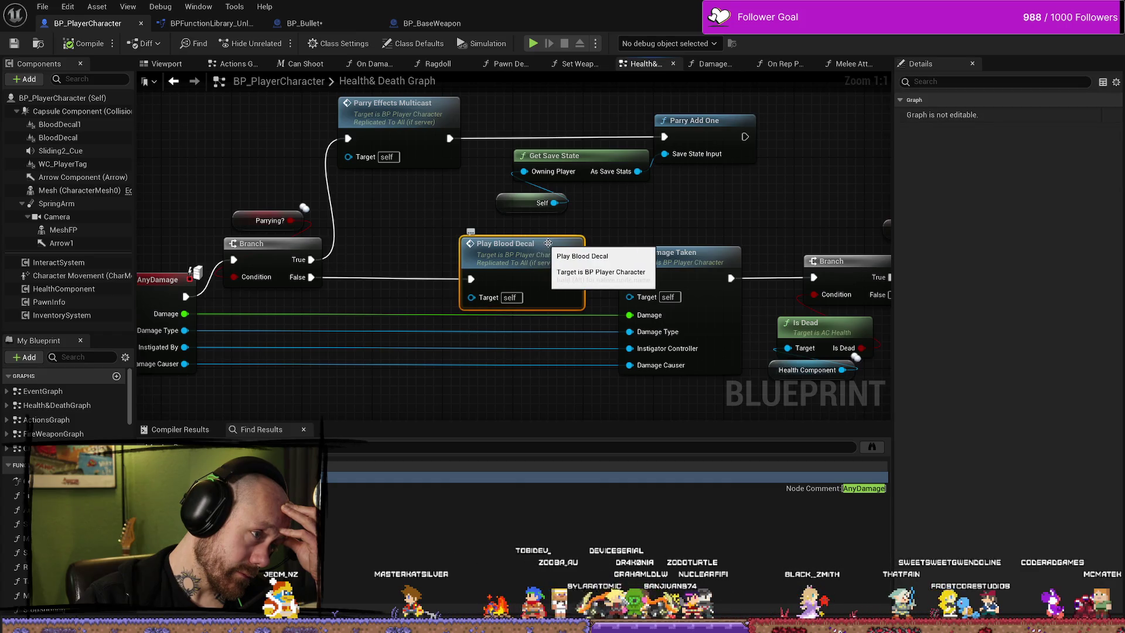
{"action": "mouse_move", "coordinate": [409, 238]}
{"action": "left_mouse_down"}
{"action": "mouse_move", "coordinate": [415, 228]}
{"action": "mouse_move", "coordinate": [676, 279]}
{"action": "left_mouse_up"}
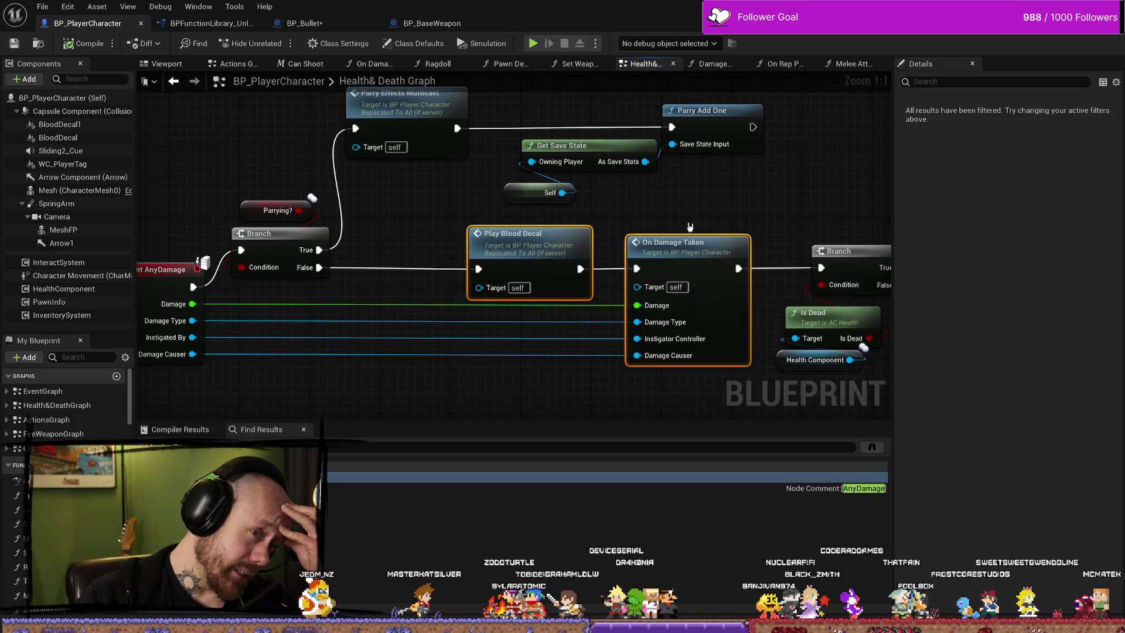
{"action": "mouse_move", "coordinate": [711, 196]}
{"action": "left_mouse_down"}
{"action": "mouse_move", "coordinate": [528, 200]}
{"action": "mouse_move", "coordinate": [548, 200]}
{"action": "left_mouse_up"}
{"action": "left_click", "coordinate": [693, 195]}
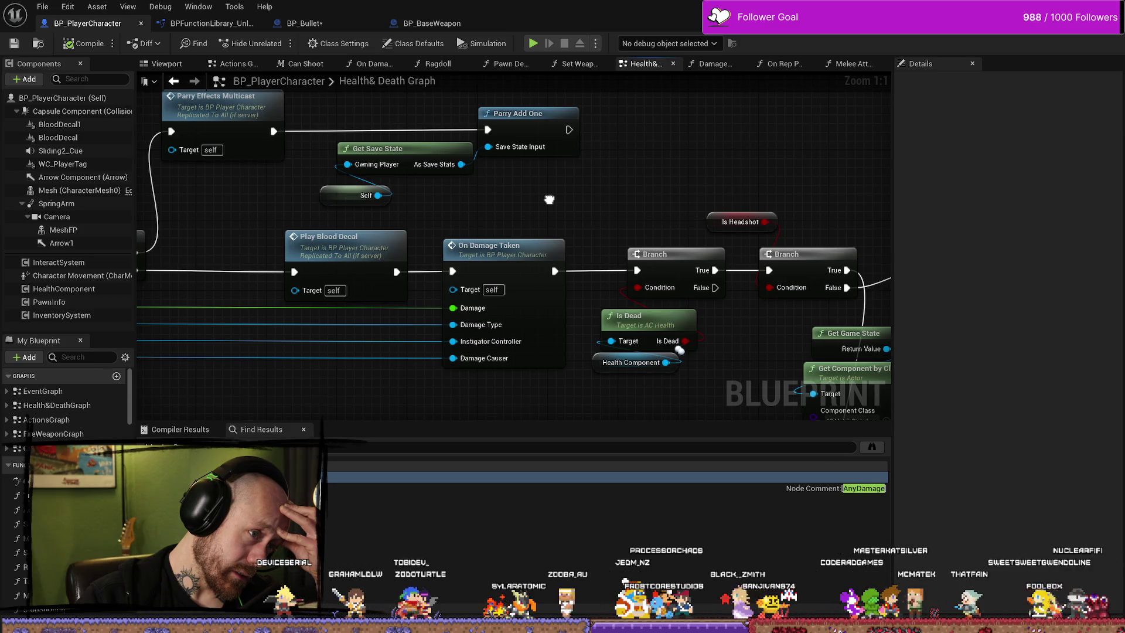
{"action": "scroll", "coordinate": [549, 199], "scroll_direction": "down", "scroll_amount": 1}
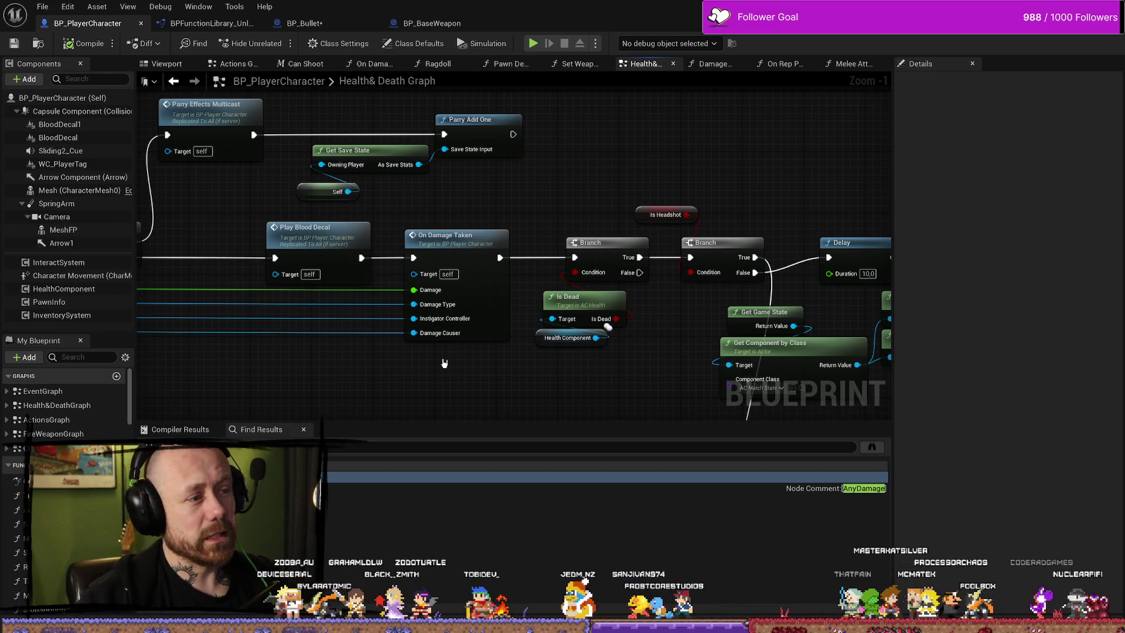
{"action": "left_click_drag", "start_coordinate": [449, 388], "coordinate": [344, 263]}
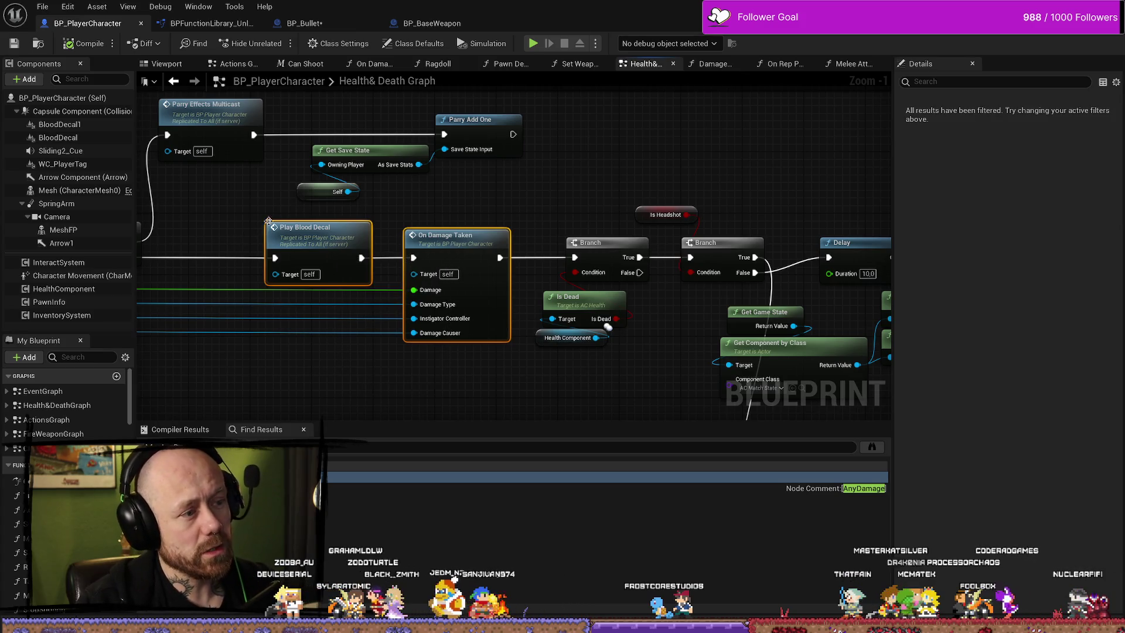
{"action": "left_click_drag", "start_coordinate": [251, 239], "coordinate": [547, 237]}
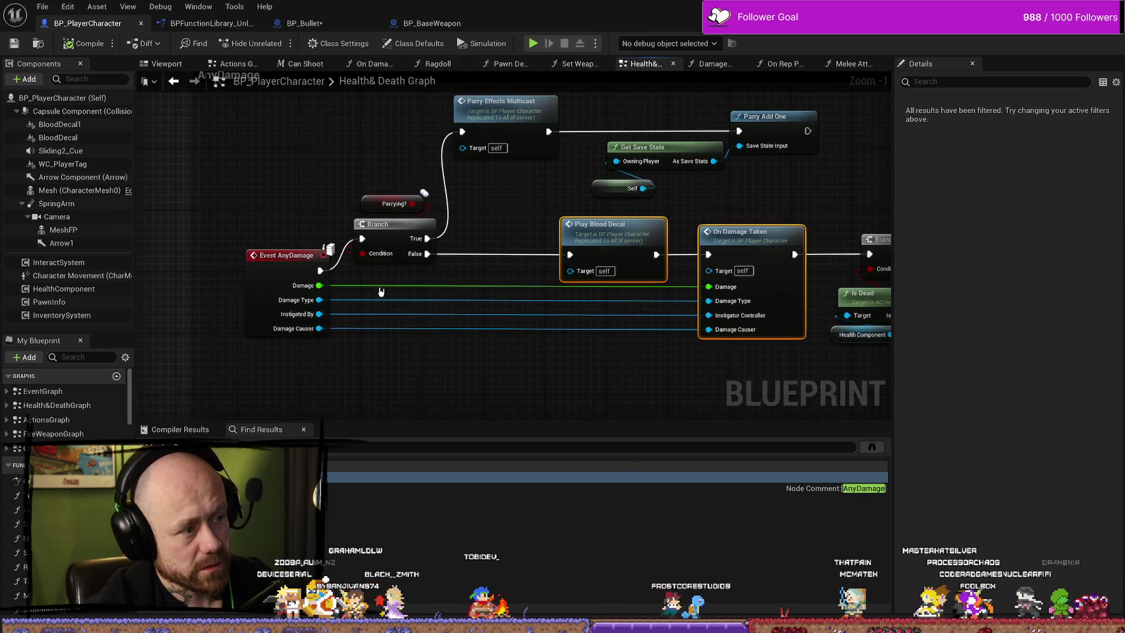
{"action": "left_click_drag", "start_coordinate": [304, 224], "coordinate": [304, 264]}
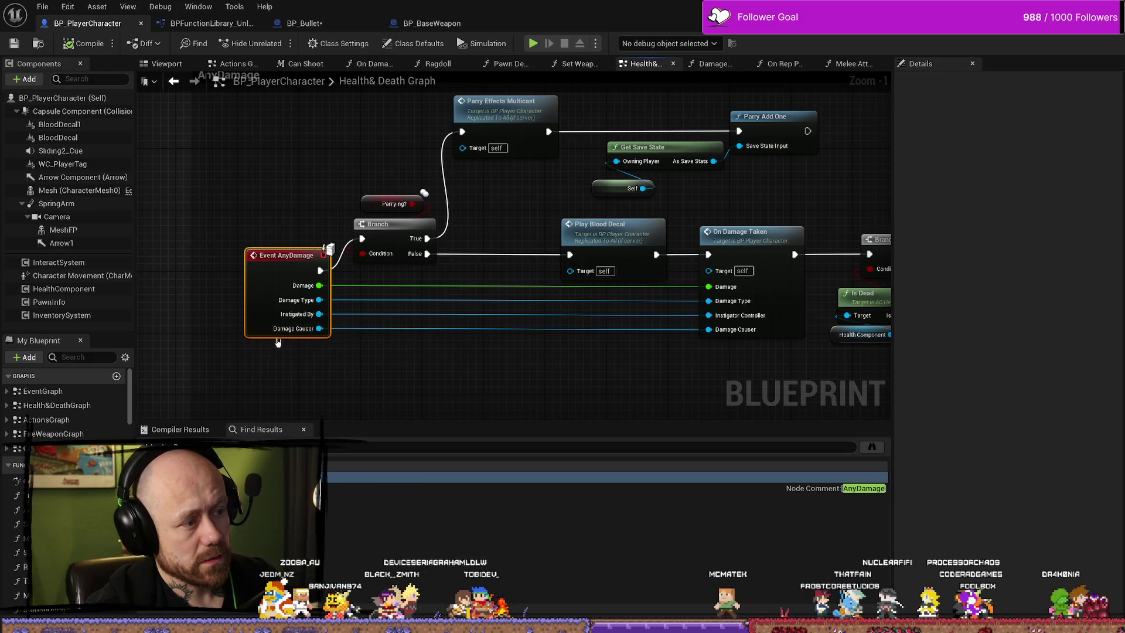
{"action": "left_click", "coordinate": [298, 230]}
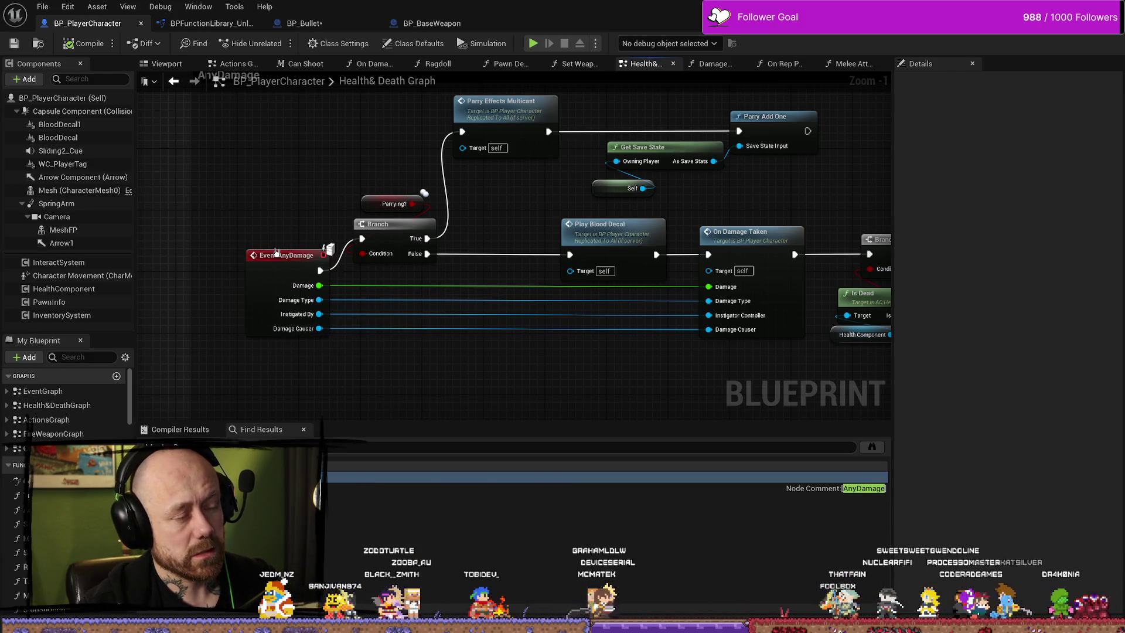
{"action": "left_click_drag", "start_coordinate": [490, 213], "coordinate": [436, 213]}
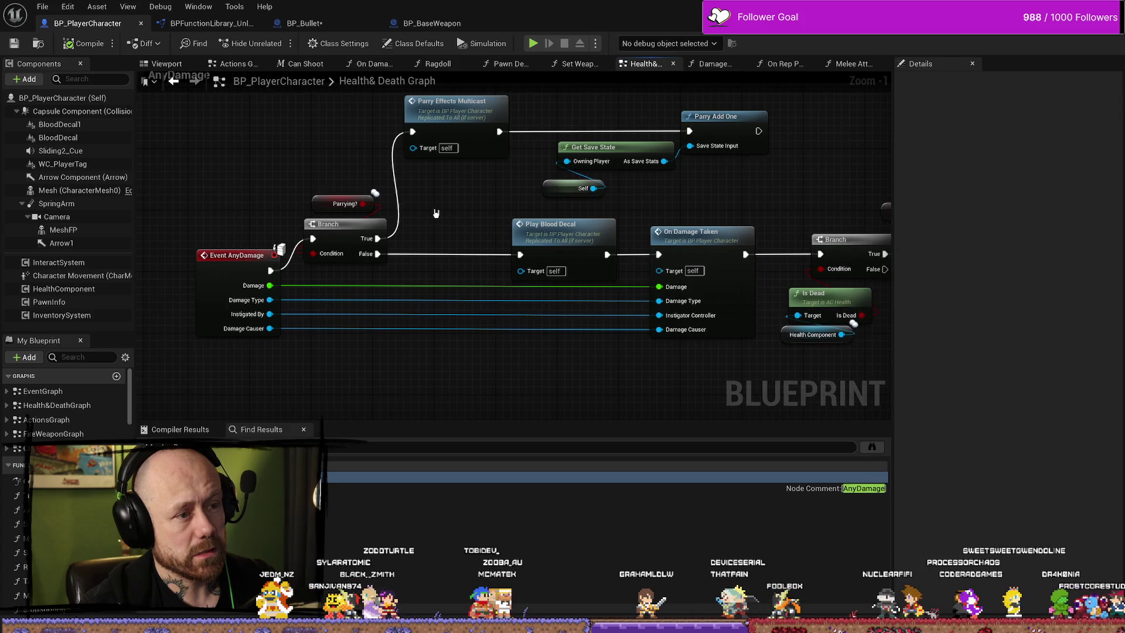
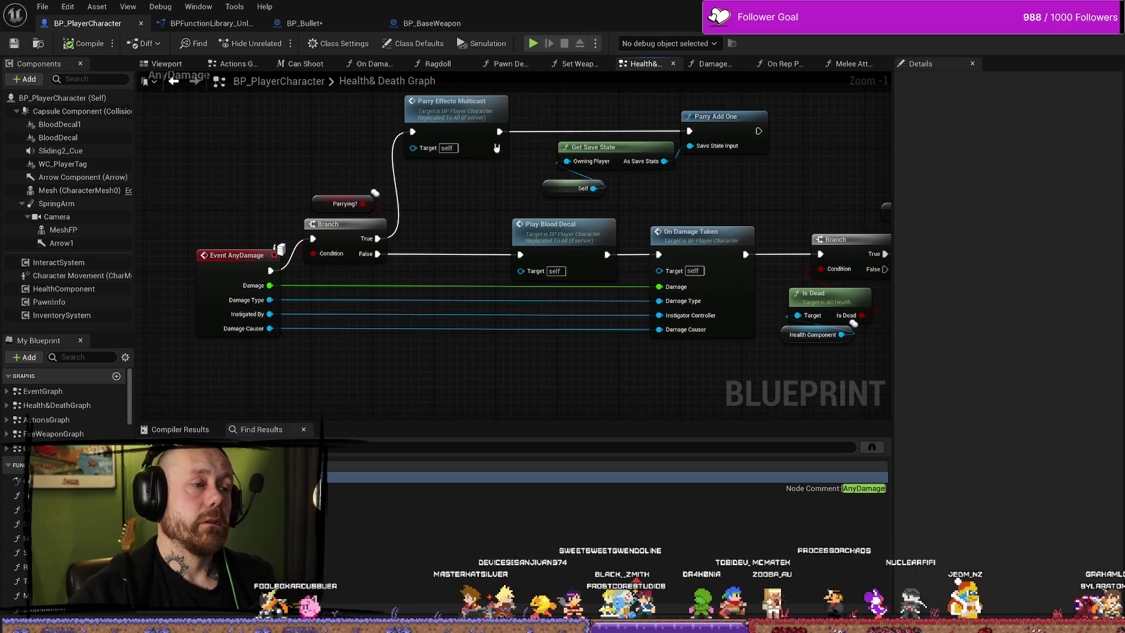
Comment the Get Save State, Self and Parry Add One nodes as 'just multicast this ??'.
{"action": "left_click_drag", "start_coordinate": [747, 262], "coordinate": [497, 185]}
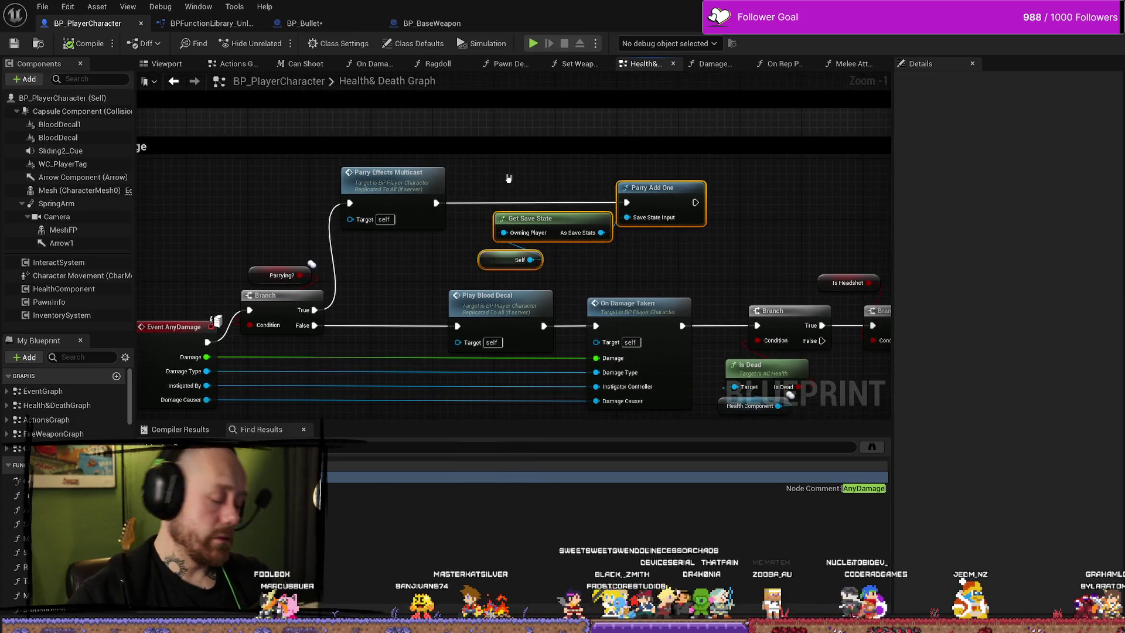
{"action": "type", "text": "c"}
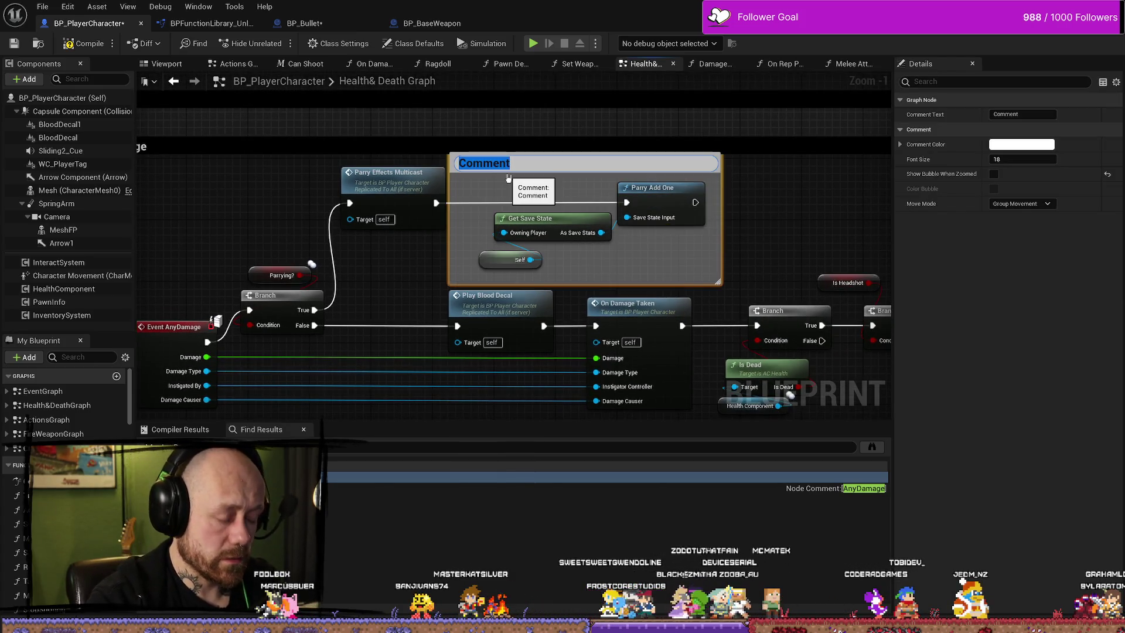
{"action": "type", "text": "just multio"}
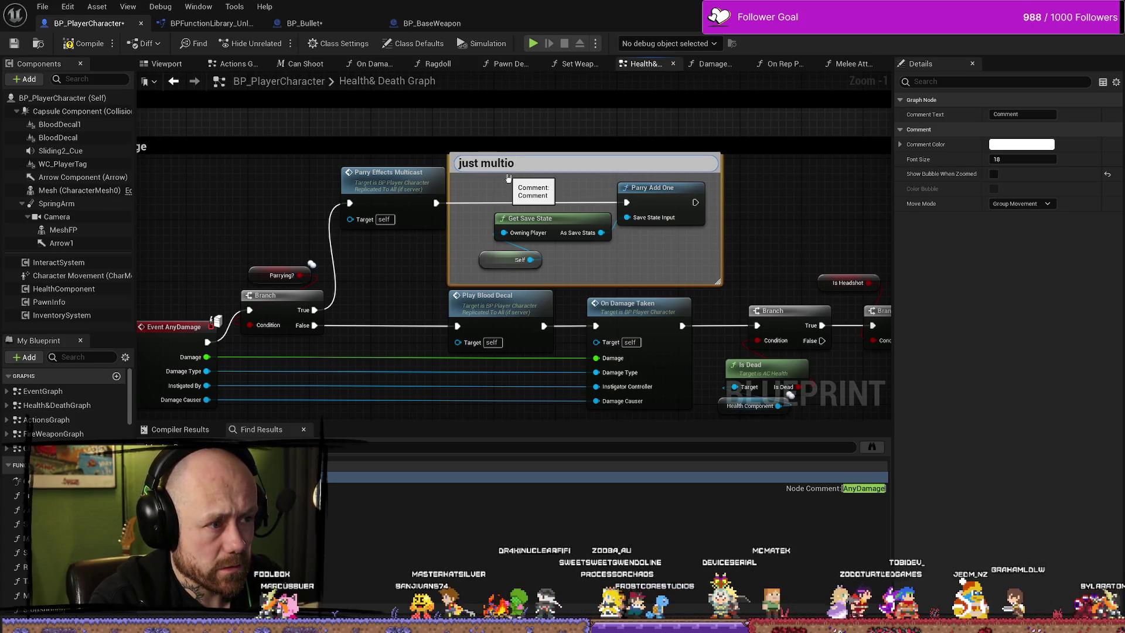
{"action": "key", "text": "BackSpace"}
{"action": "type", "text": "cast this ??"}
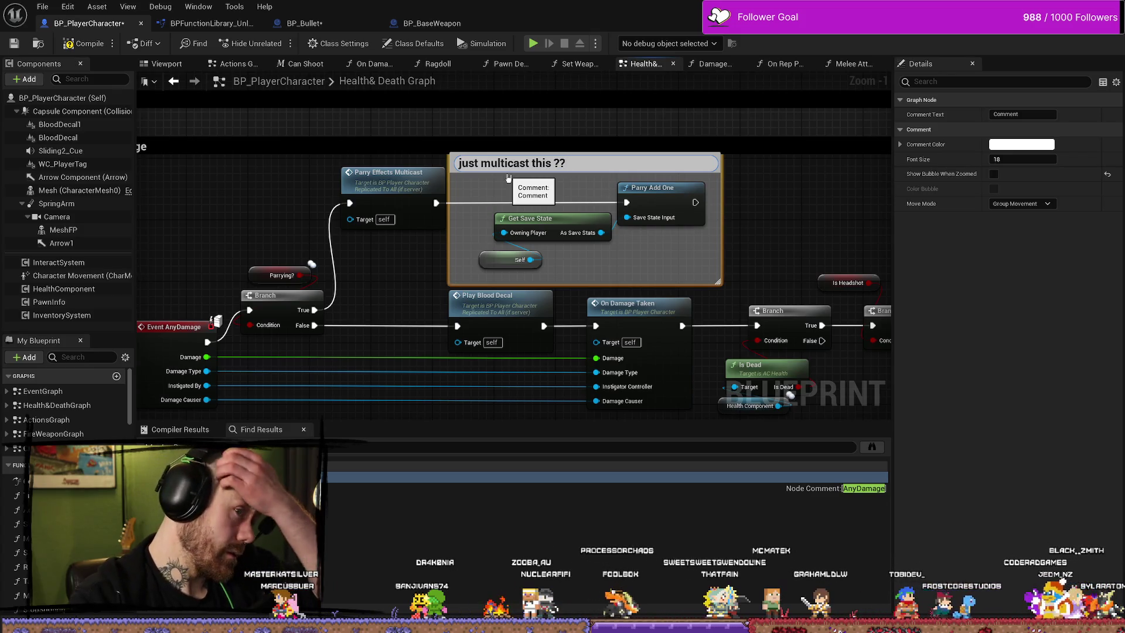
{"action": "key", "text": "Return"}
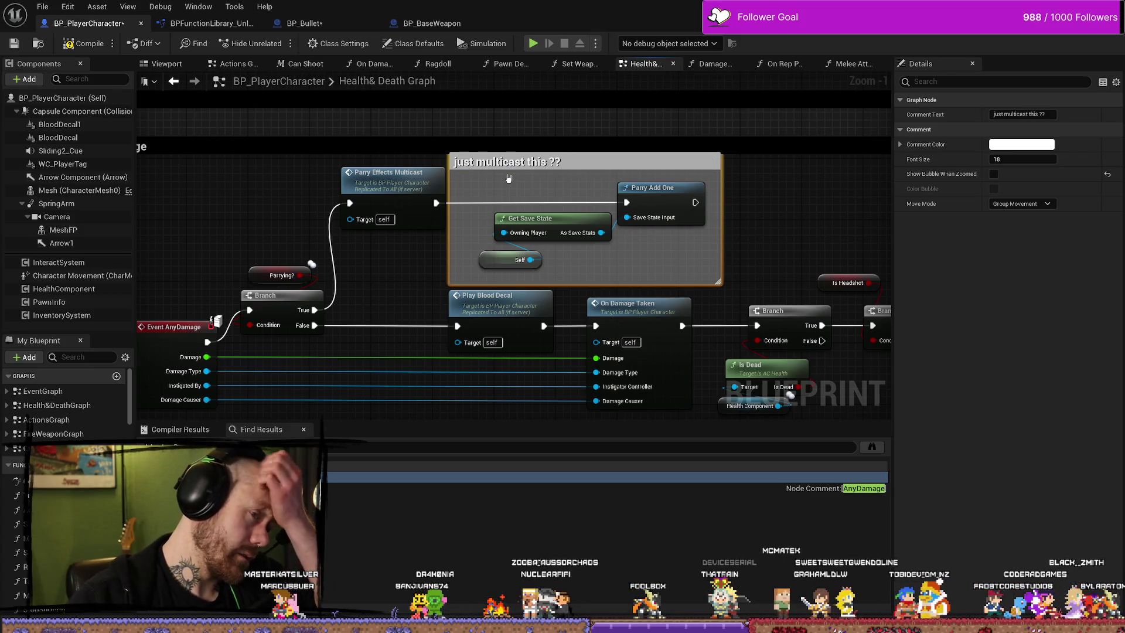
Trim the comment box's left and bottom edges to fit the nodes.
{"action": "left_click_drag", "start_coordinate": [450, 237], "coordinate": [465, 236]}
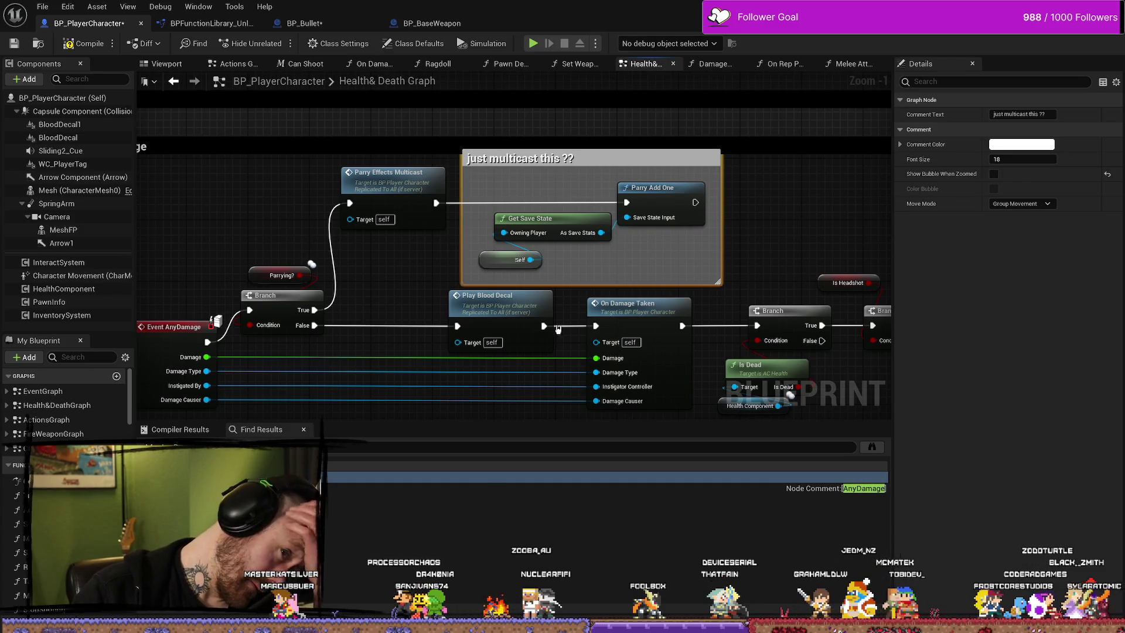
{"action": "left_click", "coordinate": [576, 290]}
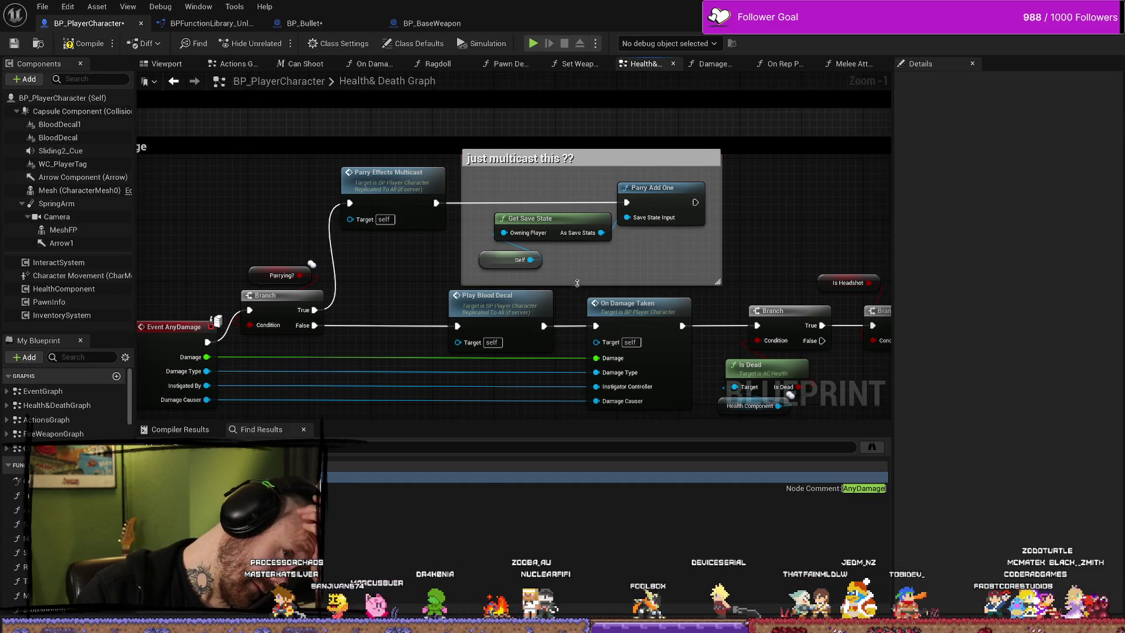
{"action": "left_click_drag", "start_coordinate": [576, 286], "coordinate": [575, 279]}
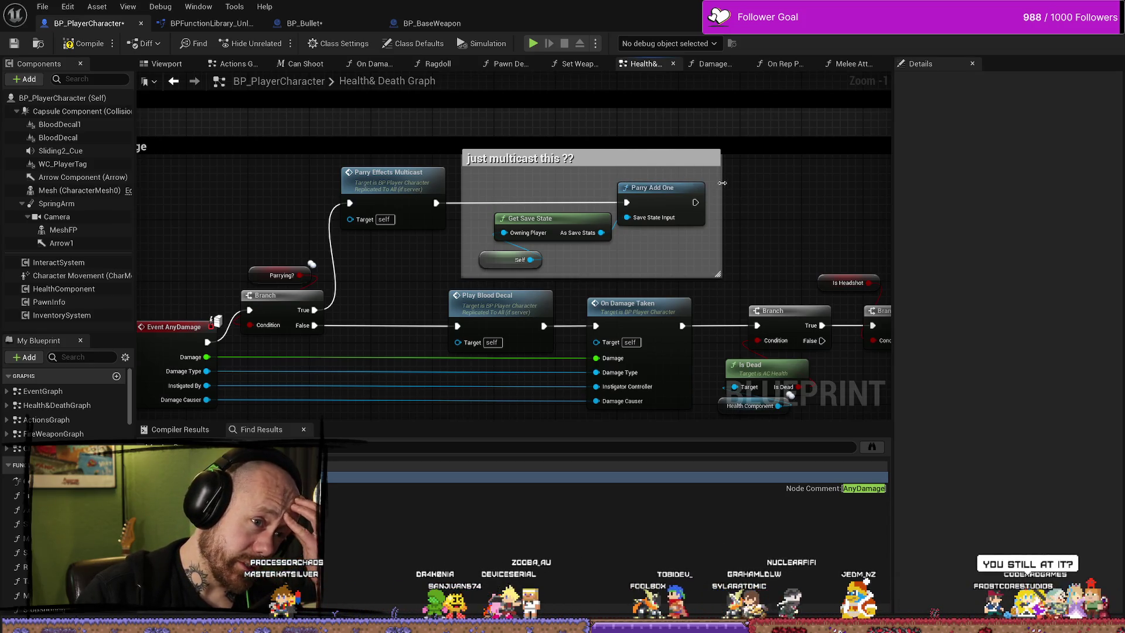
Drag the 'just multicast this ??' comment group far left, clear of the AnyDamage branch.
{"action": "left_click_drag", "start_coordinate": [584, 240], "coordinate": [494, 191]}
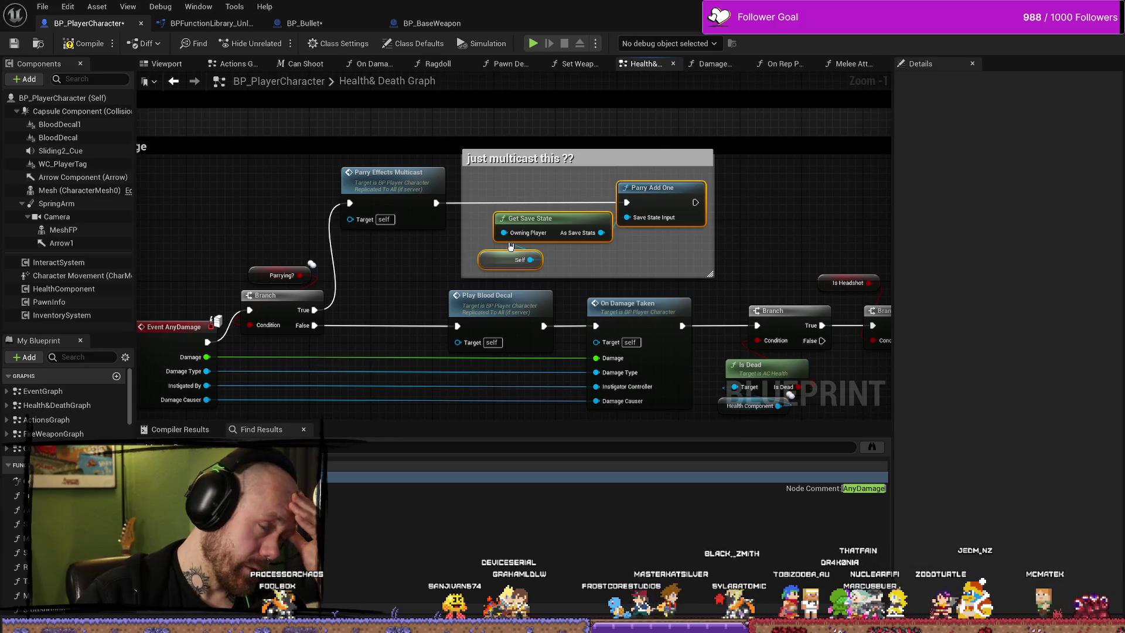
{"action": "mouse_move", "coordinate": [656, 261]}
{"action": "left_mouse_down"}
{"action": "mouse_move", "coordinate": [496, 206]}
{"action": "mouse_move", "coordinate": [489, 167]}
{"action": "mouse_move", "coordinate": [487, 177]}
{"action": "left_mouse_up"}
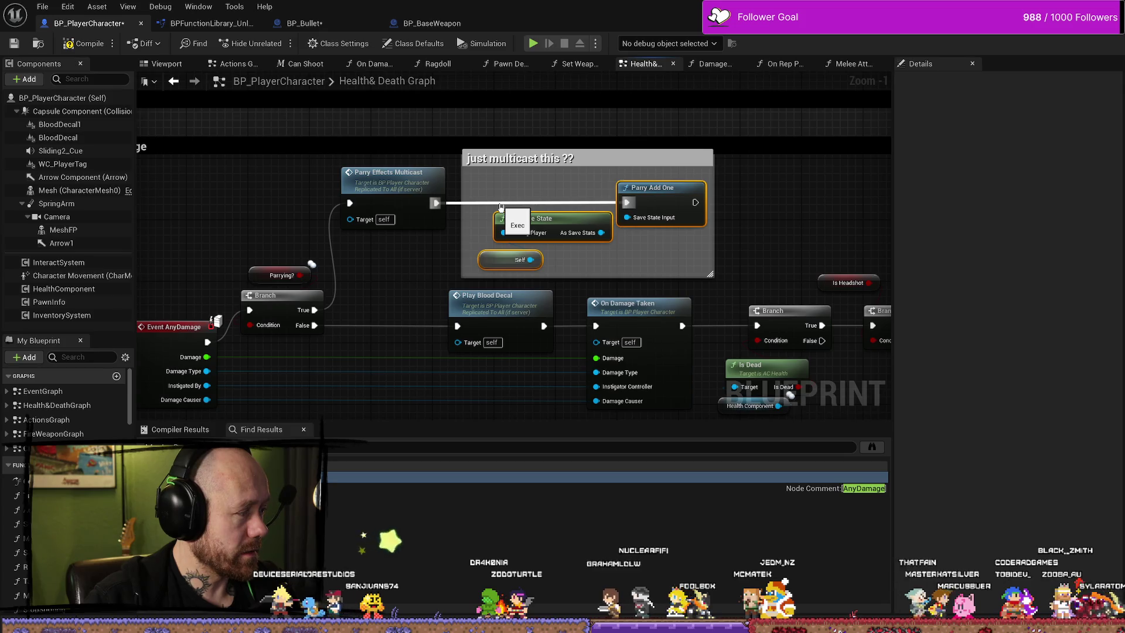
{"action": "left_click", "coordinate": [630, 267]}
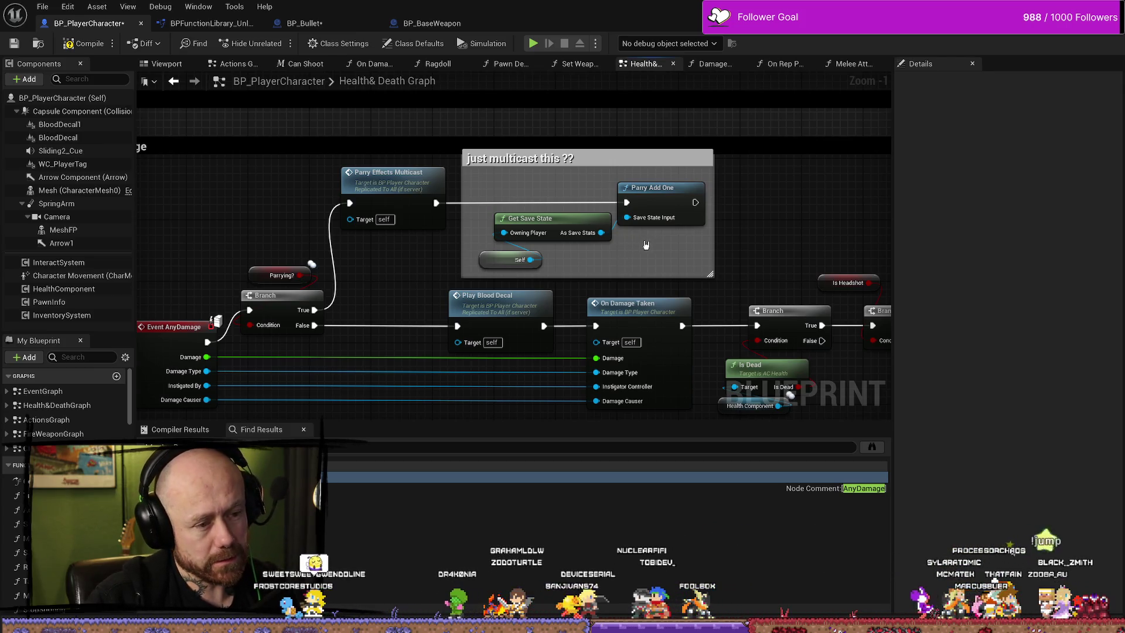
{"action": "scroll", "coordinate": [670, 252], "scroll_direction": "down", "scroll_amount": 1}
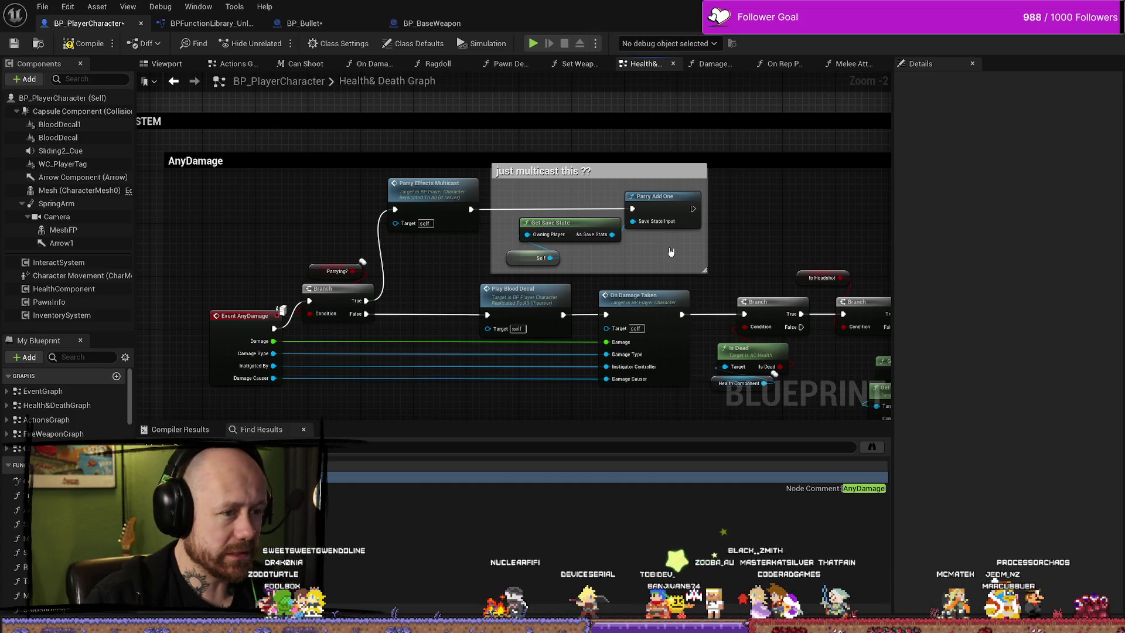
{"action": "mouse_move", "coordinate": [612, 176]}
{"action": "left_mouse_down"}
{"action": "mouse_move", "coordinate": [642, 178]}
{"action": "mouse_move", "coordinate": [631, 179]}
{"action": "left_mouse_up"}
{"action": "scroll", "coordinate": [672, 240], "scroll_direction": "down", "scroll_amount": 1}
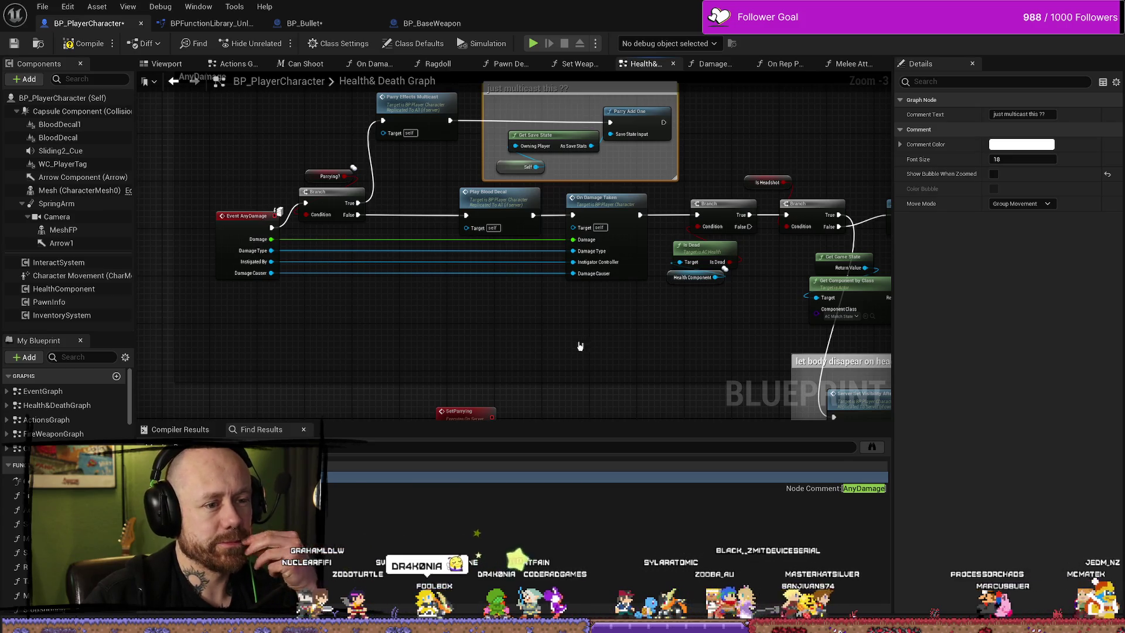
{"action": "left_click_drag", "start_coordinate": [580, 345], "coordinate": [547, 351]}
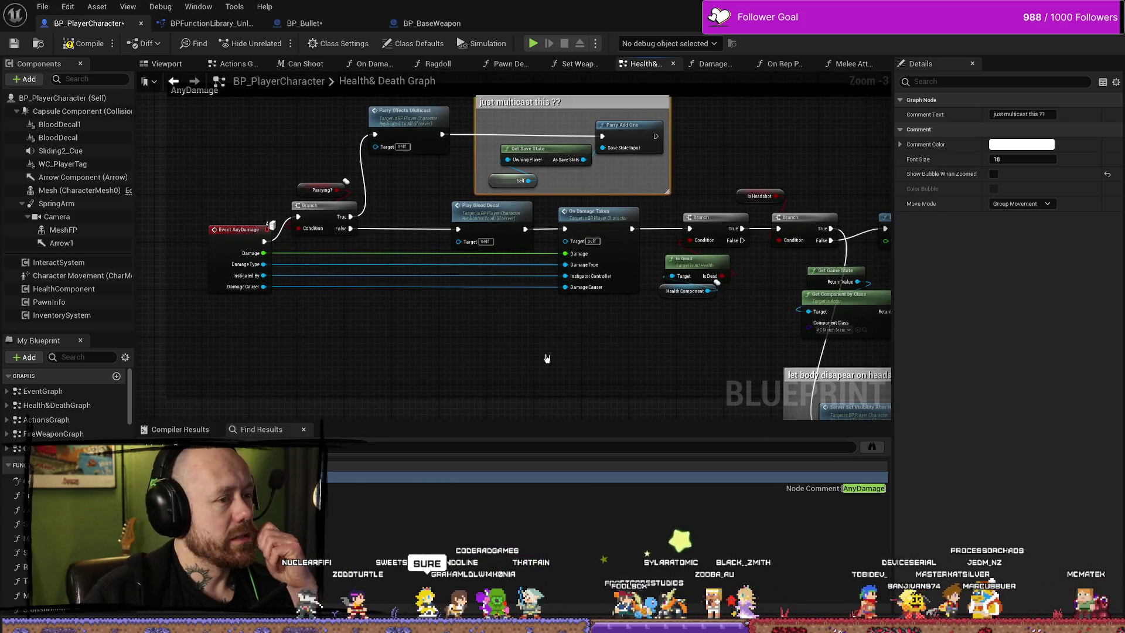
{"action": "scroll", "coordinate": [494, 245], "scroll_direction": "up", "scroll_amount": 2}
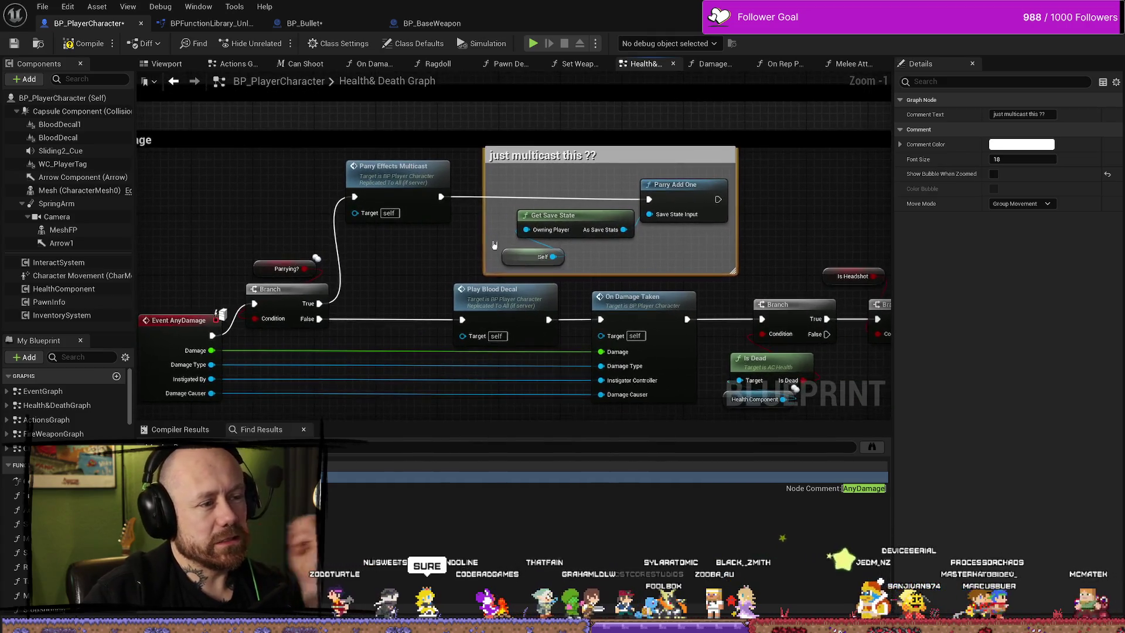
{"action": "scroll", "coordinate": [440, 197], "scroll_direction": "down", "scroll_amount": 3}
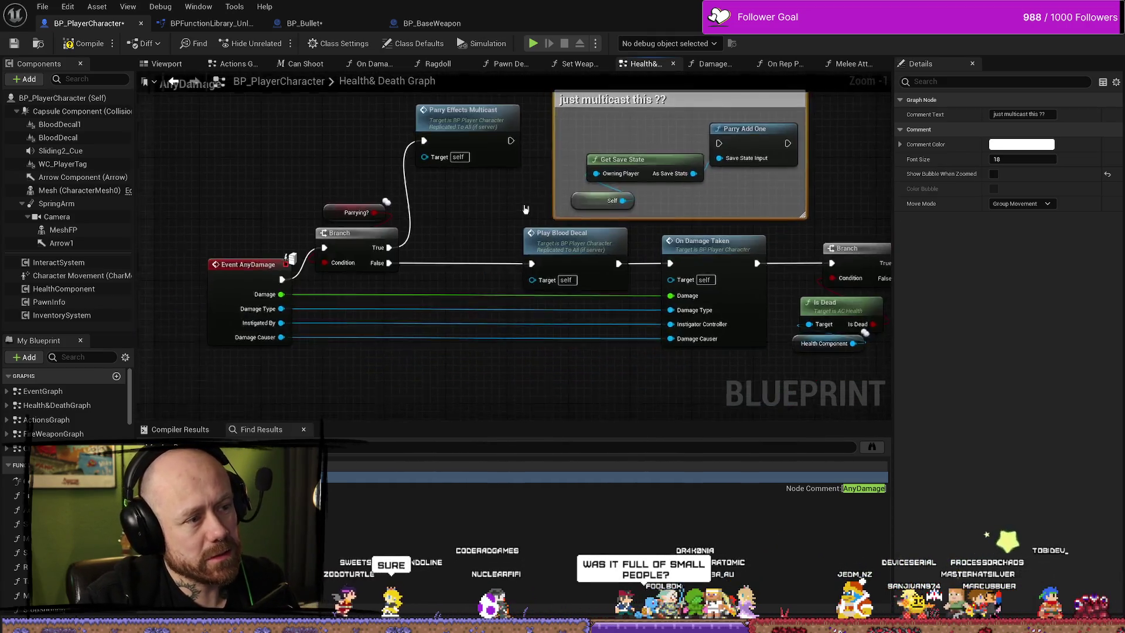
{"action": "left_click_drag", "start_coordinate": [630, 149], "coordinate": [145, 224]}
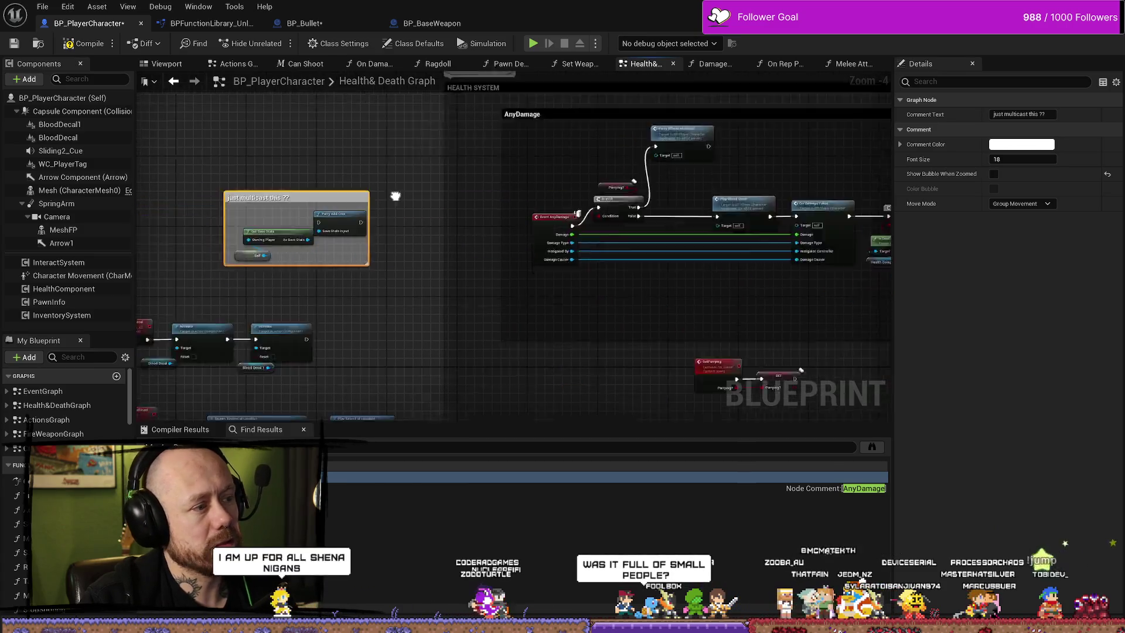
Add a Custom Event node and place it inside the 'just multicast this ??' comment.
{"action": "right_click", "coordinate": [325, 159]}
{"action": "type", "text": "multica"}
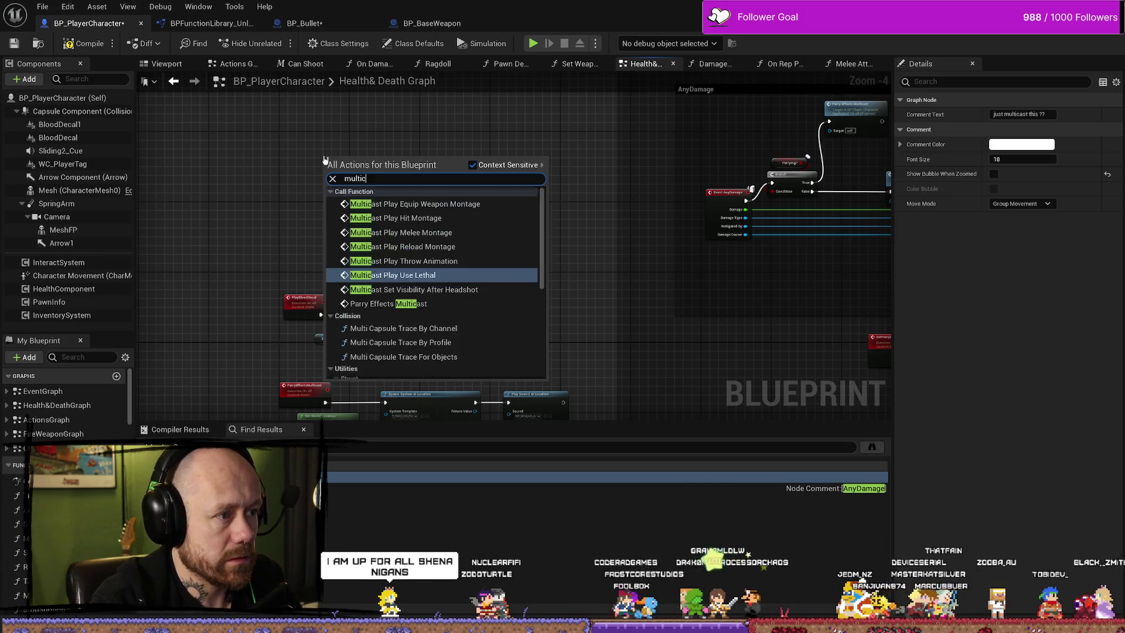
{"action": "type", "text": "st"}
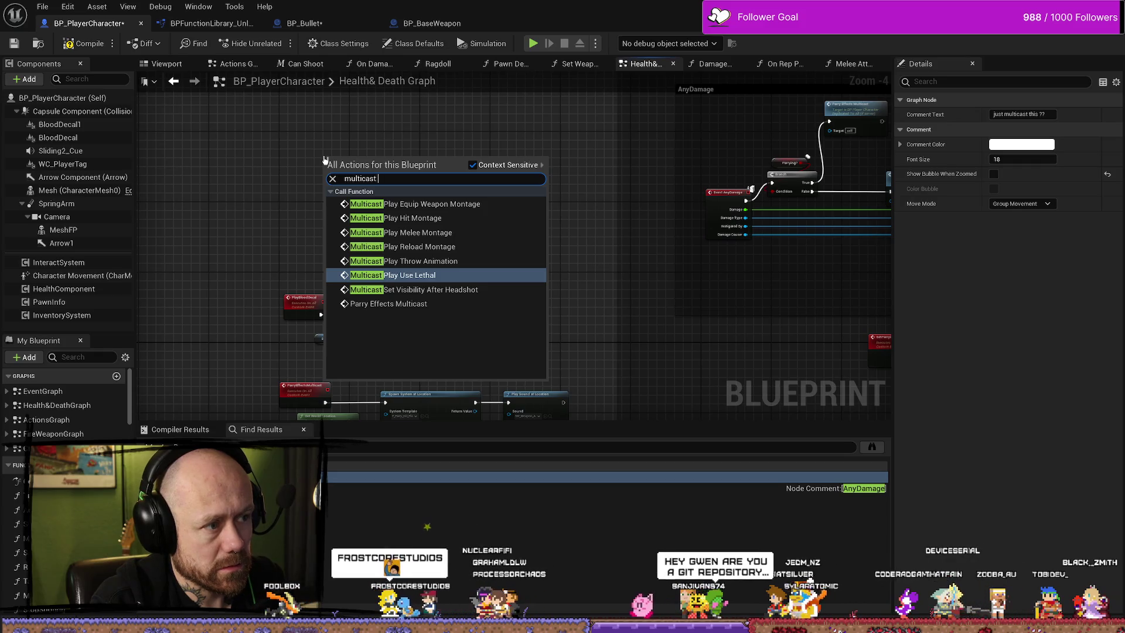
{"action": "key", "text": "BackSpace"}
{"action": "key", "text": "BackSpace"}
{"action": "key", "text": "BackSpace"}
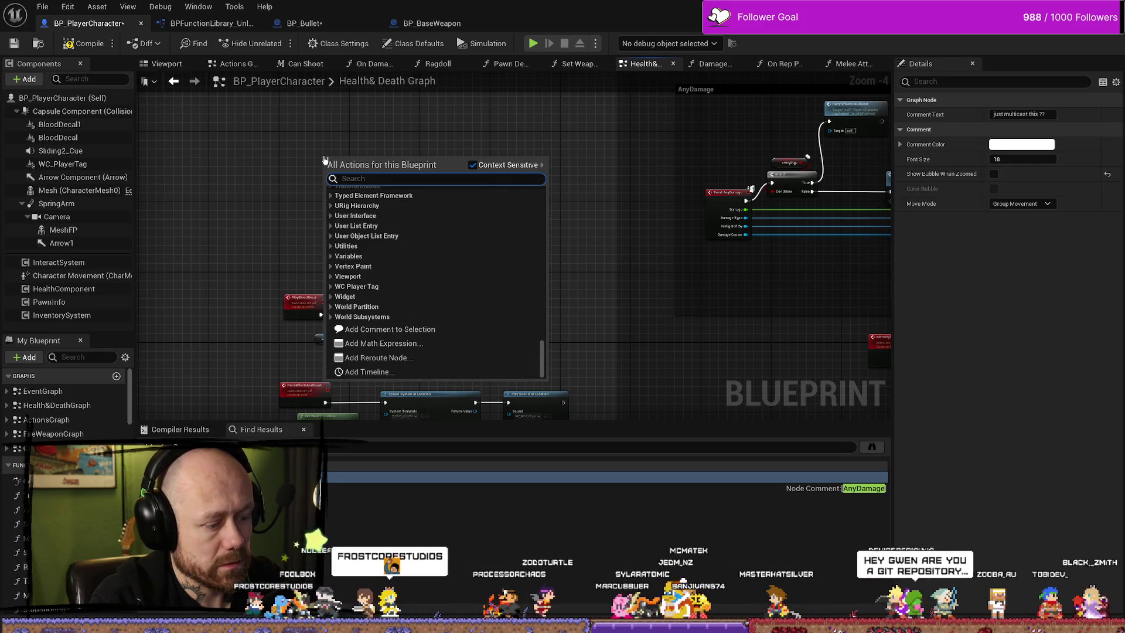
{"action": "type", "text": "cust"}
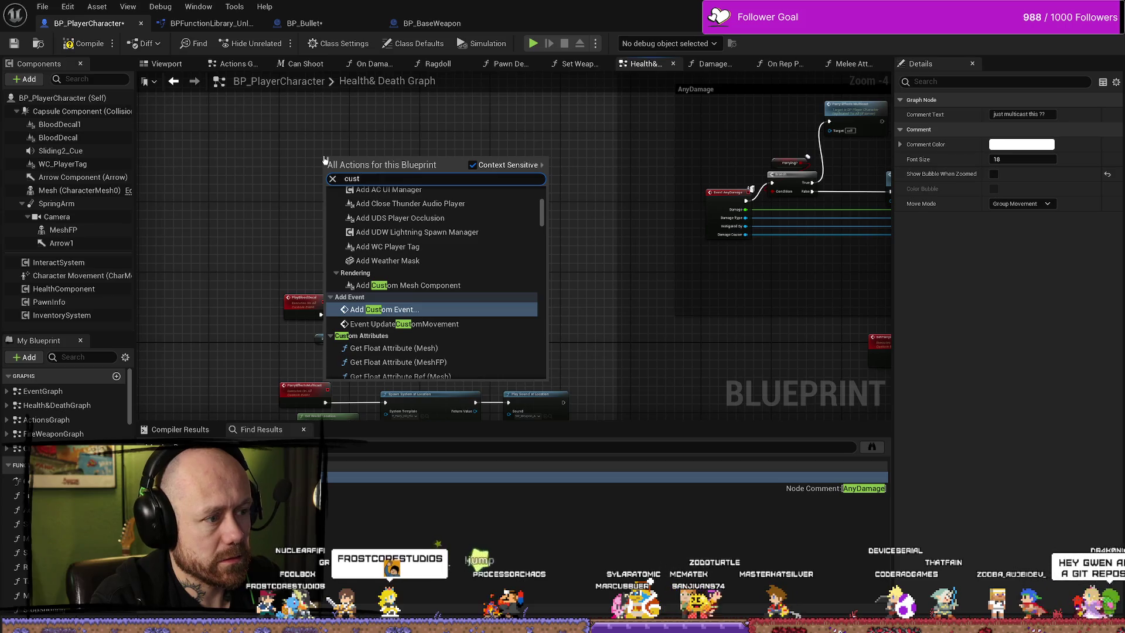
{"action": "key", "text": "Return"}
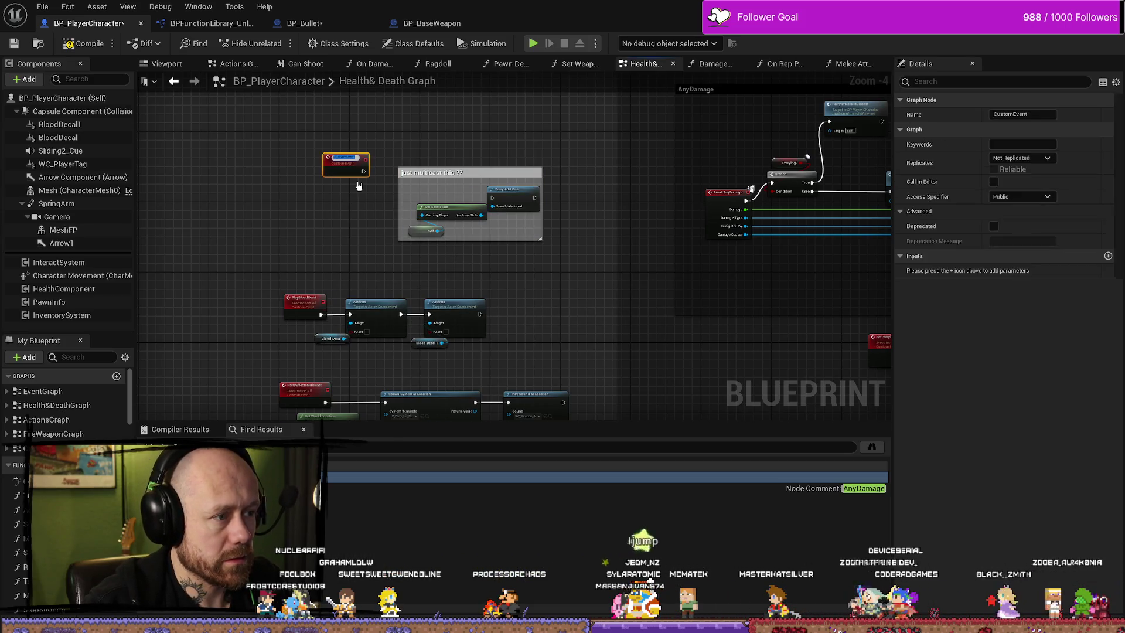
{"action": "scroll", "coordinate": [352, 214], "scroll_direction": "up", "scroll_amount": 5}
{"action": "mouse_move", "coordinate": [260, 116]}
{"action": "left_mouse_down"}
{"action": "mouse_move", "coordinate": [339, 202]}
{"action": "mouse_move", "coordinate": [304, 160]}
{"action": "mouse_move", "coordinate": [569, 181]}
{"action": "left_mouse_up"}
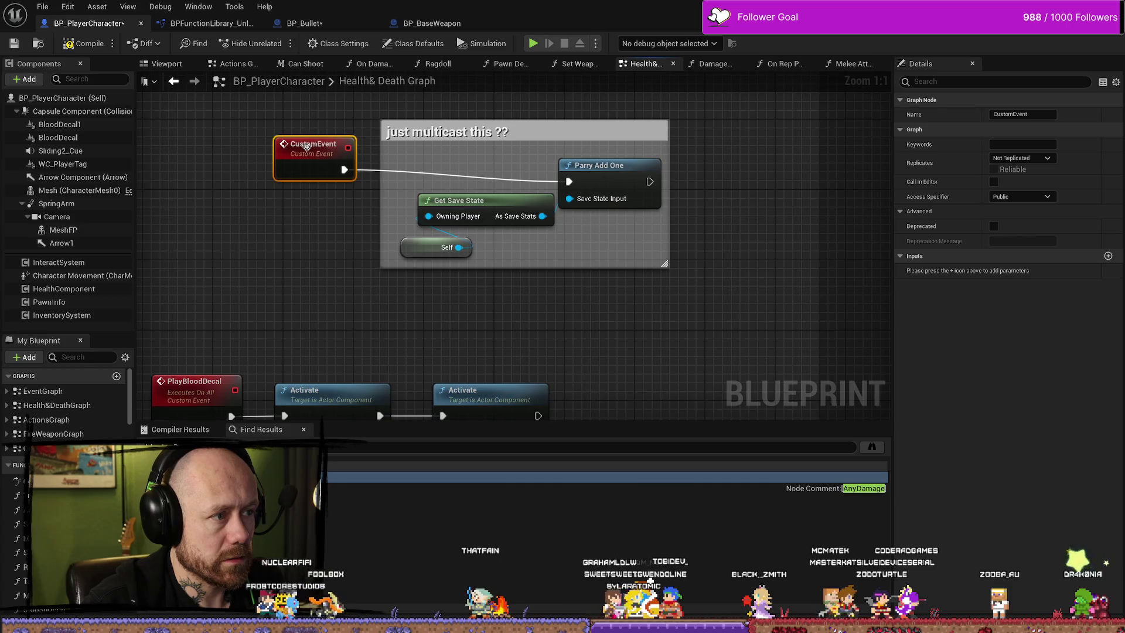
{"action": "left_click_drag", "start_coordinate": [306, 146], "coordinate": [456, 156]}
Rename the event MulticastParrySave and set its Replicates option to Multicast.
{"action": "right_click", "coordinate": [456, 153]}
{"action": "key", "text": "F2"}
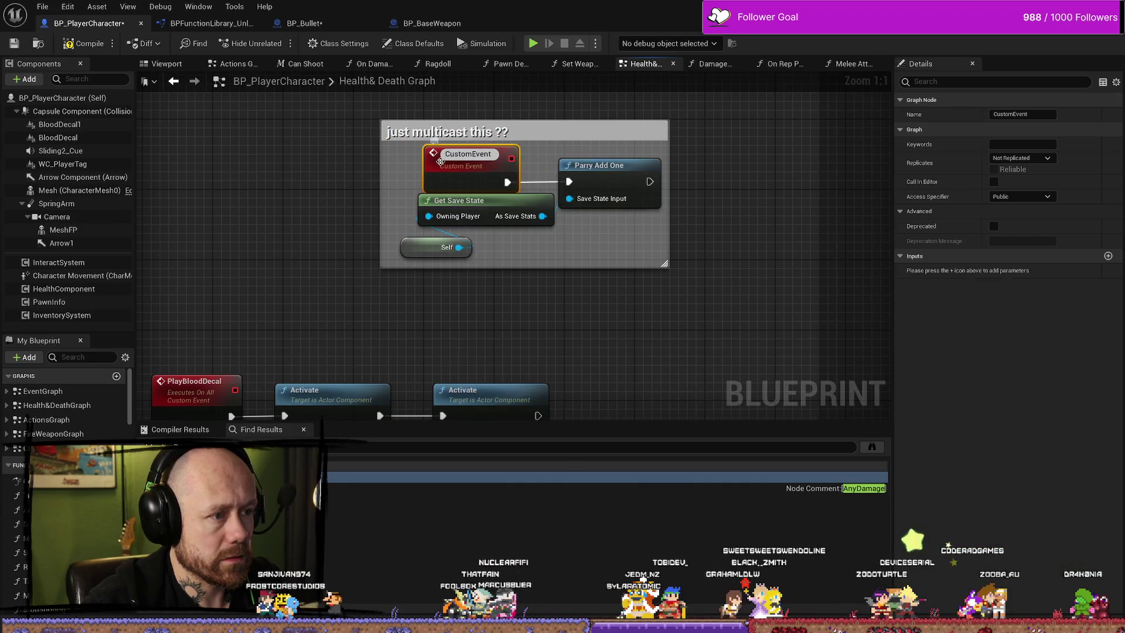
{"action": "type", "text": "MulticastParrySave"}
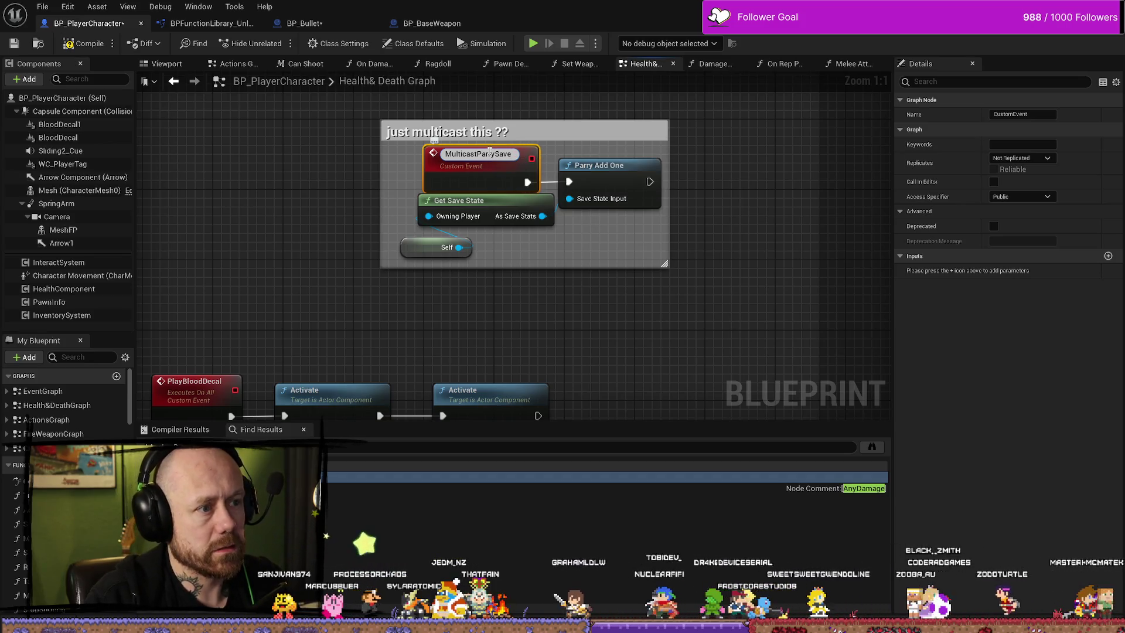
{"action": "key", "text": "Return"}
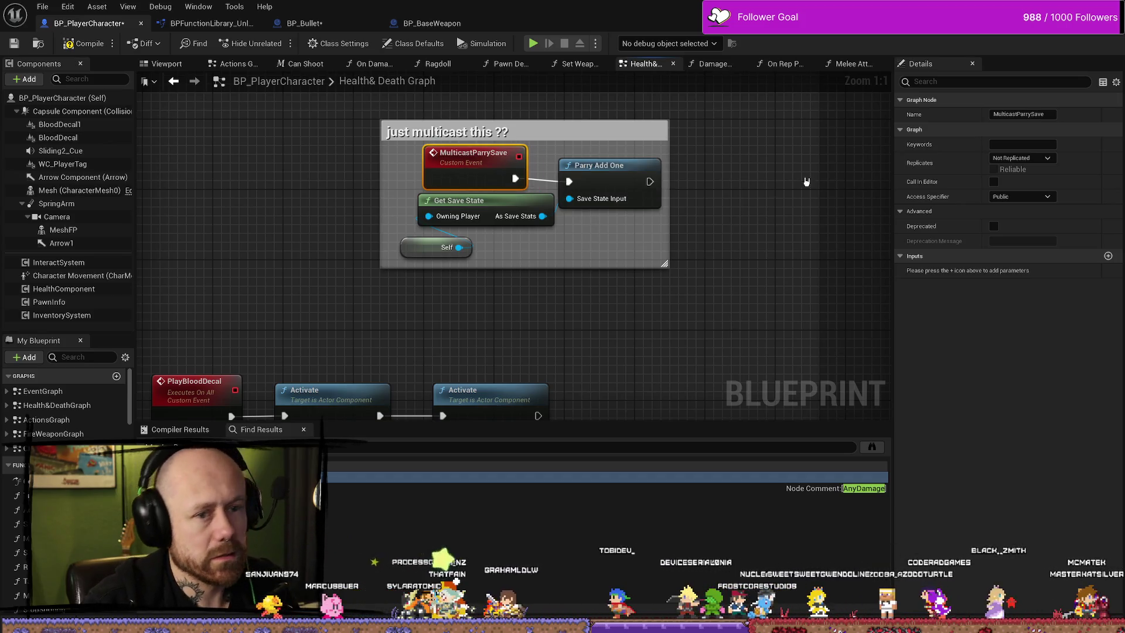
{"action": "left_click", "coordinate": [1025, 158]}
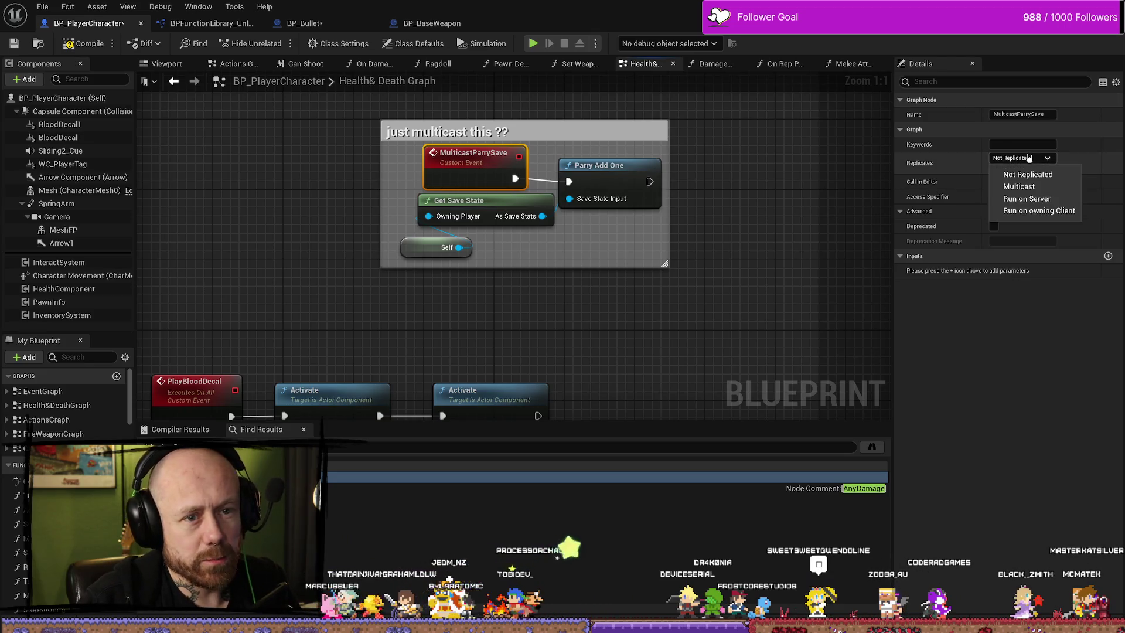
{"action": "left_click", "coordinate": [1035, 187]}
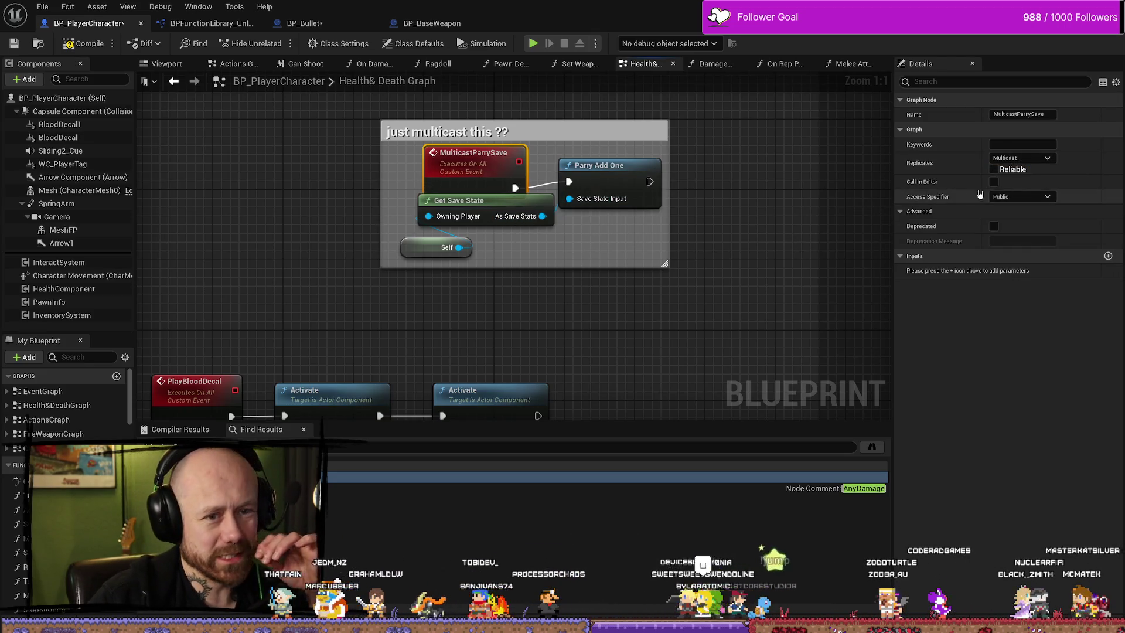
{"action": "left_click_drag", "start_coordinate": [598, 223], "coordinate": [557, 223]}
Commit the MulticastParrySave event name and compile the Blueprint.
{"action": "double_click", "coordinate": [429, 157]}
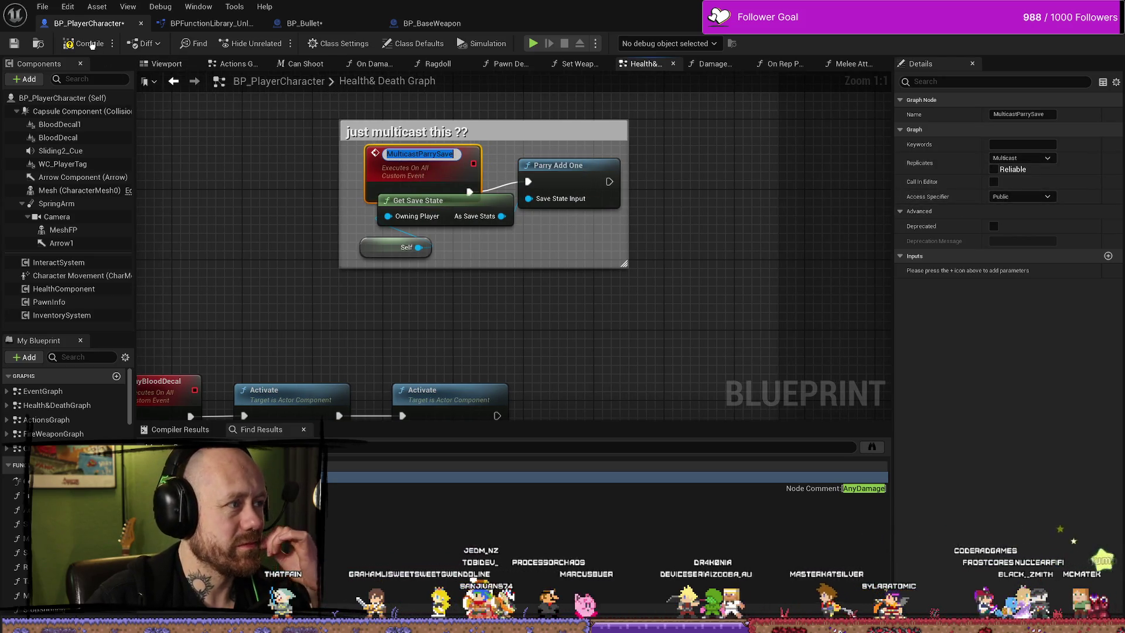
{"action": "left_click", "coordinate": [91, 45]}
{"action": "left_click", "coordinate": [64, 44]}
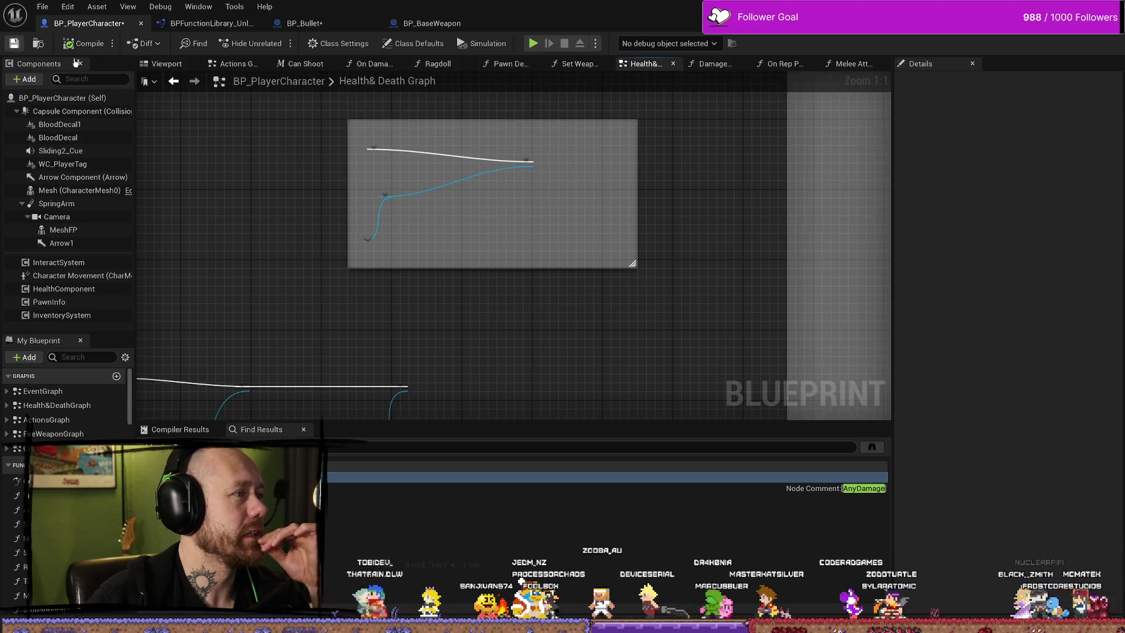
Rearrange Self, Get Save State and MulticastParrySave, and enlarge the comment box.
{"action": "mouse_move", "coordinate": [509, 248]}
{"action": "left_mouse_down"}
{"action": "mouse_move", "coordinate": [432, 214]}
{"action": "mouse_move", "coordinate": [442, 228]}
{"action": "left_mouse_up"}
{"action": "left_click_drag", "start_coordinate": [393, 268], "coordinate": [402, 259]}
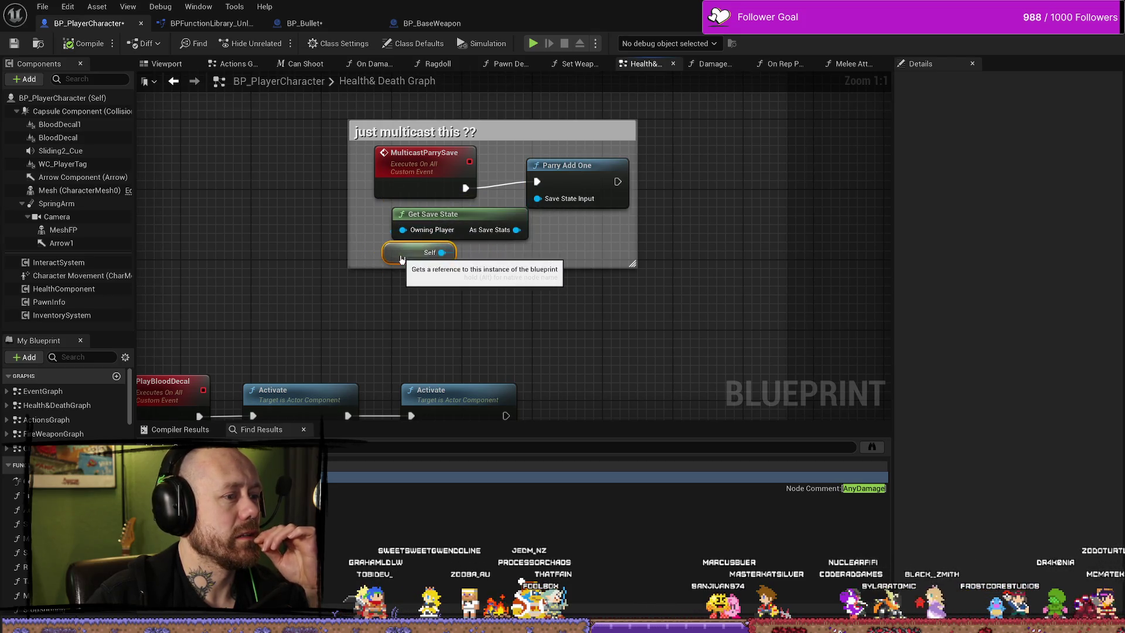
{"action": "left_click_drag", "start_coordinate": [425, 157], "coordinate": [416, 157]}
{"action": "left_click_drag", "start_coordinate": [638, 215], "coordinate": [663, 215]}
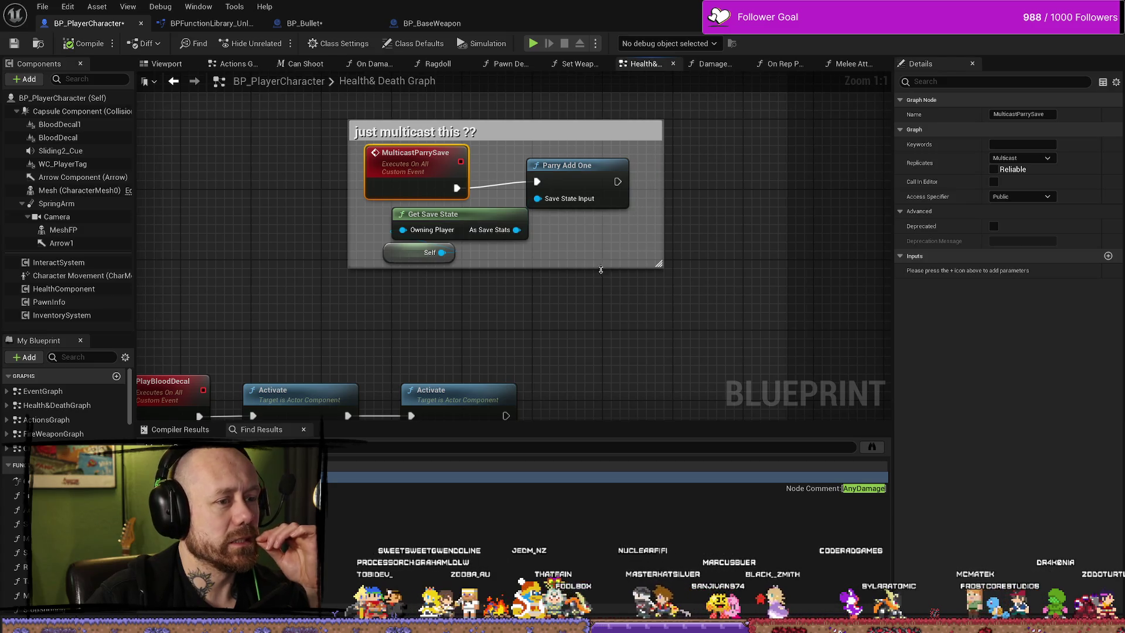
{"action": "left_click_drag", "start_coordinate": [622, 267], "coordinate": [622, 293]}
{"action": "mouse_move", "coordinate": [538, 261]}
{"action": "left_mouse_down"}
{"action": "mouse_move", "coordinate": [380, 211]}
{"action": "mouse_move", "coordinate": [484, 241]}
{"action": "mouse_move", "coordinate": [494, 232]}
{"action": "left_mouse_up"}
{"action": "left_click", "coordinate": [573, 166]}
Bring the AnyDamage parry branch into view and select Parry Effects Multicast.
{"action": "scroll", "coordinate": [388, 226], "scroll_direction": "down", "scroll_amount": 2}
{"action": "mouse_move", "coordinate": [387, 227]}
{"action": "left_mouse_down"}
{"action": "mouse_move", "coordinate": [176, 217]}
{"action": "mouse_move", "coordinate": [439, 259]}
{"action": "mouse_move", "coordinate": [445, 239]}
{"action": "mouse_move", "coordinate": [410, 234]}
{"action": "left_mouse_up"}
{"action": "scroll", "coordinate": [446, 239], "scroll_direction": "down", "scroll_amount": 1}
{"action": "scroll", "coordinate": [706, 200], "scroll_direction": "up", "scroll_amount": 1}
{"action": "left_click_drag", "start_coordinate": [705, 200], "coordinate": [606, 200]}
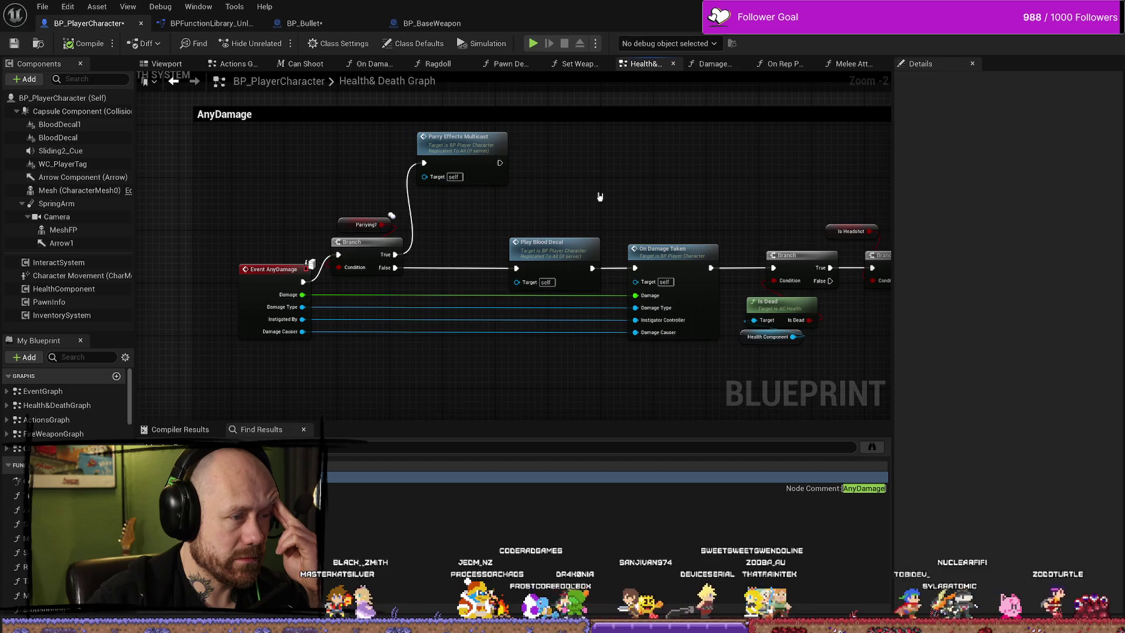
{"action": "left_click", "coordinate": [437, 148]}
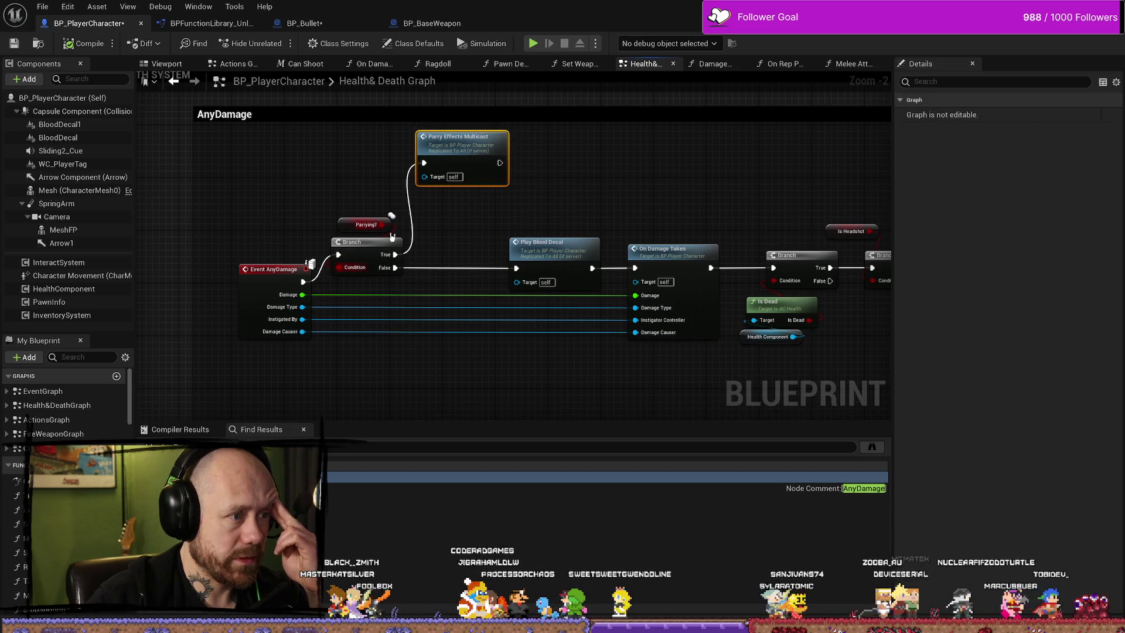
Find all SetParrying references and open the Parry notify's Received_NotifyBegin call.
{"action": "left_click_drag", "start_coordinate": [445, 147], "coordinate": [459, 167]}
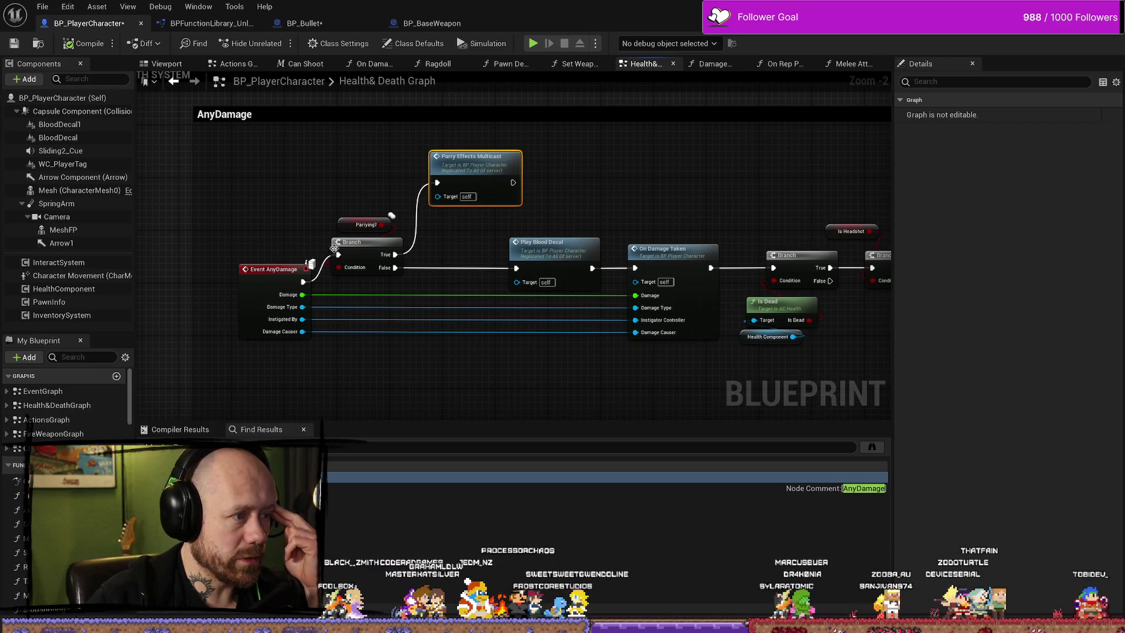
{"action": "double_click", "coordinate": [364, 224]}
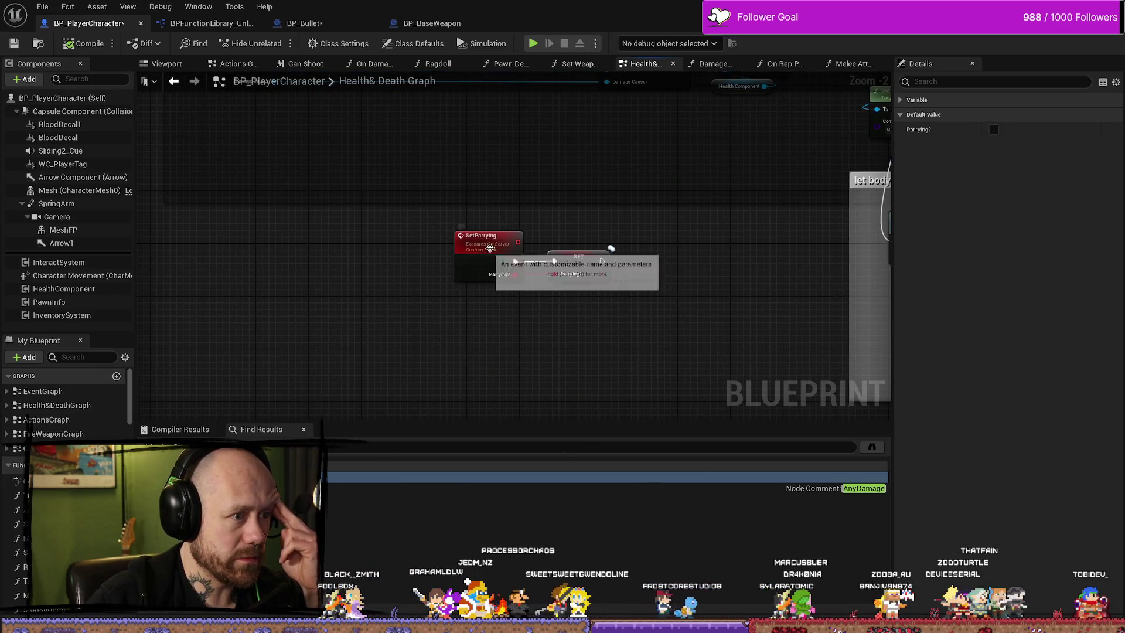
{"action": "right_click", "coordinate": [494, 246]}
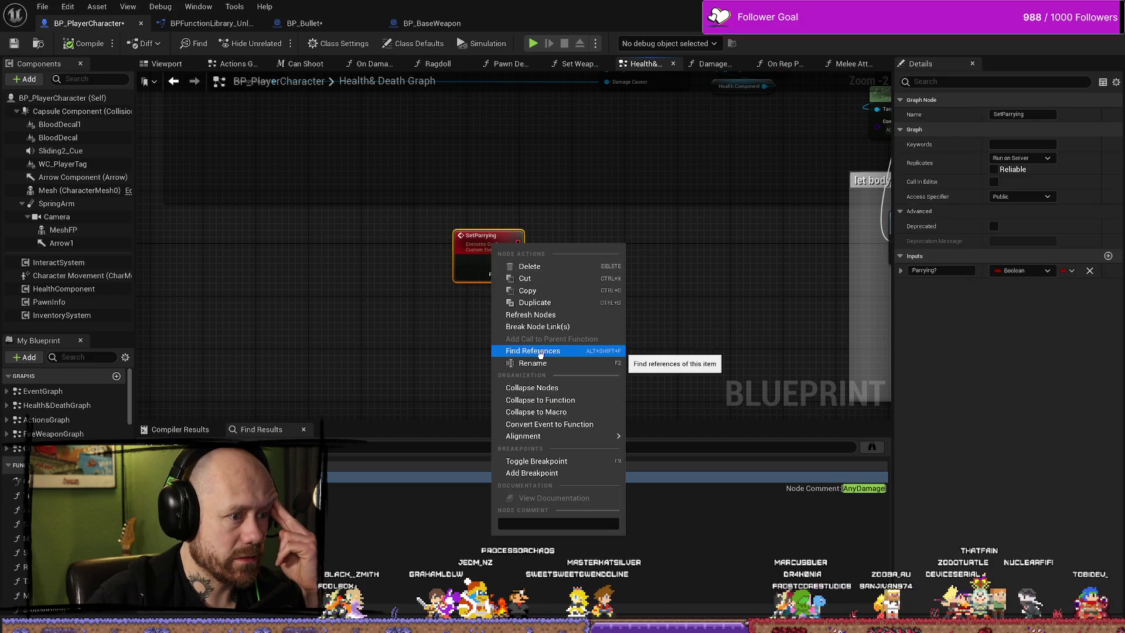
{"action": "left_click", "coordinate": [541, 352]}
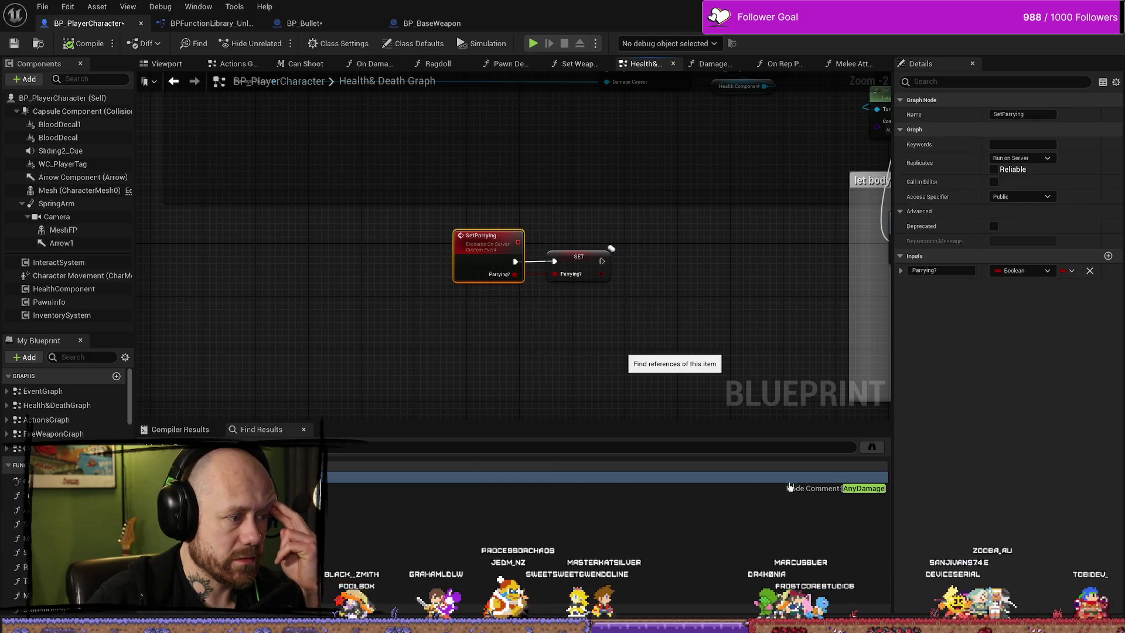
{"action": "left_click", "coordinate": [872, 447]}
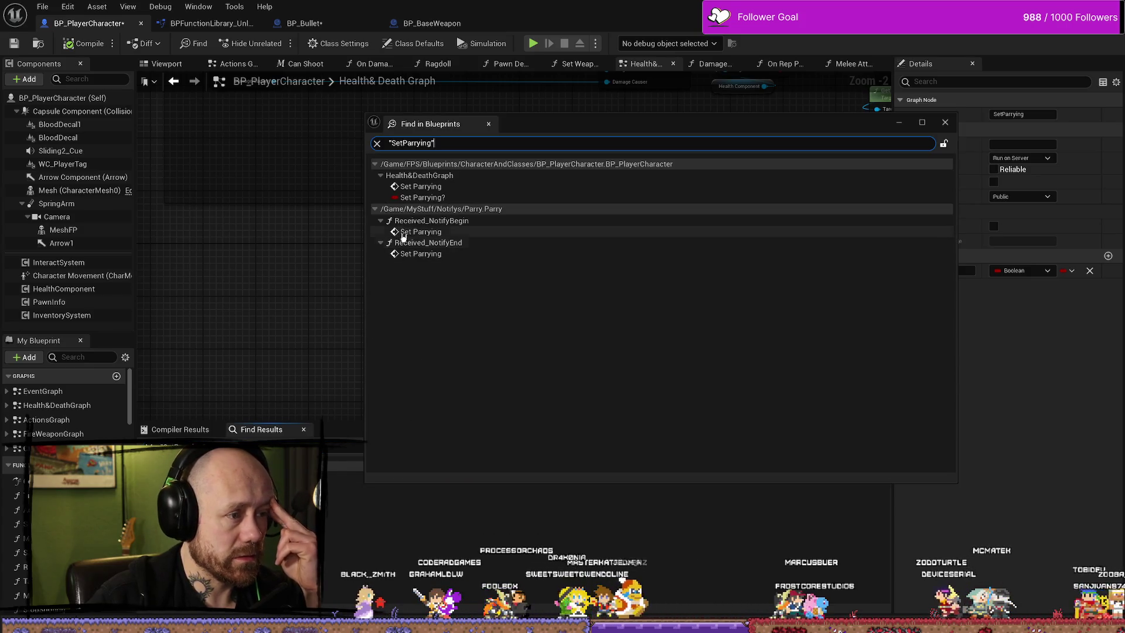
{"action": "double_click", "coordinate": [404, 232]}
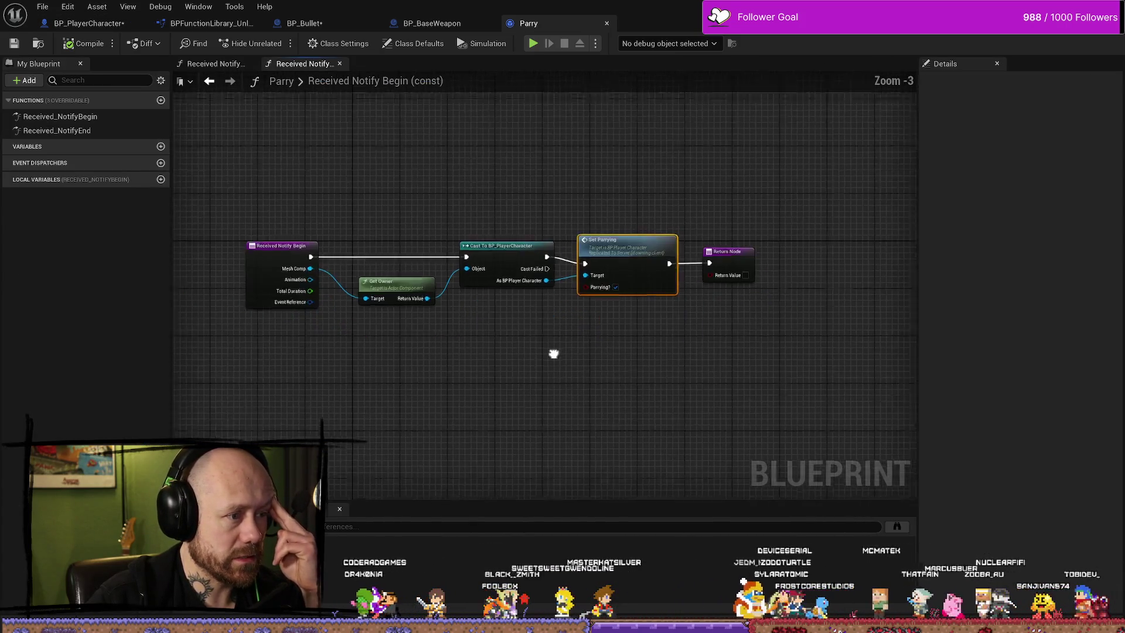
{"action": "left_click", "coordinate": [628, 224]}
Make room before Set Parrying and add Has Authority off the player character reference.
{"action": "left_click_drag", "start_coordinate": [643, 240], "coordinate": [404, 175]}
{"action": "left_click_drag", "start_coordinate": [456, 201], "coordinate": [790, 201]}
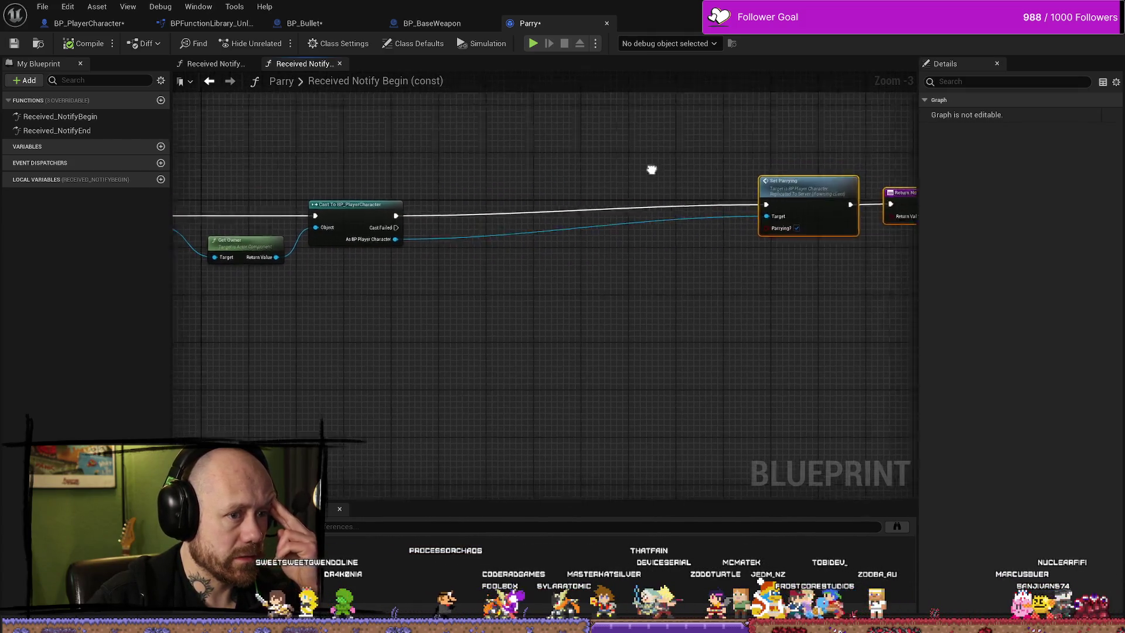
{"action": "left_click_drag", "start_coordinate": [651, 169], "coordinate": [555, 167]}
{"action": "left_click_drag", "start_coordinate": [424, 185], "coordinate": [482, 322]}
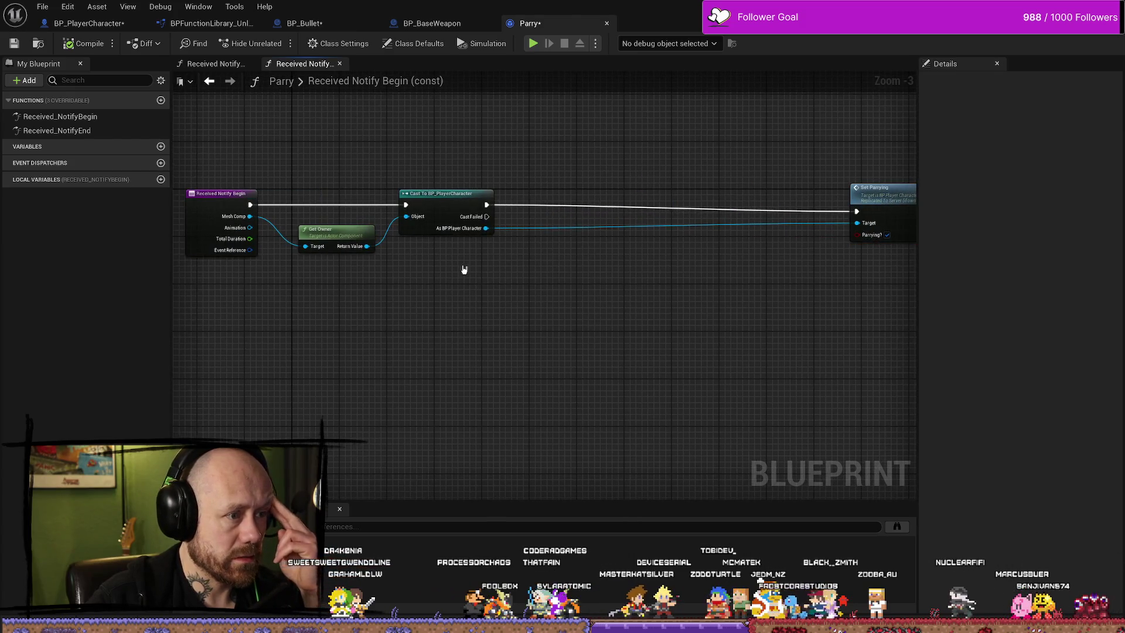
{"action": "left_click_drag", "start_coordinate": [490, 234], "coordinate": [547, 258]}
{"action": "type", "text": "has aut"}
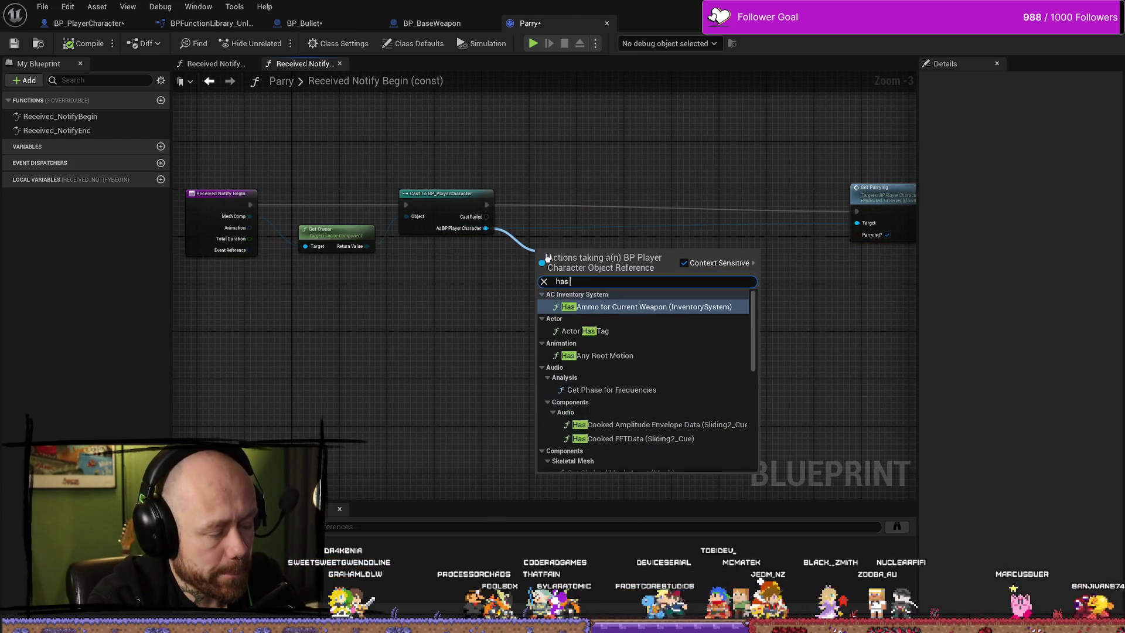
{"action": "key", "text": "Return"}
Add a Branch on Has Authority's result and route the cast's execution into it.
{"action": "left_click_drag", "start_coordinate": [596, 272], "coordinate": [580, 211]}
{"action": "type", "text": "branch"}
{"action": "key", "text": "Return"}
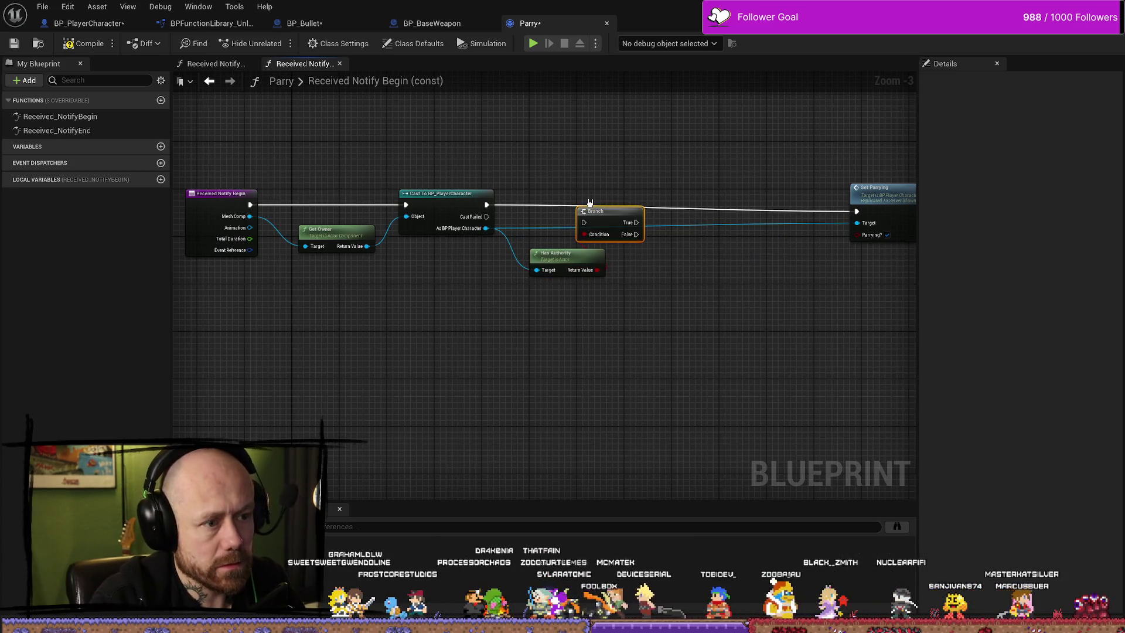
{"action": "mouse_move", "coordinate": [486, 204]}
{"action": "left_mouse_down"}
{"action": "mouse_move", "coordinate": [584, 222]}
{"action": "mouse_move", "coordinate": [588, 202]}
{"action": "left_mouse_up"}
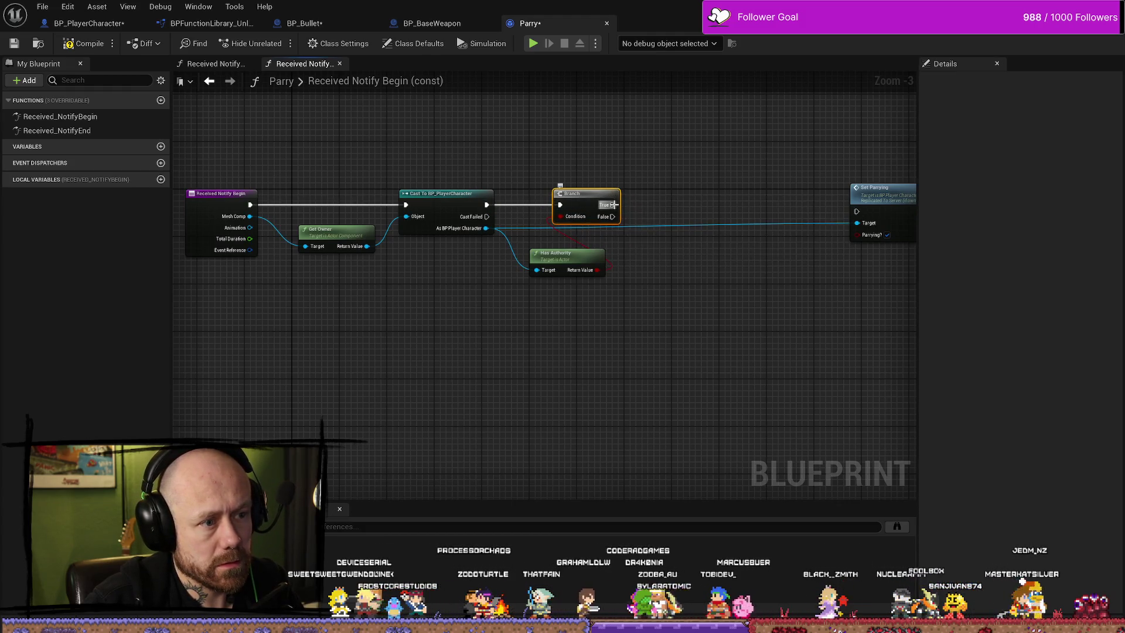
{"action": "left_click_drag", "start_coordinate": [738, 202], "coordinate": [604, 202]}
{"action": "left_click_drag", "start_coordinate": [422, 258], "coordinate": [407, 249]}
{"action": "mouse_move", "coordinate": [484, 218]}
{"action": "left_mouse_down"}
{"action": "mouse_move", "coordinate": [422, 216]}
{"action": "mouse_move", "coordinate": [454, 180]}
{"action": "left_mouse_up"}
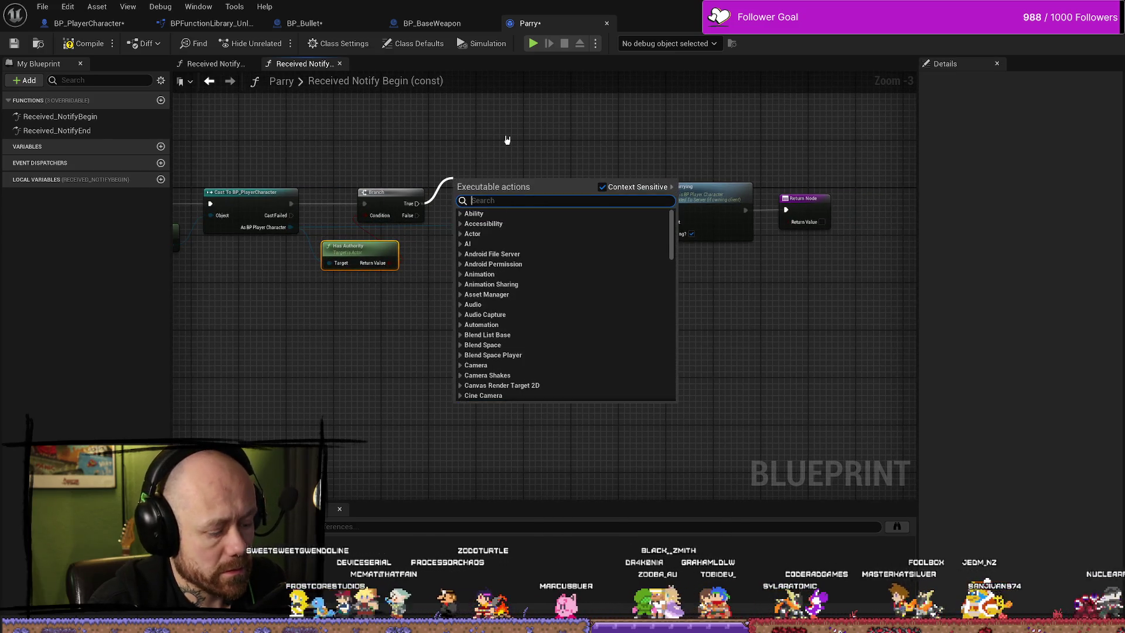
{"action": "left_click", "coordinate": [391, 379]}
Add a SET Parrying? node on the True path and connect Branch False to Set Parrying.
{"action": "mouse_move", "coordinate": [290, 228]}
{"action": "left_mouse_down"}
{"action": "mouse_move", "coordinate": [502, 294]}
{"action": "mouse_move", "coordinate": [491, 286]}
{"action": "left_mouse_up"}
{"action": "type", "text": "set"}
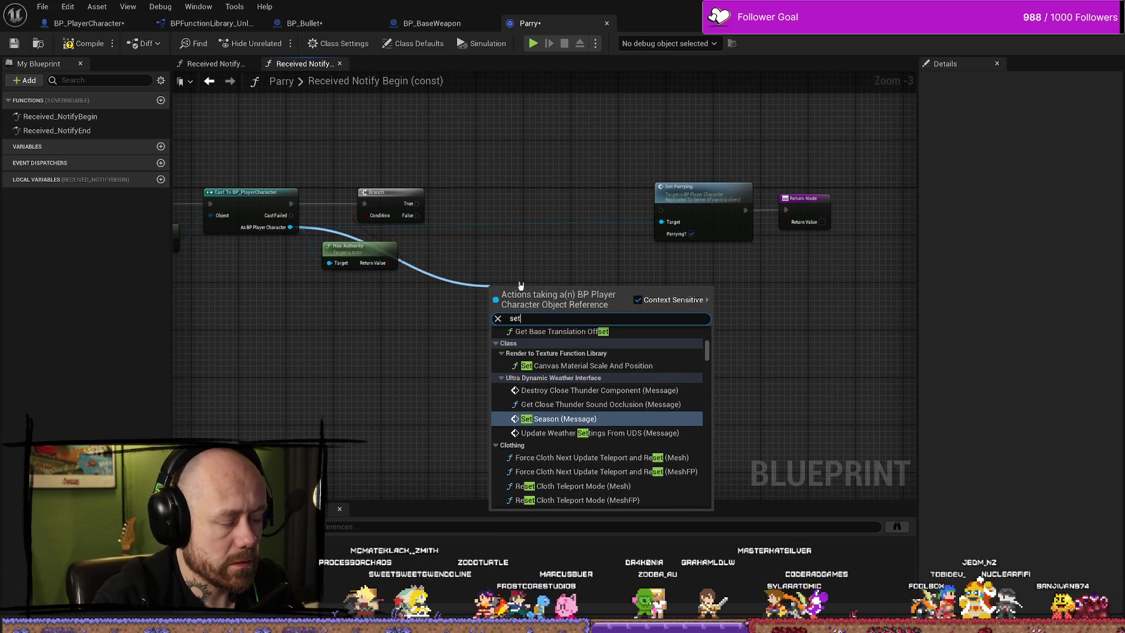
{"action": "type", "text": " parry"}
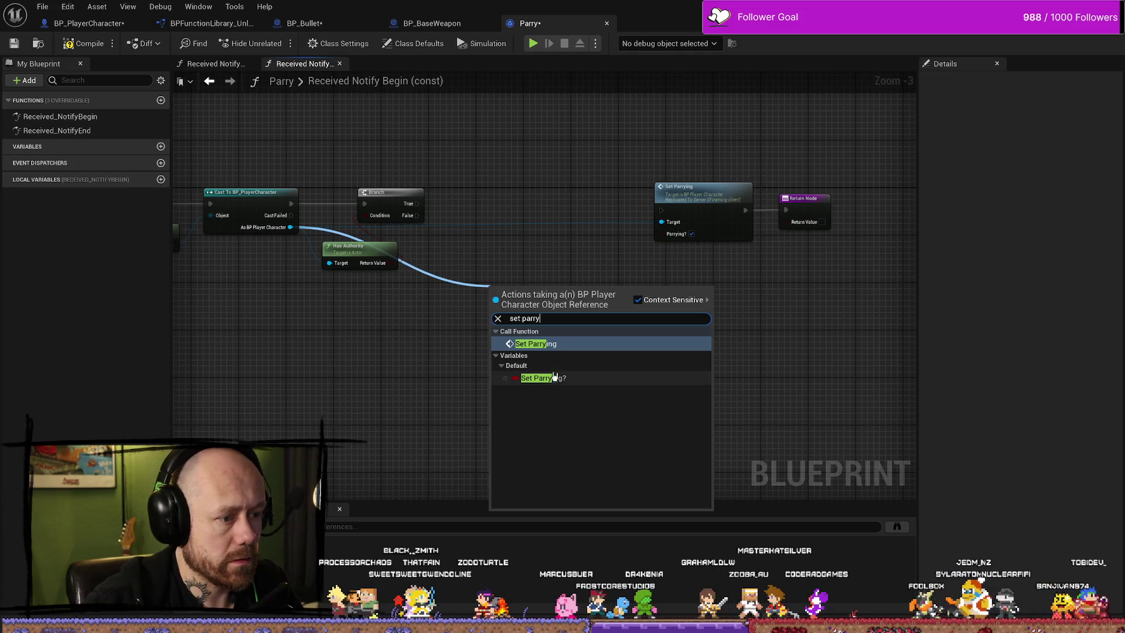
{"action": "left_click", "coordinate": [560, 379]}
{"action": "mouse_move", "coordinate": [493, 305]}
{"action": "left_mouse_down"}
{"action": "mouse_move", "coordinate": [478, 197]}
{"action": "mouse_move", "coordinate": [527, 190]}
{"action": "mouse_move", "coordinate": [661, 210]}
{"action": "left_mouse_up"}
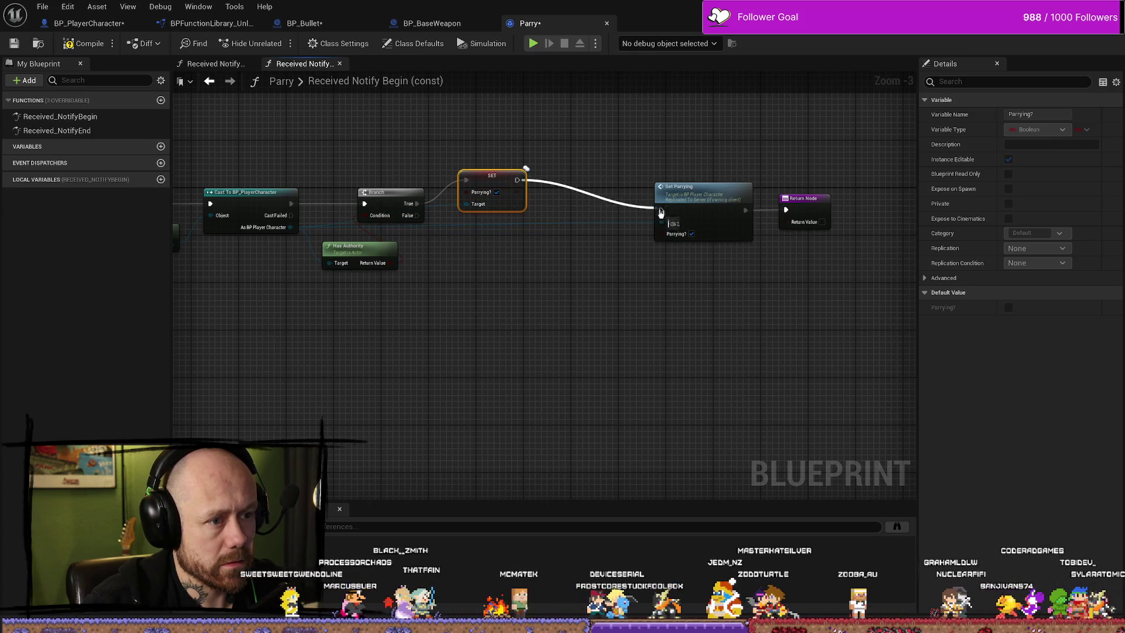
{"action": "mouse_move", "coordinate": [418, 216]}
{"action": "left_mouse_down"}
{"action": "mouse_move", "coordinate": [460, 231]}
{"action": "mouse_move", "coordinate": [661, 209]}
{"action": "left_mouse_up"}
Line up Has Authority, Branch and SET neatly above the execution wire.
{"action": "left_click_drag", "start_coordinate": [405, 184], "coordinate": [410, 190]}
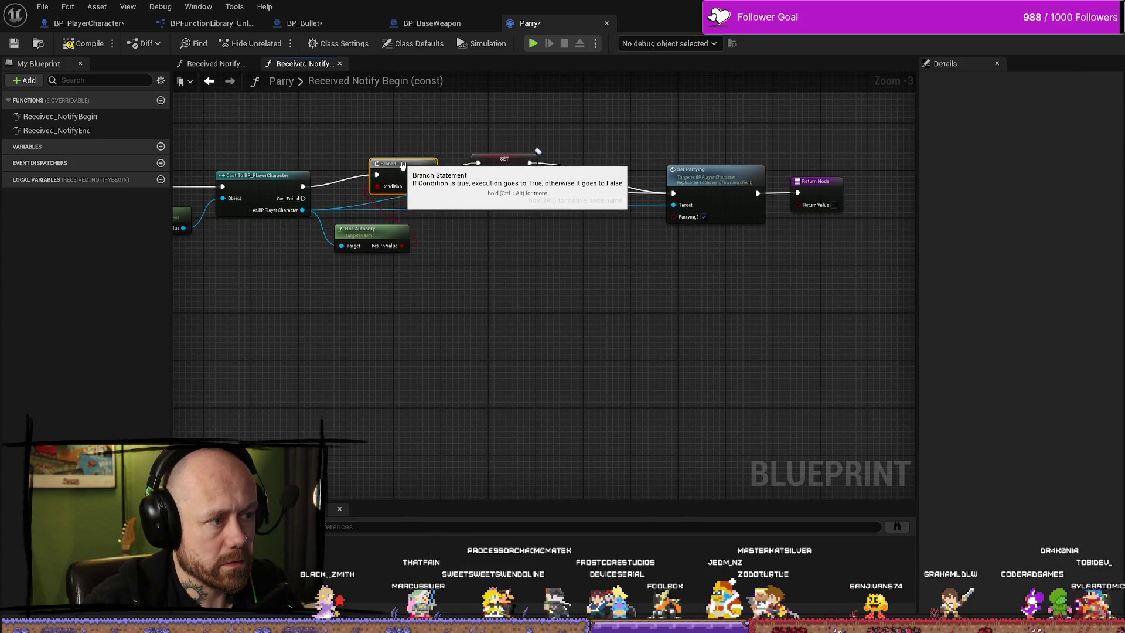
{"action": "mouse_move", "coordinate": [371, 238]}
{"action": "left_mouse_down"}
{"action": "mouse_move", "coordinate": [371, 145]}
{"action": "mouse_move", "coordinate": [348, 152]}
{"action": "left_mouse_up"}
{"action": "left_click_drag", "start_coordinate": [413, 190], "coordinate": [425, 184]}
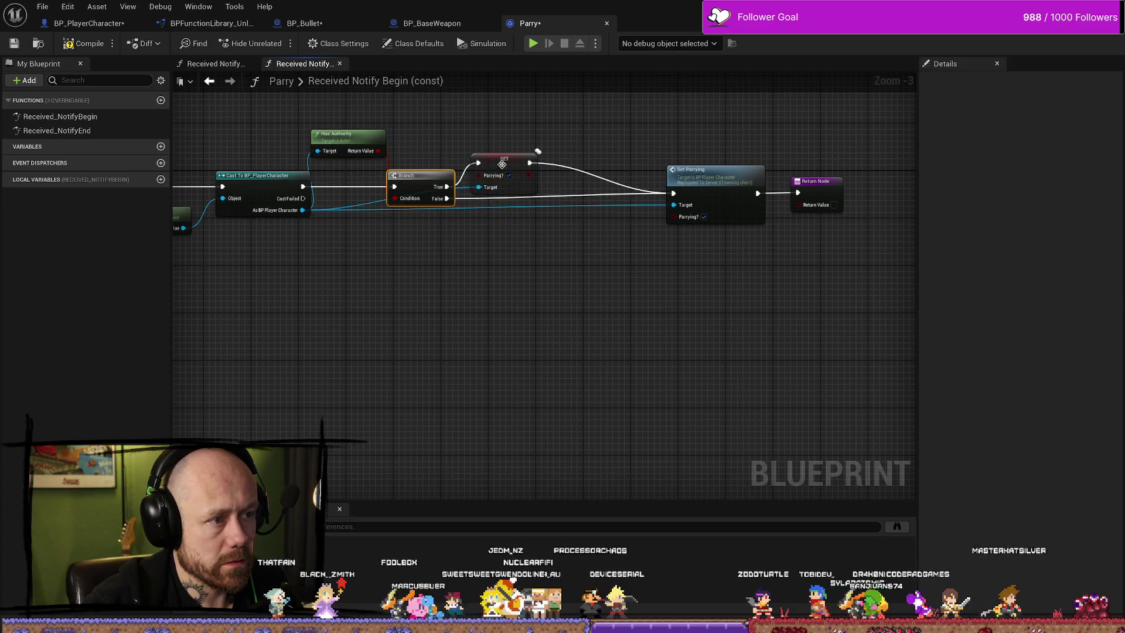
{"action": "left_click_drag", "start_coordinate": [498, 159], "coordinate": [557, 159]}
{"action": "left_click_drag", "start_coordinate": [413, 181], "coordinate": [455, 164]}
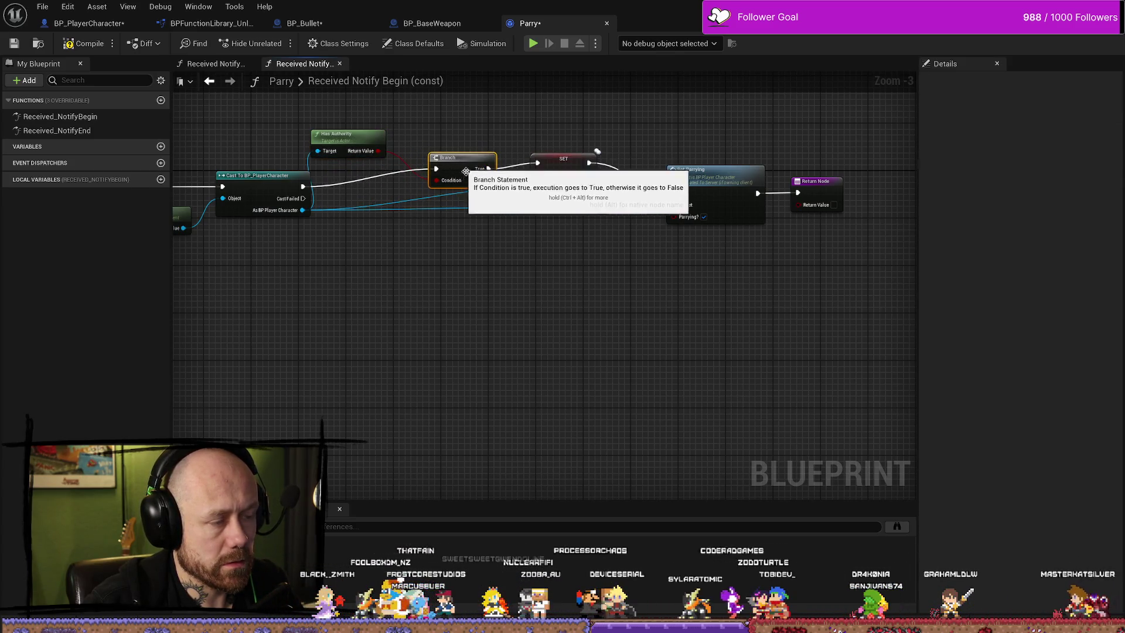
{"action": "left_click_drag", "start_coordinate": [351, 136], "coordinate": [368, 142]}
{"action": "left_click_drag", "start_coordinate": [463, 336], "coordinate": [452, 337]}
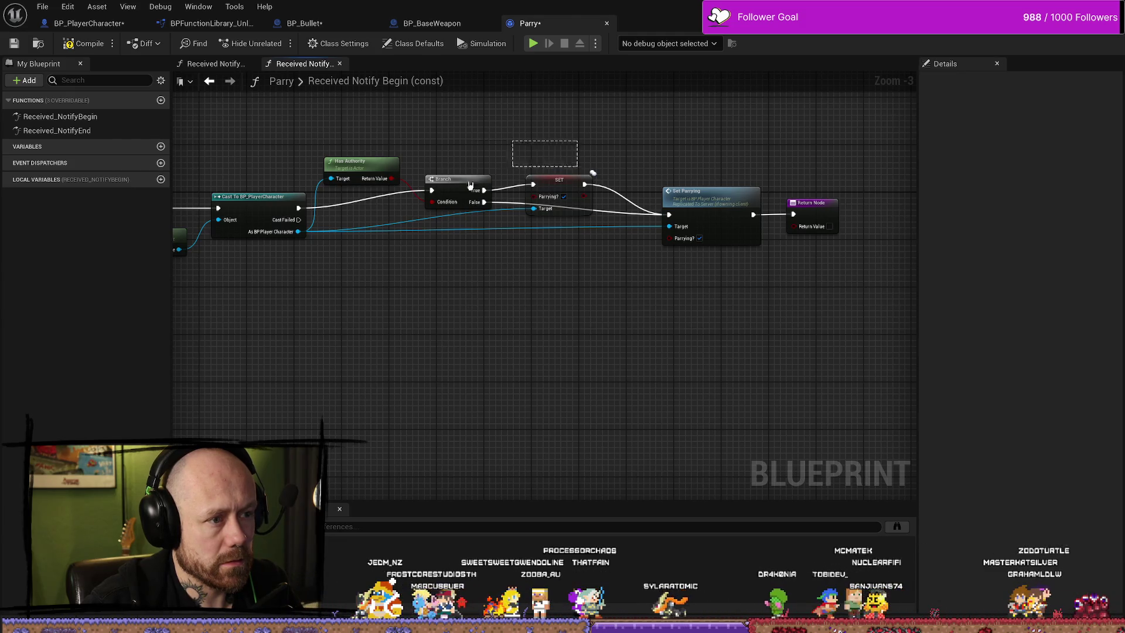
{"action": "left_click", "coordinate": [447, 455]}
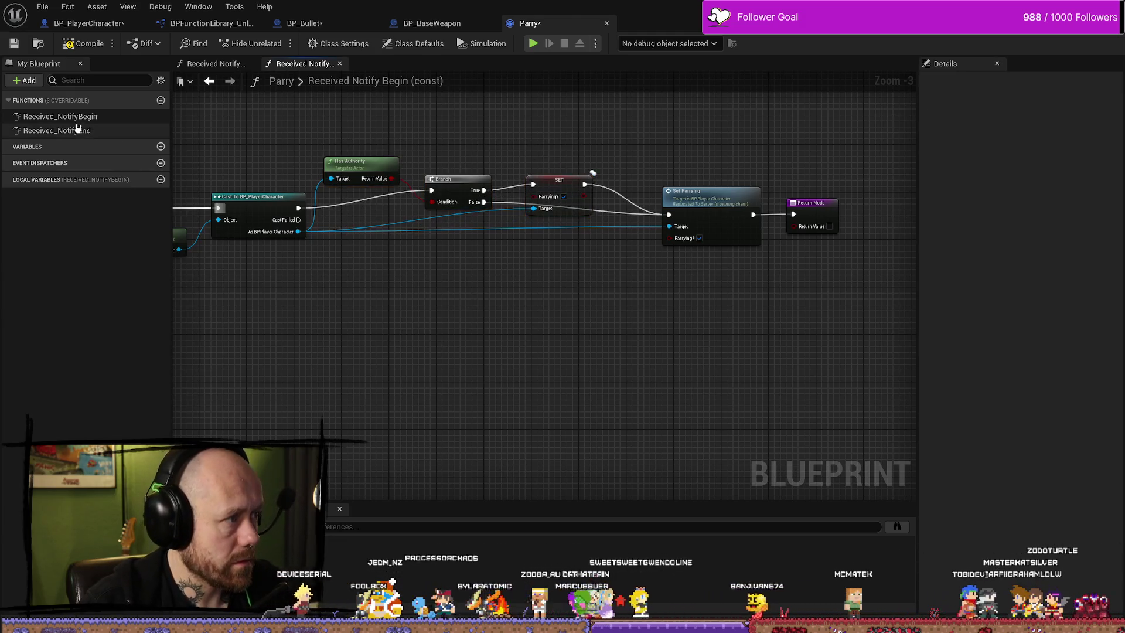
In Received Notify End, make room before Set Parrying and paste the authority-check nodes.
{"action": "double_click", "coordinate": [78, 130]}
{"action": "left_click_drag", "start_coordinate": [580, 249], "coordinate": [832, 253]}
{"action": "left_click_drag", "start_coordinate": [595, 357], "coordinate": [511, 349]}
{"action": "key", "text": "ctrl+v"}
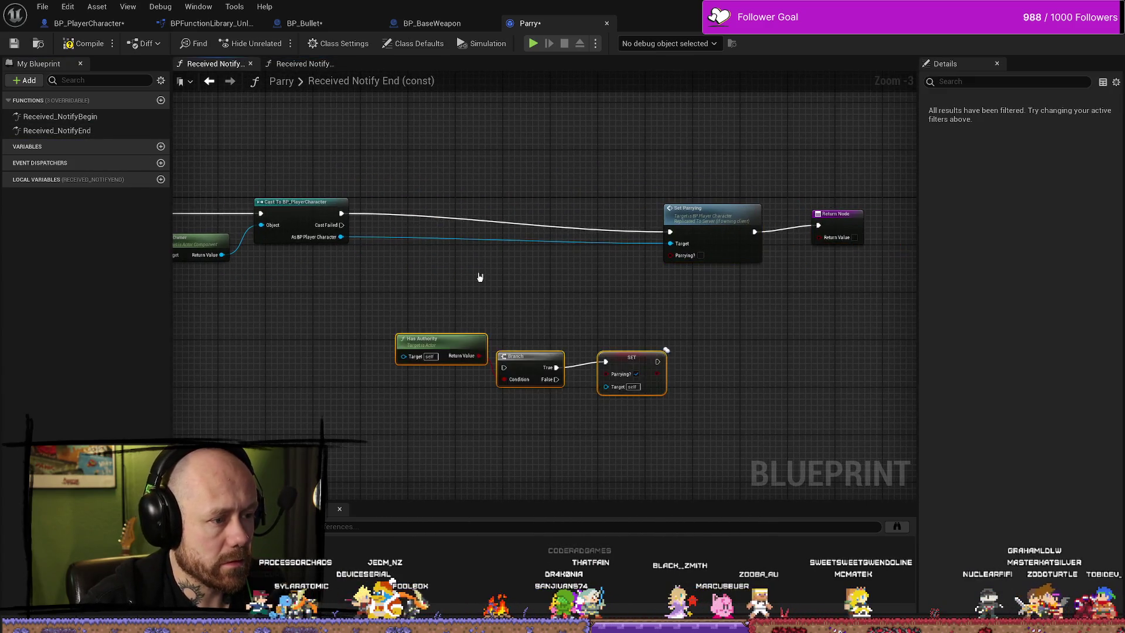
Wire the cast into Has Authority and Branch, True to SET, False to Set Parrying.
{"action": "mouse_move", "coordinate": [412, 308]}
{"action": "left_mouse_down"}
{"action": "mouse_move", "coordinate": [349, 188]}
{"action": "mouse_move", "coordinate": [377, 146]}
{"action": "mouse_move", "coordinate": [529, 321]}
{"action": "left_mouse_up"}
{"action": "mouse_move", "coordinate": [564, 319]}
{"action": "left_mouse_down"}
{"action": "mouse_move", "coordinate": [614, 313]}
{"action": "mouse_move", "coordinate": [594, 155]}
{"action": "mouse_move", "coordinate": [543, 198]}
{"action": "mouse_move", "coordinate": [586, 251]}
{"action": "left_mouse_up"}
{"action": "left_click_drag", "start_coordinate": [442, 214], "coordinate": [586, 251]}
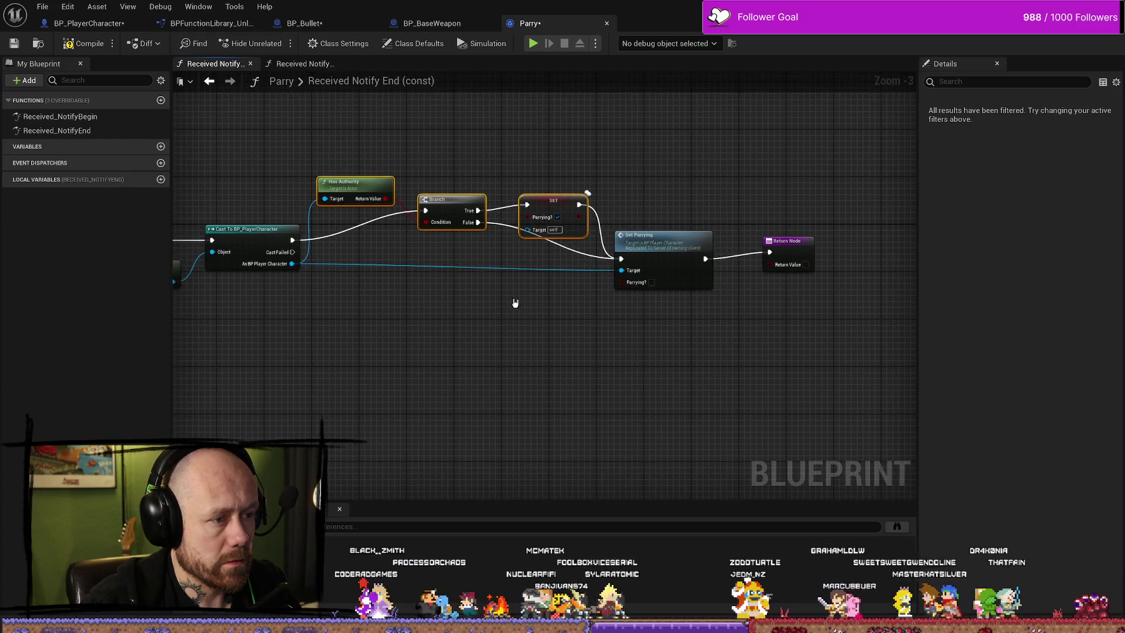
{"action": "mouse_move", "coordinate": [292, 263]}
{"action": "left_mouse_down"}
{"action": "mouse_move", "coordinate": [382, 273]}
{"action": "mouse_move", "coordinate": [545, 212]}
{"action": "mouse_move", "coordinate": [531, 206]}
{"action": "mouse_move", "coordinate": [560, 165]}
{"action": "left_mouse_up"}
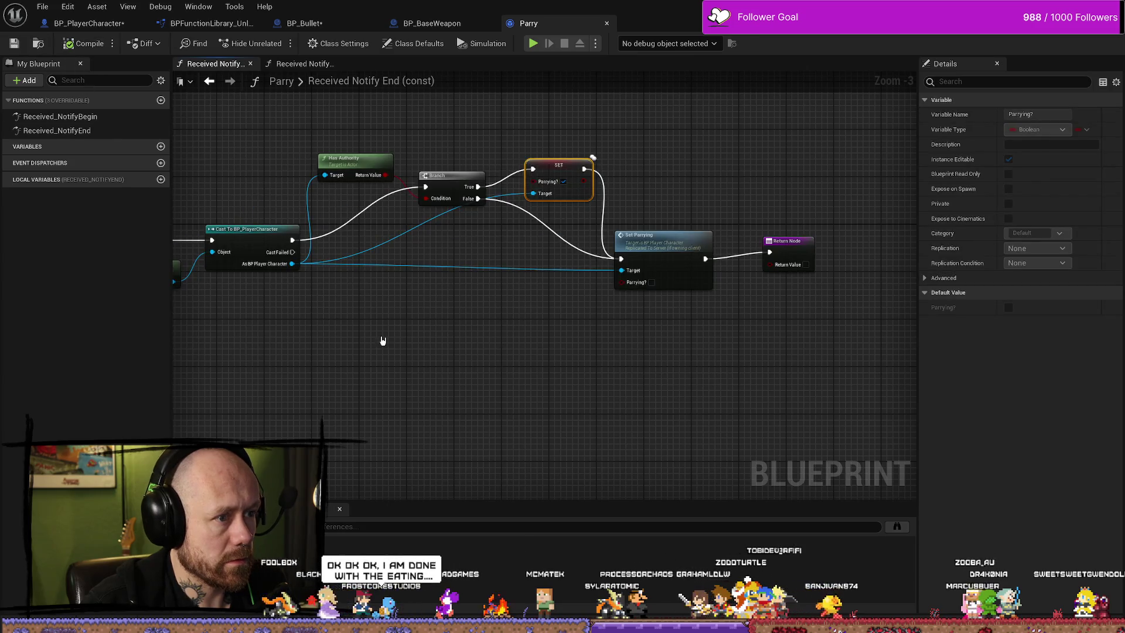
{"action": "left_click", "coordinate": [43, 7]}
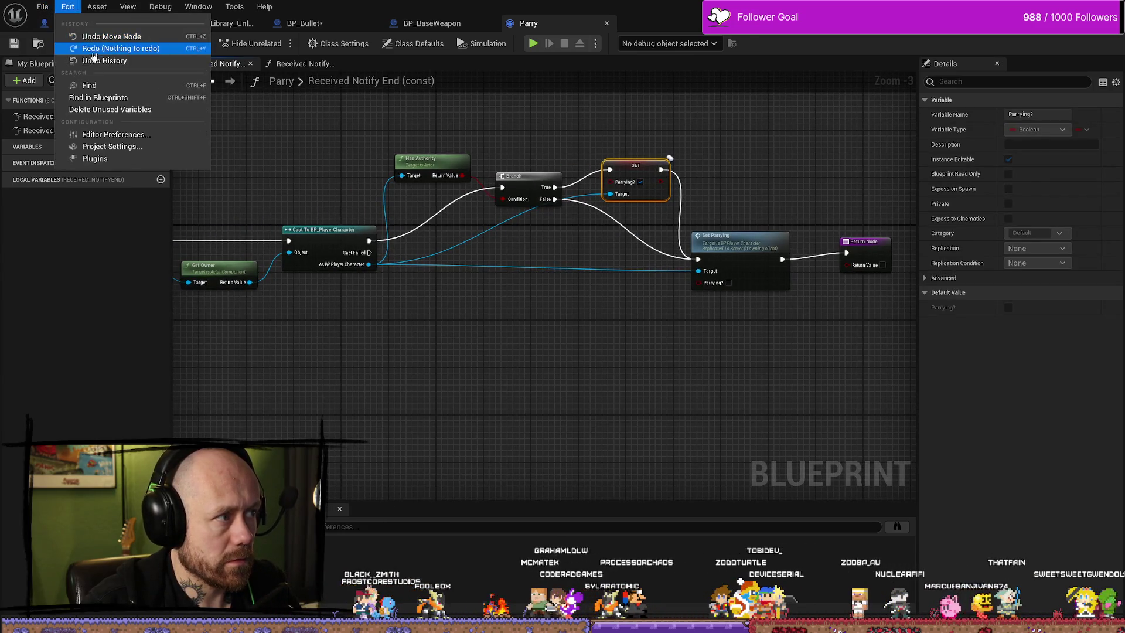
Save all assets and move Has Authority, Branch and SET above the Set Parrying wire.
{"action": "left_click", "coordinate": [69, 74]}
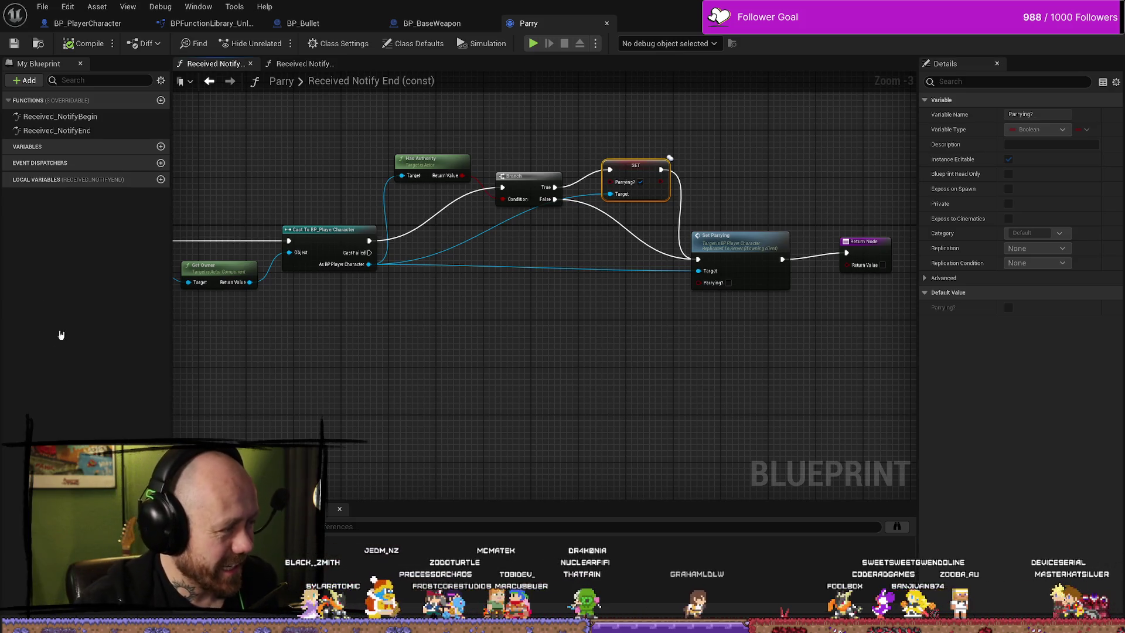
{"action": "left_click", "coordinate": [507, 359]}
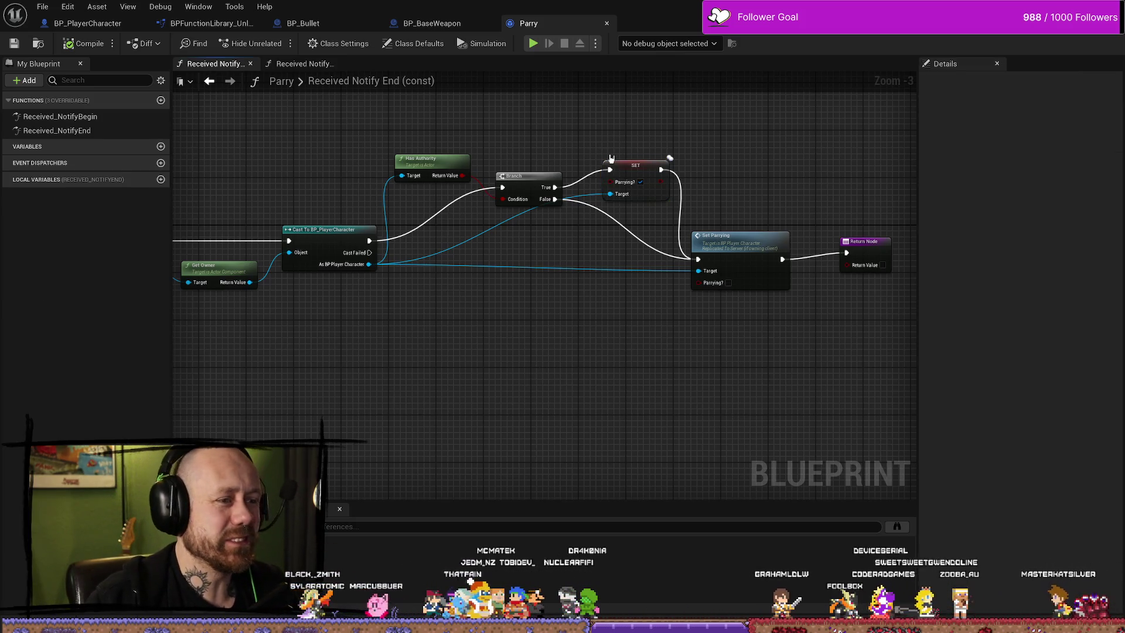
{"action": "mouse_move", "coordinate": [649, 143]}
{"action": "left_mouse_down"}
{"action": "mouse_move", "coordinate": [407, 178]}
{"action": "mouse_move", "coordinate": [425, 189]}
{"action": "left_mouse_up"}
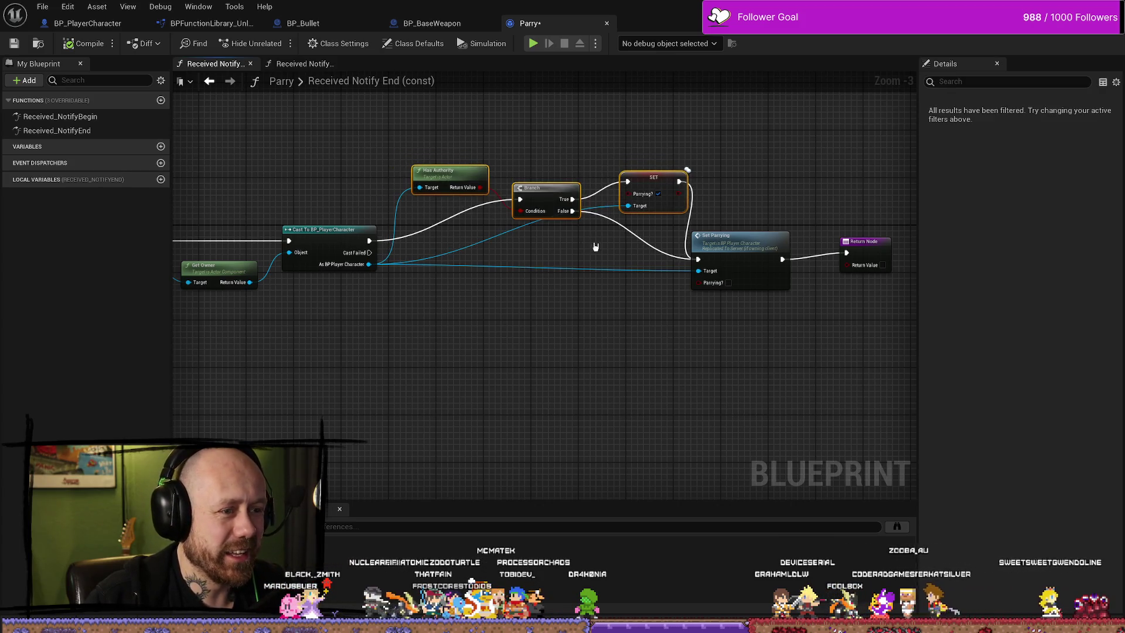
{"action": "mouse_move", "coordinate": [546, 201]}
{"action": "left_mouse_down"}
{"action": "mouse_move", "coordinate": [516, 340]}
{"action": "mouse_move", "coordinate": [516, 302]}
{"action": "mouse_move", "coordinate": [539, 332]}
{"action": "left_mouse_up"}
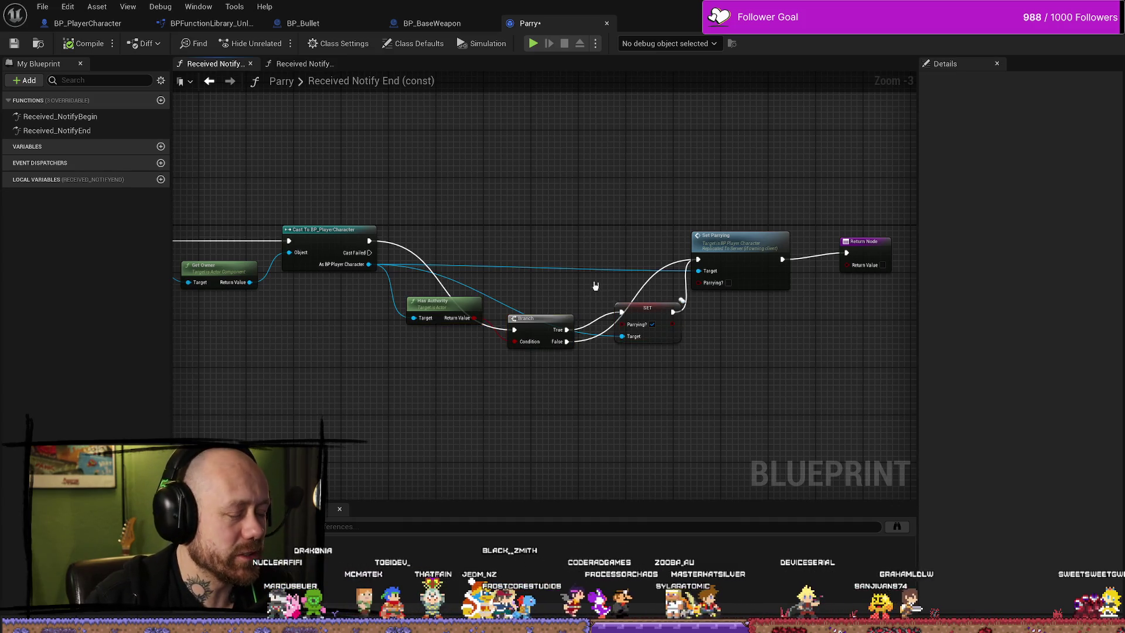
{"action": "mouse_move", "coordinate": [638, 308]}
{"action": "left_mouse_down"}
{"action": "mouse_move", "coordinate": [610, 261]}
{"action": "mouse_move", "coordinate": [665, 206]}
{"action": "left_mouse_up"}
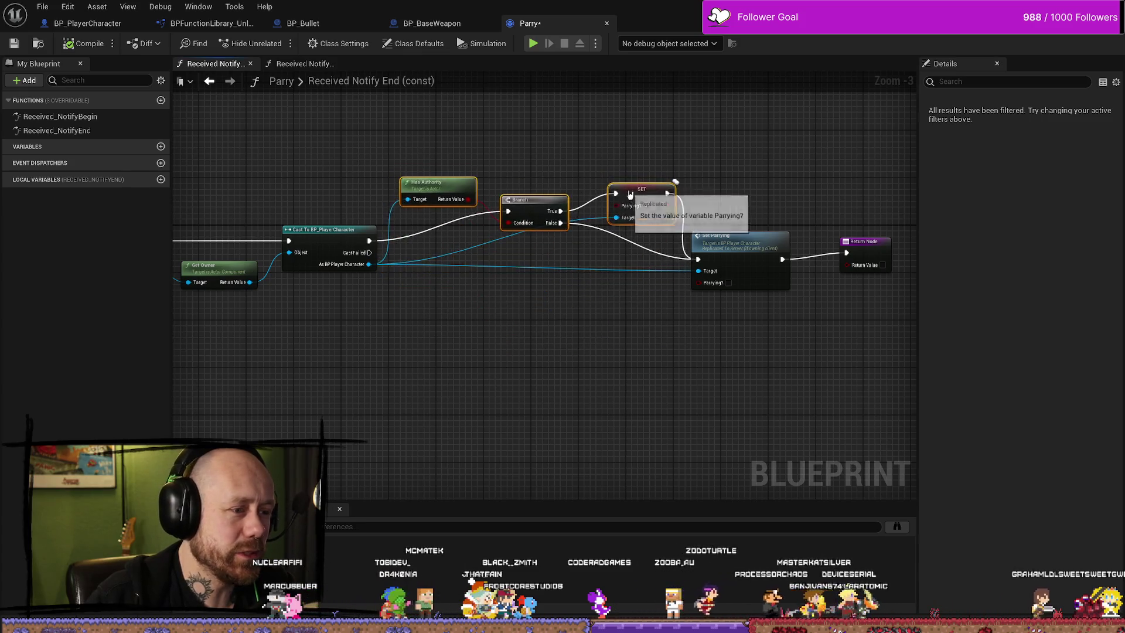
{"action": "scroll", "coordinate": [586, 380], "scroll_direction": "up", "scroll_amount": 3}
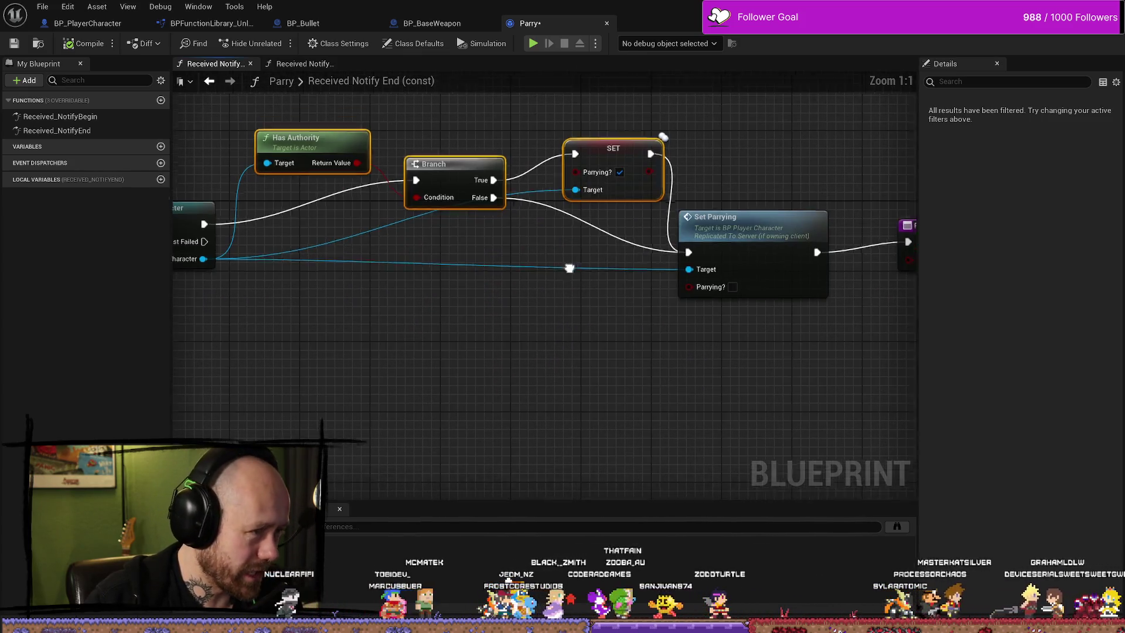
Set the SET node's Parrying? value to false.
{"action": "left_click", "coordinate": [763, 258]}
{"action": "left_click_drag", "start_coordinate": [763, 257], "coordinate": [772, 258]}
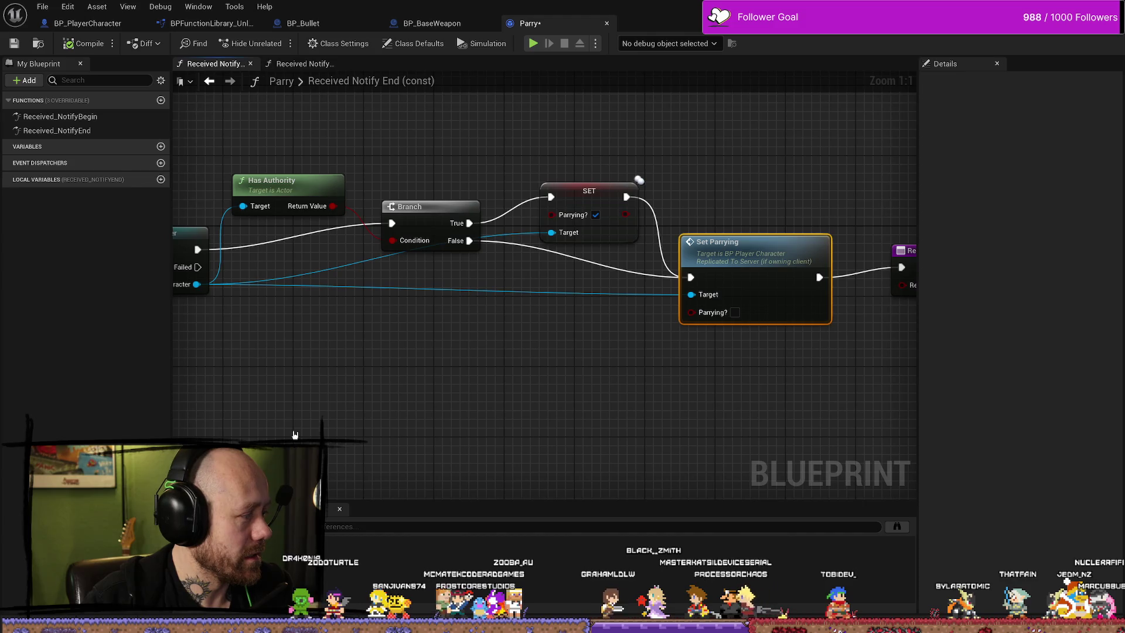
{"action": "left_click_drag", "start_coordinate": [334, 431], "coordinate": [435, 458]}
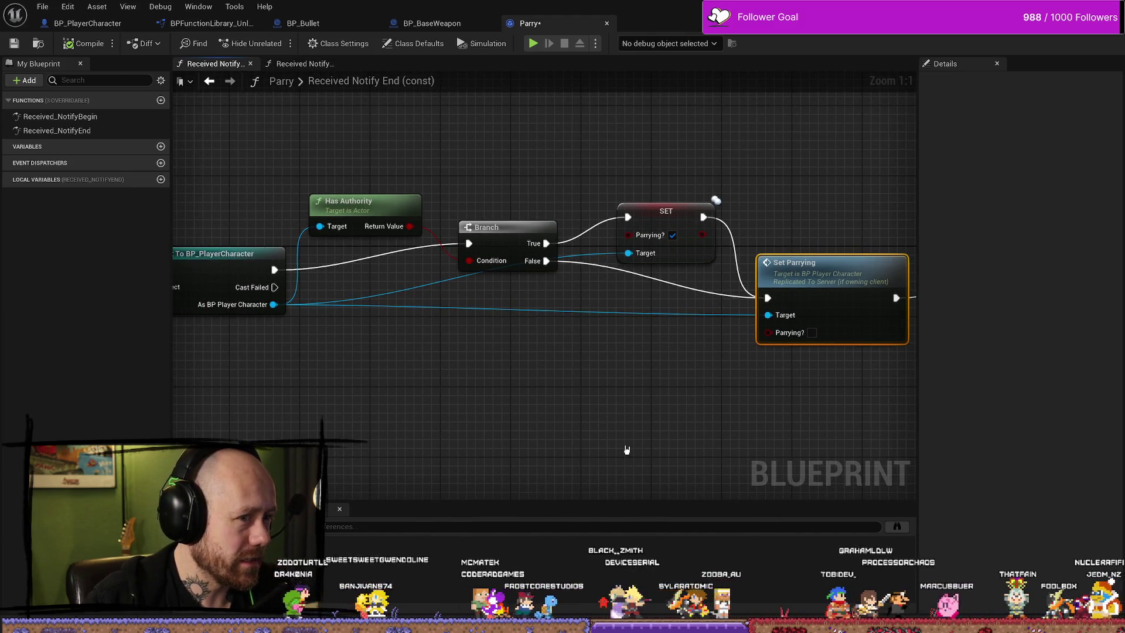
{"action": "mouse_move", "coordinate": [627, 449]}
{"action": "left_mouse_down"}
{"action": "mouse_move", "coordinate": [523, 451]}
{"action": "mouse_move", "coordinate": [540, 409]}
{"action": "left_mouse_up"}
{"action": "left_click", "coordinate": [568, 237]}
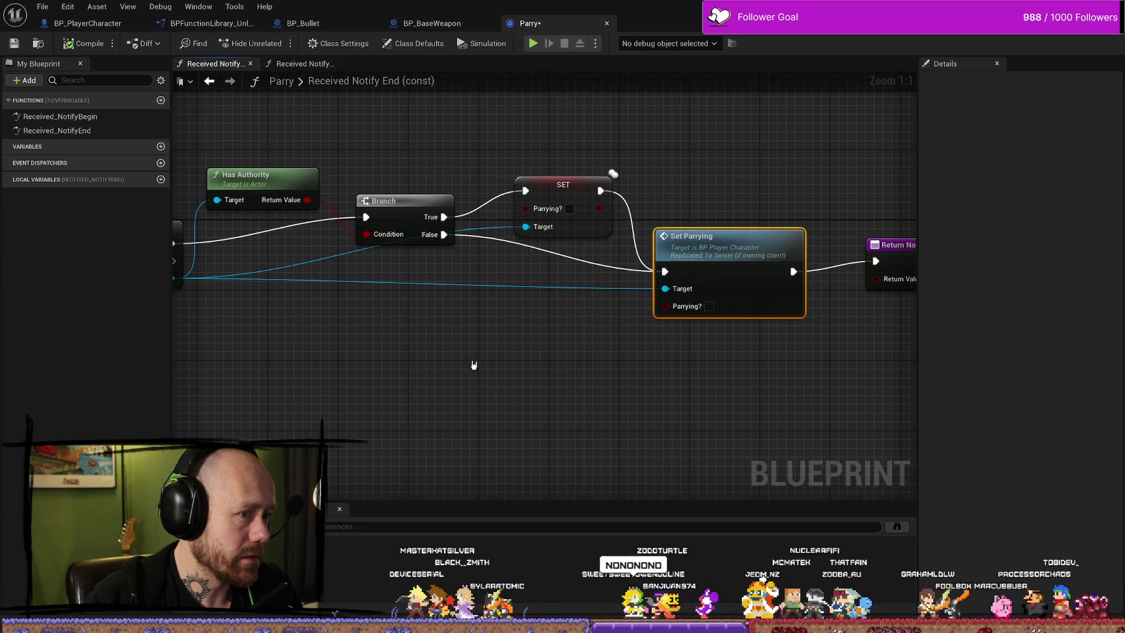
Select Has Authority, Branch and SET together and delete them.
{"action": "scroll", "coordinate": [474, 365], "scroll_direction": "down", "scroll_amount": 1}
{"action": "scroll", "coordinate": [526, 381], "scroll_direction": "down", "scroll_amount": 1}
{"action": "left_click_drag", "start_coordinate": [528, 386], "coordinate": [561, 351]}
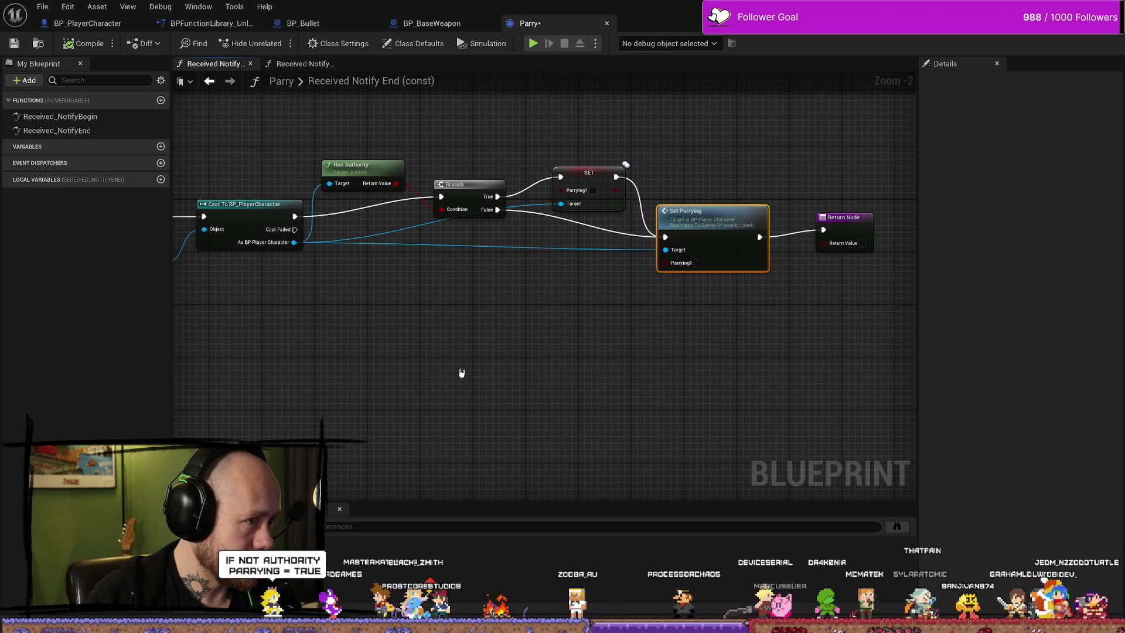
{"action": "left_click", "coordinate": [364, 163]}
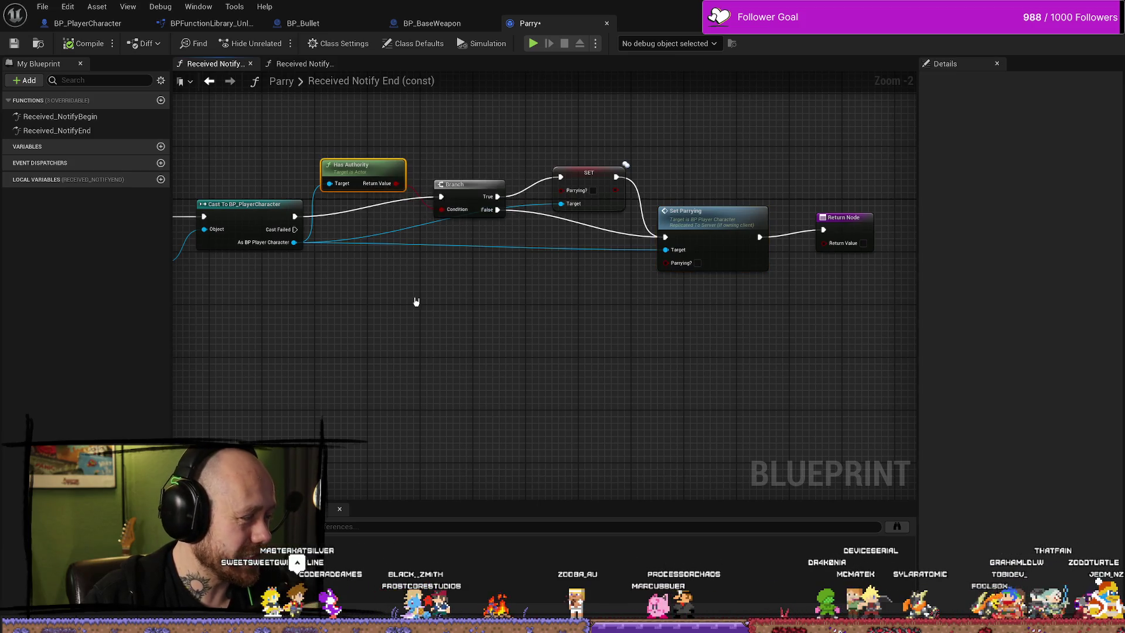
{"action": "scroll", "coordinate": [462, 272], "scroll_direction": "up", "scroll_amount": 2}
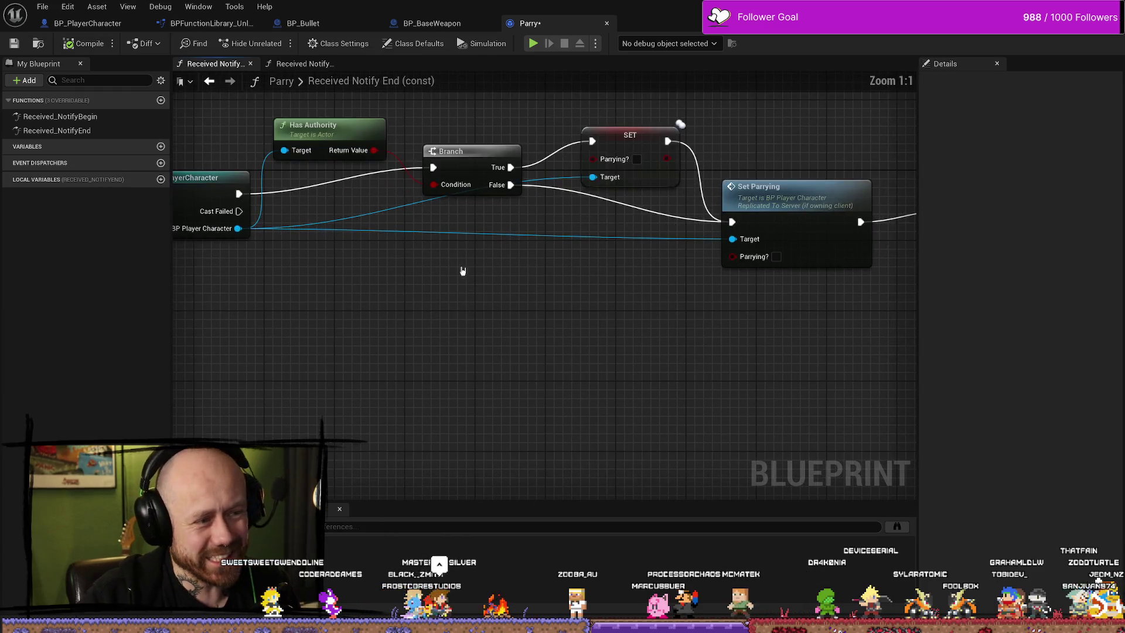
{"action": "mouse_move", "coordinate": [630, 113]}
{"action": "left_mouse_down"}
{"action": "mouse_move", "coordinate": [428, 251]}
{"action": "mouse_move", "coordinate": [271, 255]}
{"action": "left_mouse_up"}
{"action": "key", "text": "Delete"}
Check the BP_BaseWeapon, BPFunctionLibrary_Unlockable and BP_Bullet tabs, then return to Received Notify End.
{"action": "mouse_move", "coordinate": [481, 388]}
{"action": "left_mouse_down"}
{"action": "mouse_move", "coordinate": [610, 427]}
{"action": "mouse_move", "coordinate": [663, 404]}
{"action": "mouse_move", "coordinate": [625, 391]}
{"action": "left_mouse_up"}
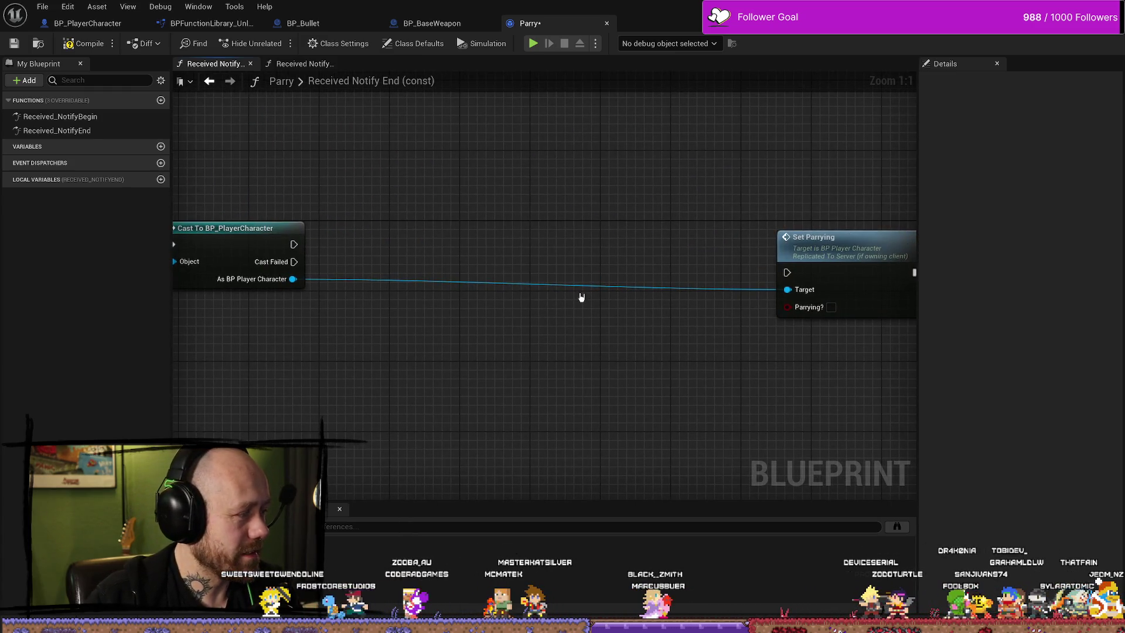
{"action": "left_click", "coordinate": [447, 24]}
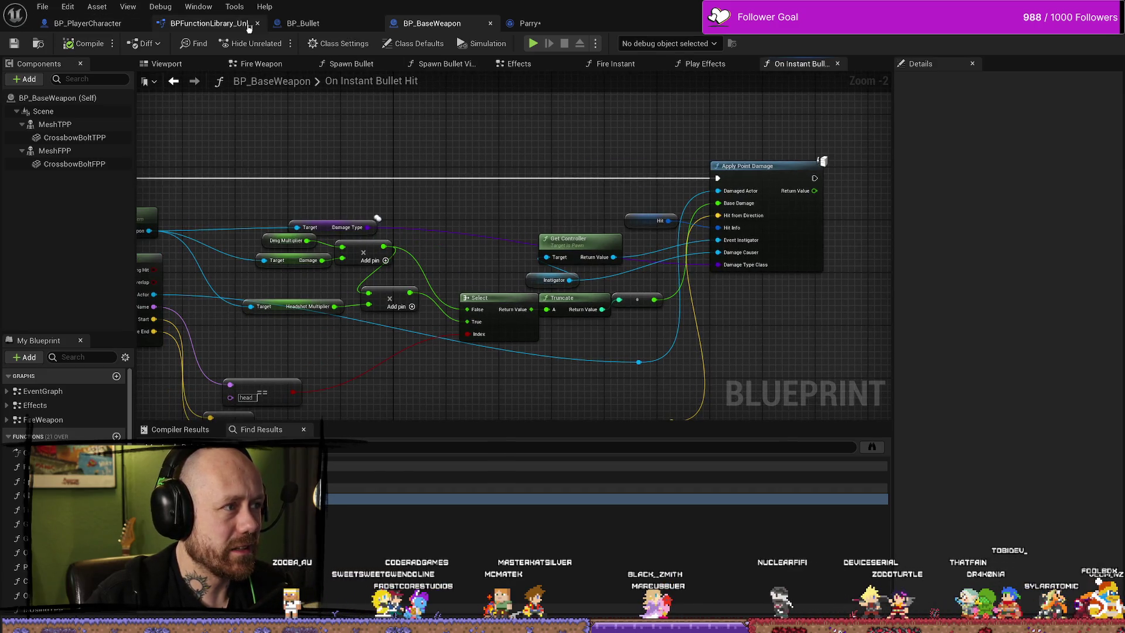
{"action": "left_click", "coordinate": [208, 24]}
{"action": "left_click", "coordinate": [364, 25]}
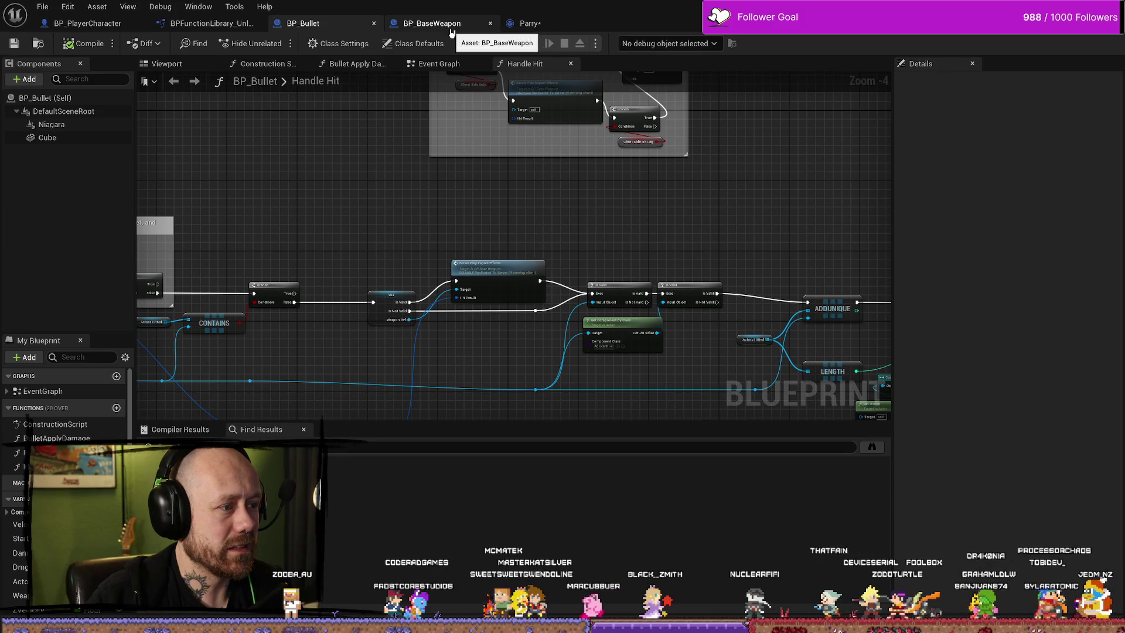
{"action": "left_click", "coordinate": [496, 27]}
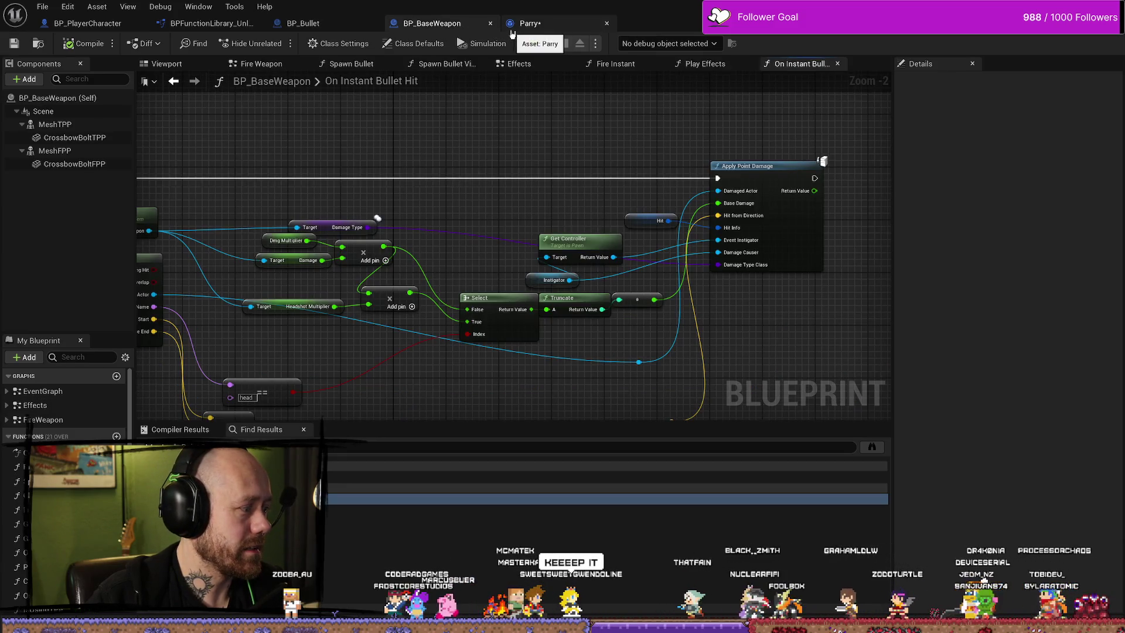
{"action": "left_click", "coordinate": [559, 24]}
{"action": "scroll", "coordinate": [467, 161], "scroll_direction": "down", "scroll_amount": 4}
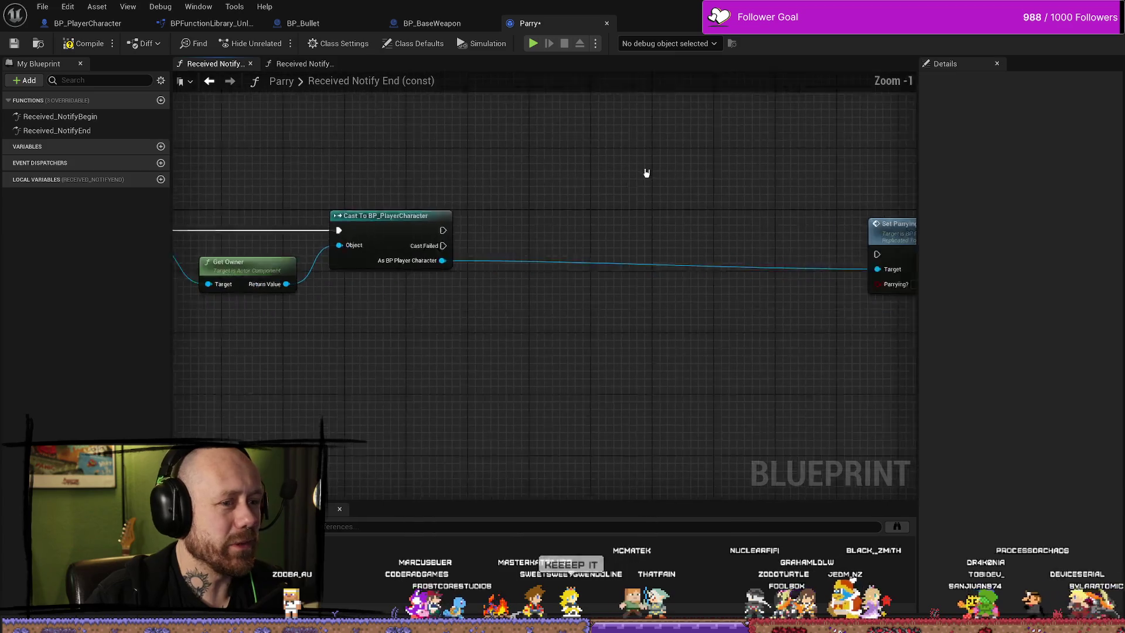
{"action": "left_click_drag", "start_coordinate": [525, 130], "coordinate": [432, 161]}
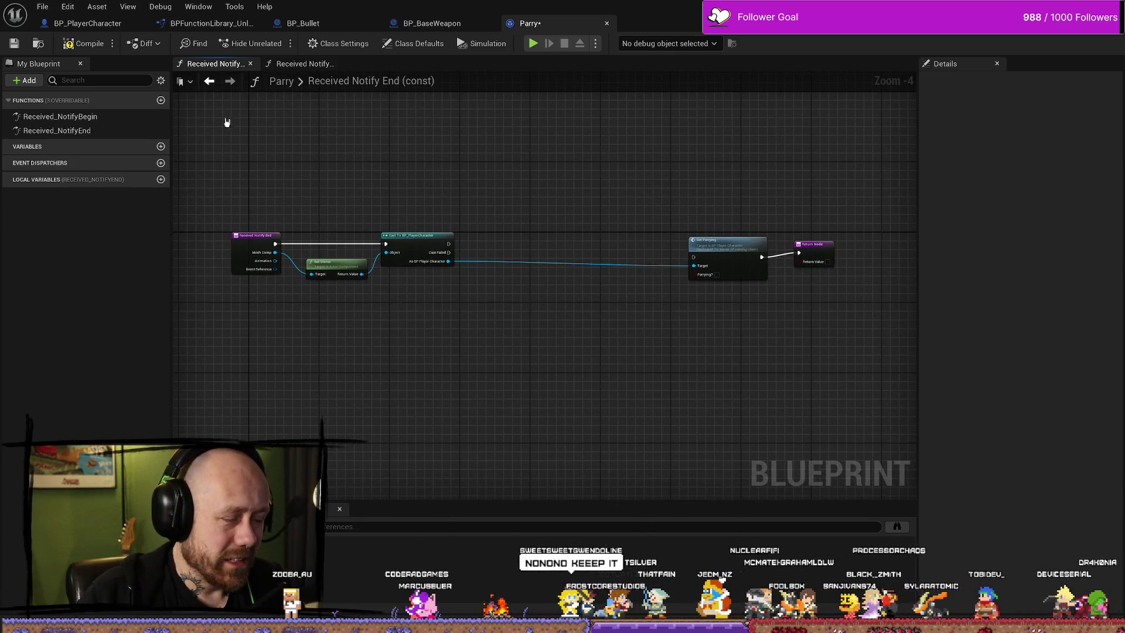
{"action": "scroll", "coordinate": [620, 283], "scroll_direction": "up", "scroll_amount": 5}
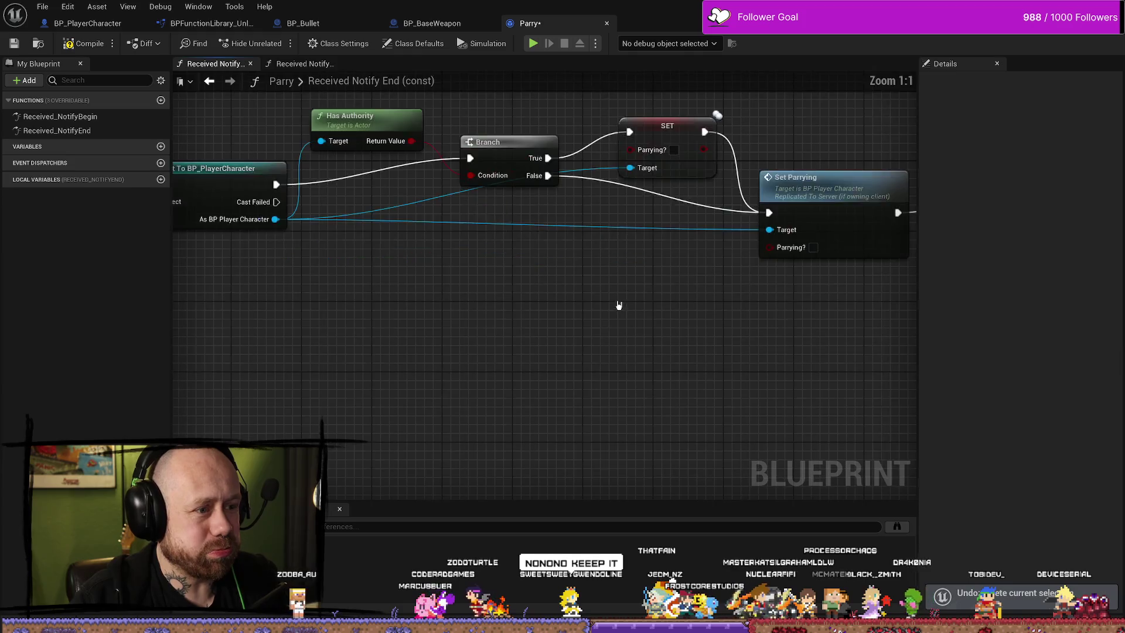
Rearrange the Received Notify End graph, moving Has Authority below the Cast node with Branch beside it.
{"action": "left_click_drag", "start_coordinate": [669, 130], "coordinate": [499, 218]}
{"action": "left_click", "coordinate": [498, 218]}
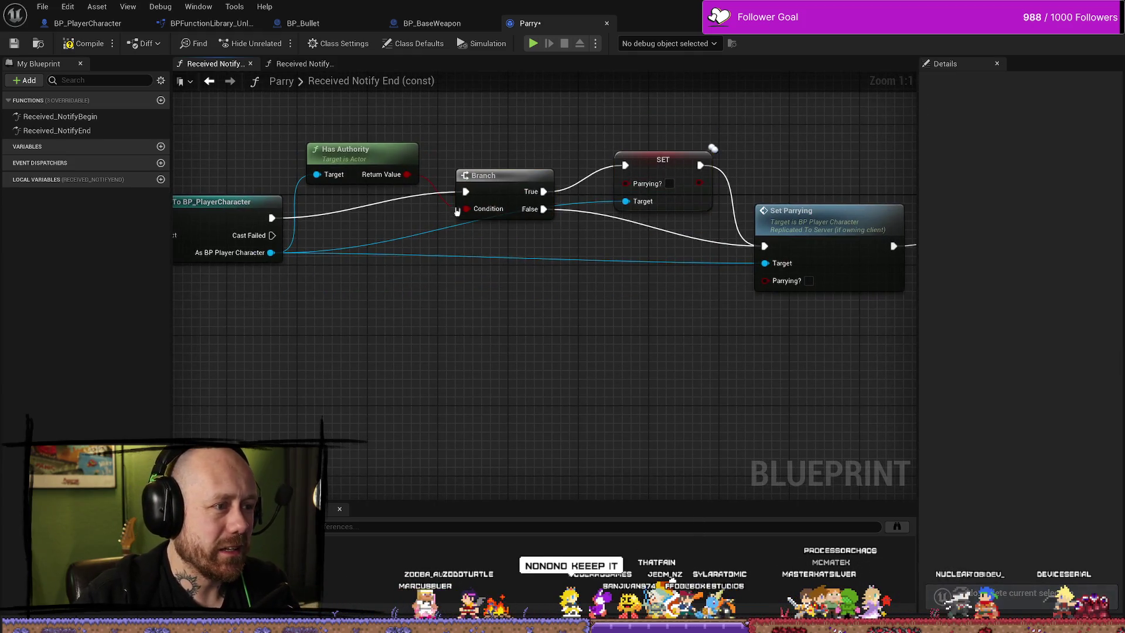
{"action": "left_click_drag", "start_coordinate": [544, 296], "coordinate": [622, 356]}
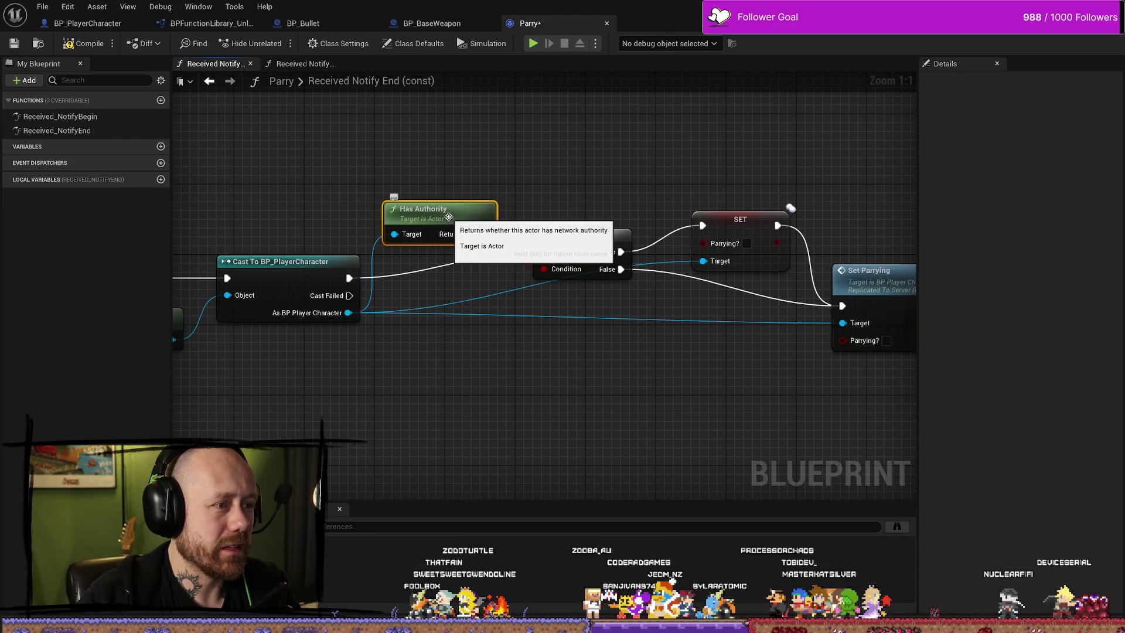
{"action": "mouse_move", "coordinate": [475, 233]}
{"action": "left_mouse_down"}
{"action": "mouse_move", "coordinate": [492, 348]}
{"action": "mouse_move", "coordinate": [487, 403]}
{"action": "left_mouse_up"}
{"action": "left_click_drag", "start_coordinate": [562, 236], "coordinate": [563, 374]}
{"action": "mouse_move", "coordinate": [643, 395]}
{"action": "left_mouse_down"}
{"action": "mouse_move", "coordinate": [596, 333]}
{"action": "mouse_move", "coordinate": [542, 353]}
{"action": "mouse_move", "coordinate": [603, 184]}
{"action": "left_mouse_up"}
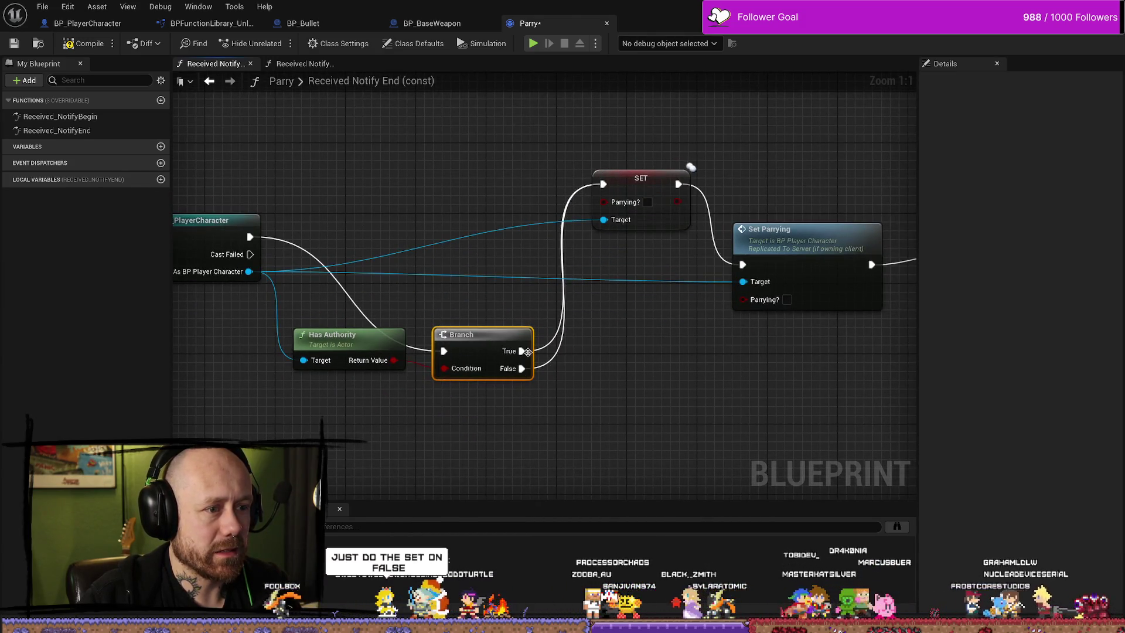
Wire Branch's False output to SET and True to Set Parrying, then nudge both nodes up.
{"action": "left_click_drag", "start_coordinate": [522, 351], "coordinate": [740, 265]}
{"action": "mouse_move", "coordinate": [646, 186]}
{"action": "left_mouse_down"}
{"action": "mouse_move", "coordinate": [629, 187]}
{"action": "mouse_move", "coordinate": [592, 256]}
{"action": "mouse_move", "coordinate": [582, 208]}
{"action": "mouse_move", "coordinate": [593, 202]}
{"action": "left_mouse_up"}
{"action": "left_click", "coordinate": [486, 324]}
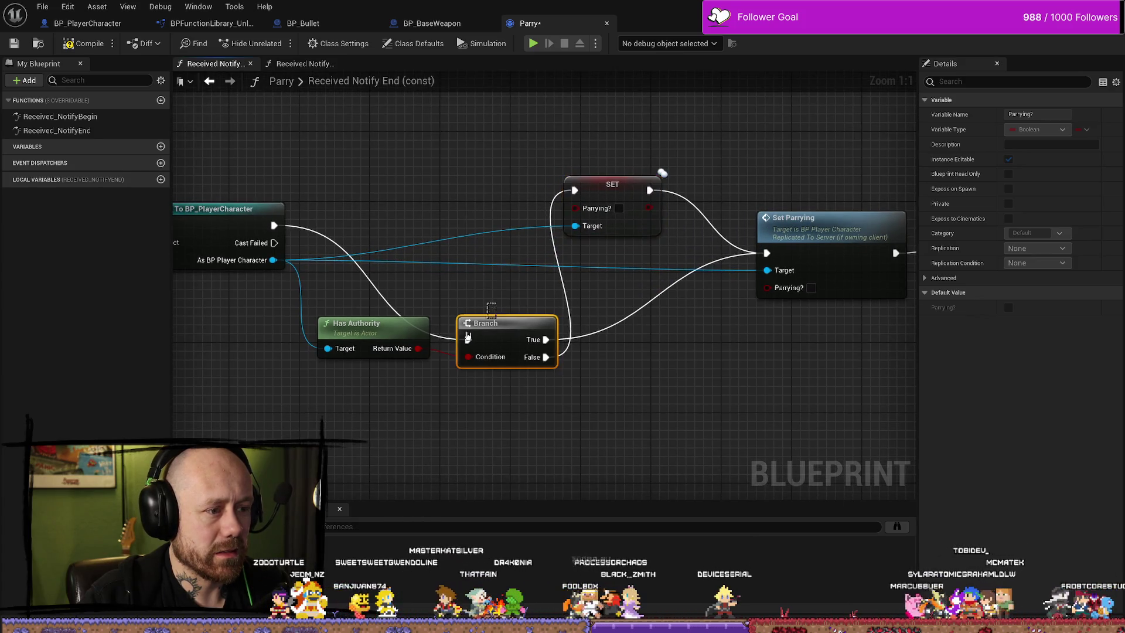
{"action": "left_click", "coordinate": [354, 324], "text": "ctrl"}
{"action": "left_click_drag", "start_coordinate": [487, 325], "coordinate": [486, 306]}
{"action": "left_click", "coordinate": [560, 450]}
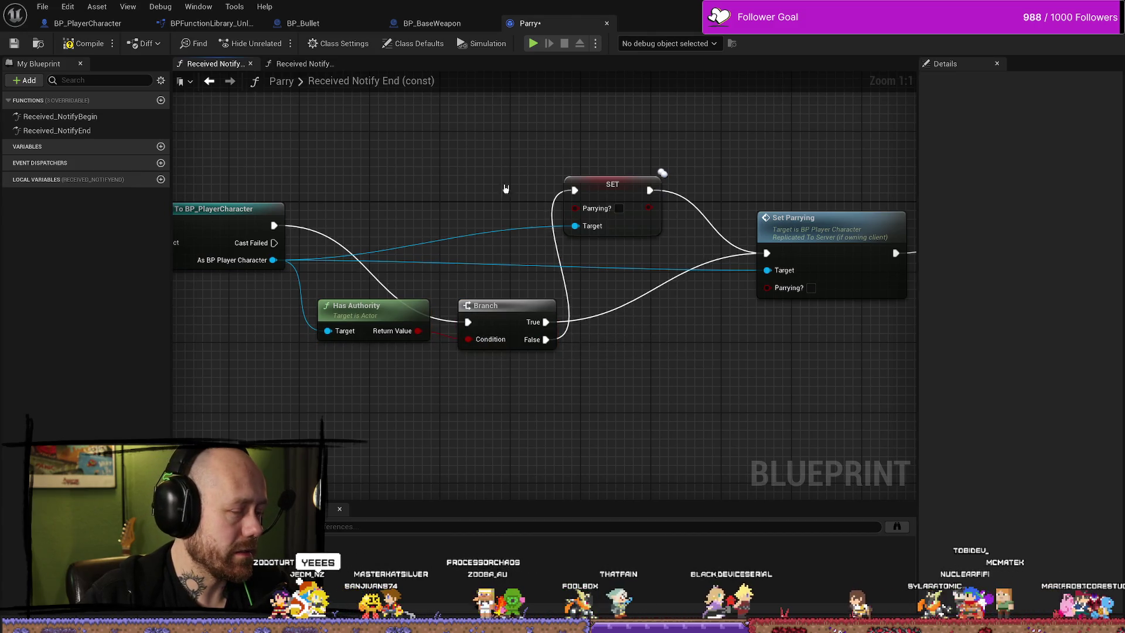
{"action": "left_click_drag", "start_coordinate": [621, 113], "coordinate": [493, 117]}
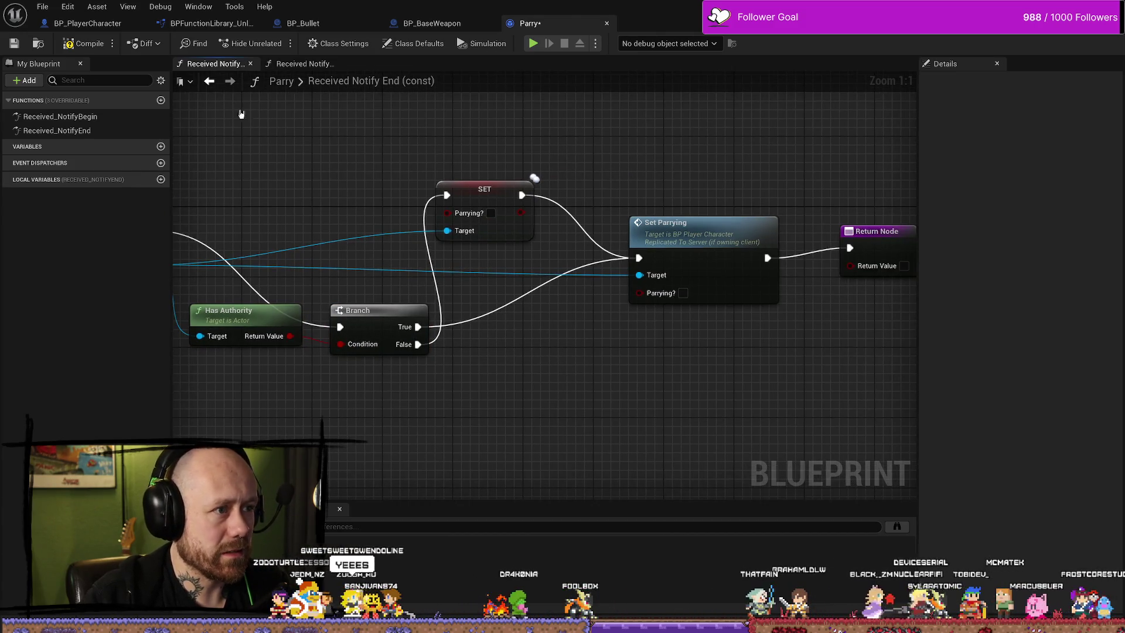
In Received Notify Begin, wire Branch True straight into Set Parrying, reposition SET, then compile and save.
{"action": "left_click", "coordinate": [314, 67]}
{"action": "scroll", "coordinate": [535, 322], "scroll_direction": "up", "scroll_amount": 3}
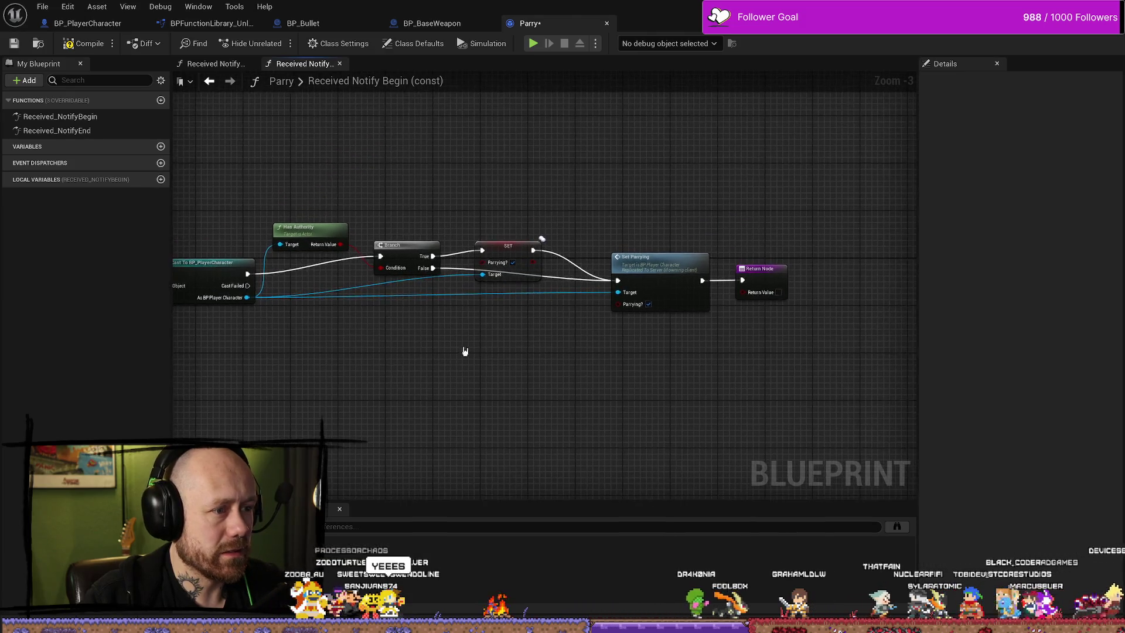
{"action": "mouse_move", "coordinate": [419, 268]}
{"action": "left_mouse_down"}
{"action": "mouse_move", "coordinate": [407, 231]}
{"action": "mouse_move", "coordinate": [466, 218]}
{"action": "mouse_move", "coordinate": [473, 204]}
{"action": "left_mouse_up"}
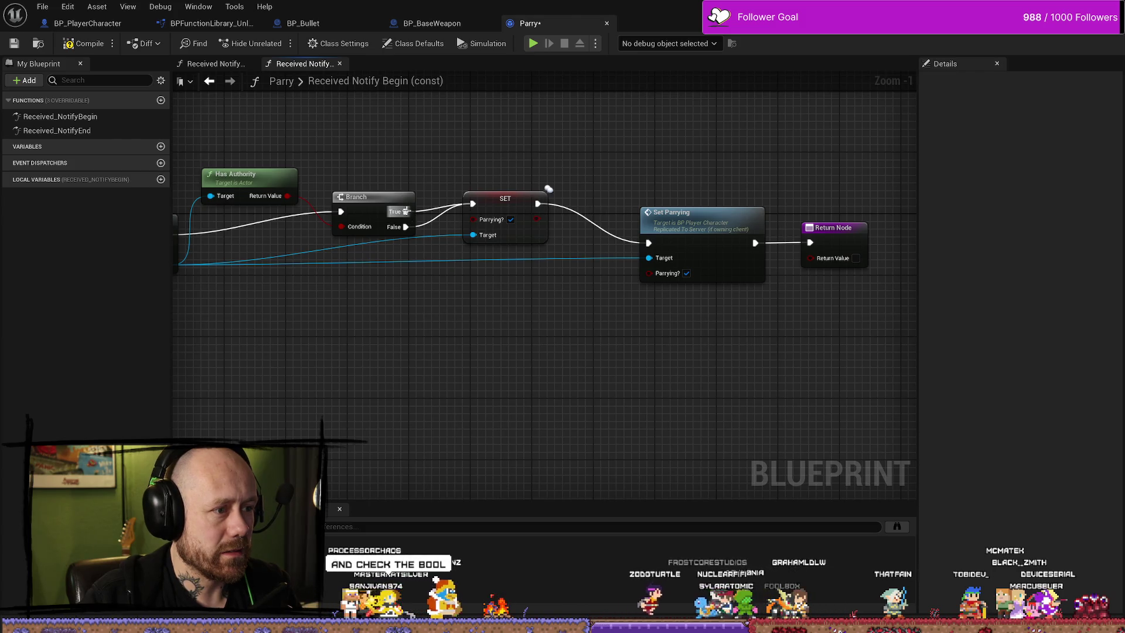
{"action": "left_click_drag", "start_coordinate": [406, 212], "coordinate": [648, 243]}
{"action": "mouse_move", "coordinate": [492, 193]}
{"action": "left_mouse_down"}
{"action": "mouse_move", "coordinate": [492, 302]}
{"action": "mouse_move", "coordinate": [492, 203]}
{"action": "left_mouse_up"}
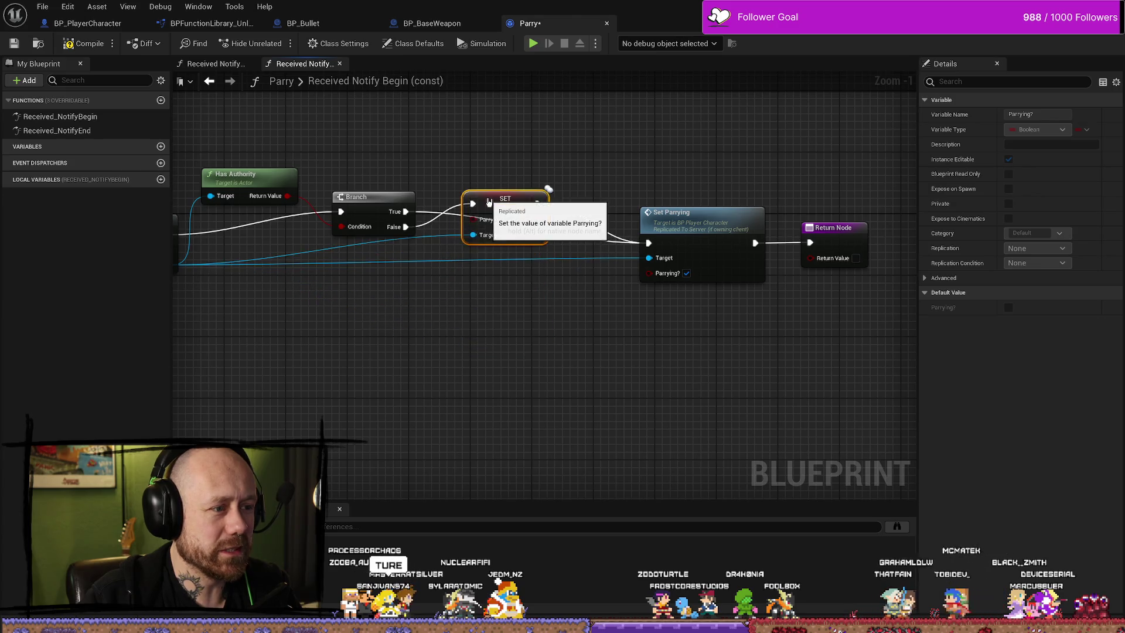
{"action": "left_click_drag", "start_coordinate": [321, 192], "coordinate": [330, 200]}
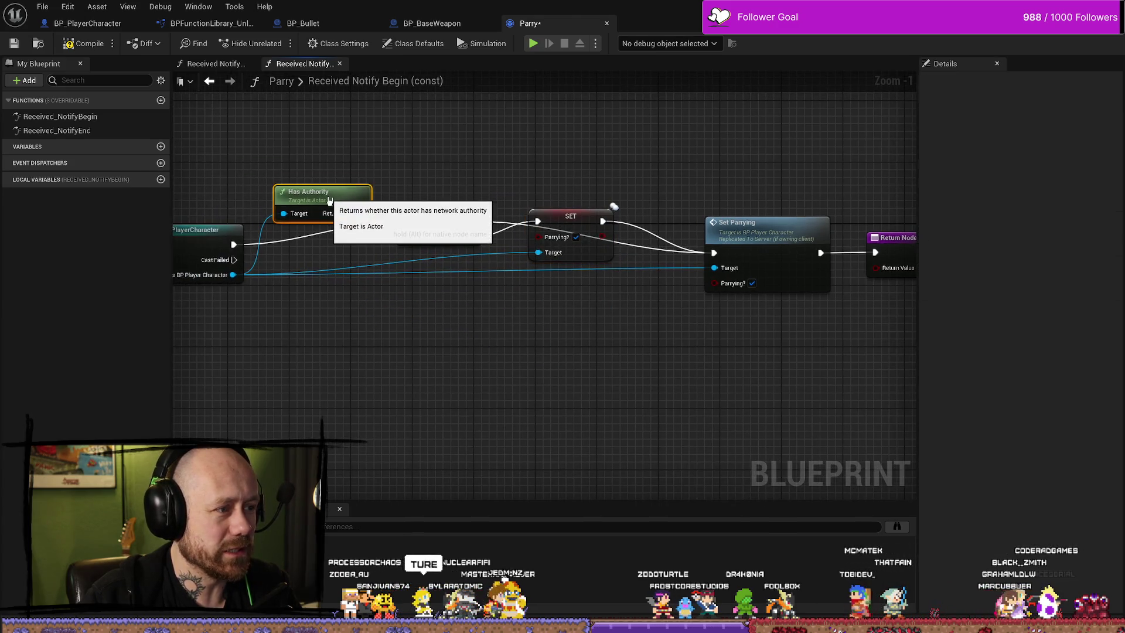
{"action": "left_click", "coordinate": [87, 44]}
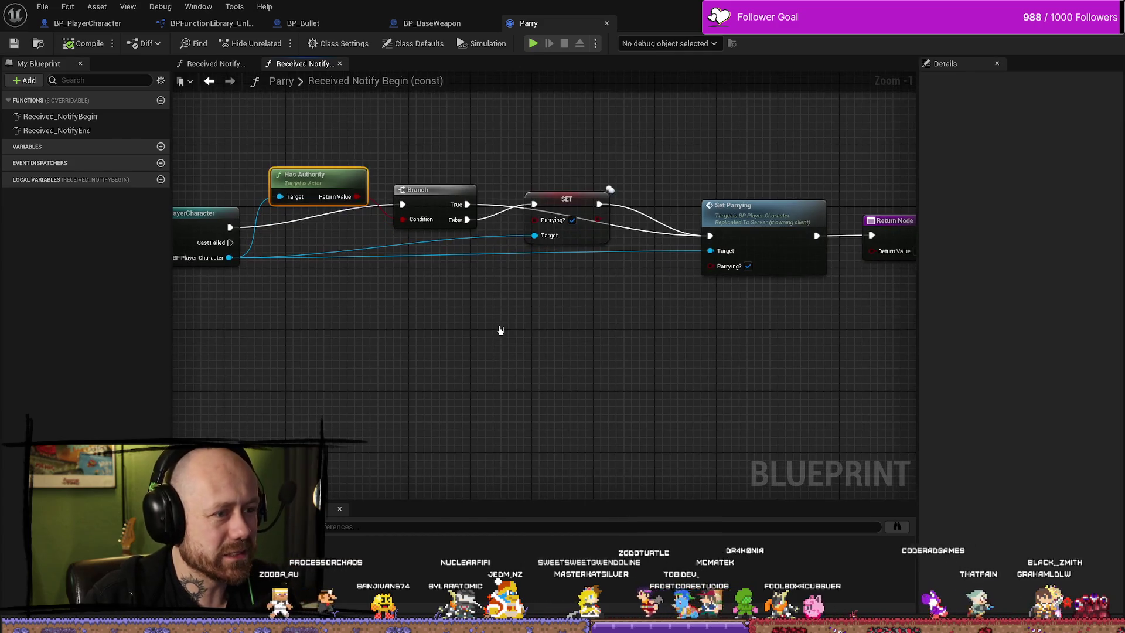
Select Has Authority, Branch and SET and review their node actions without applying any.
{"action": "mouse_move", "coordinate": [580, 147]}
{"action": "left_mouse_down"}
{"action": "mouse_move", "coordinate": [316, 387]}
{"action": "mouse_move", "coordinate": [446, 264]}
{"action": "mouse_move", "coordinate": [586, 176]}
{"action": "left_mouse_up"}
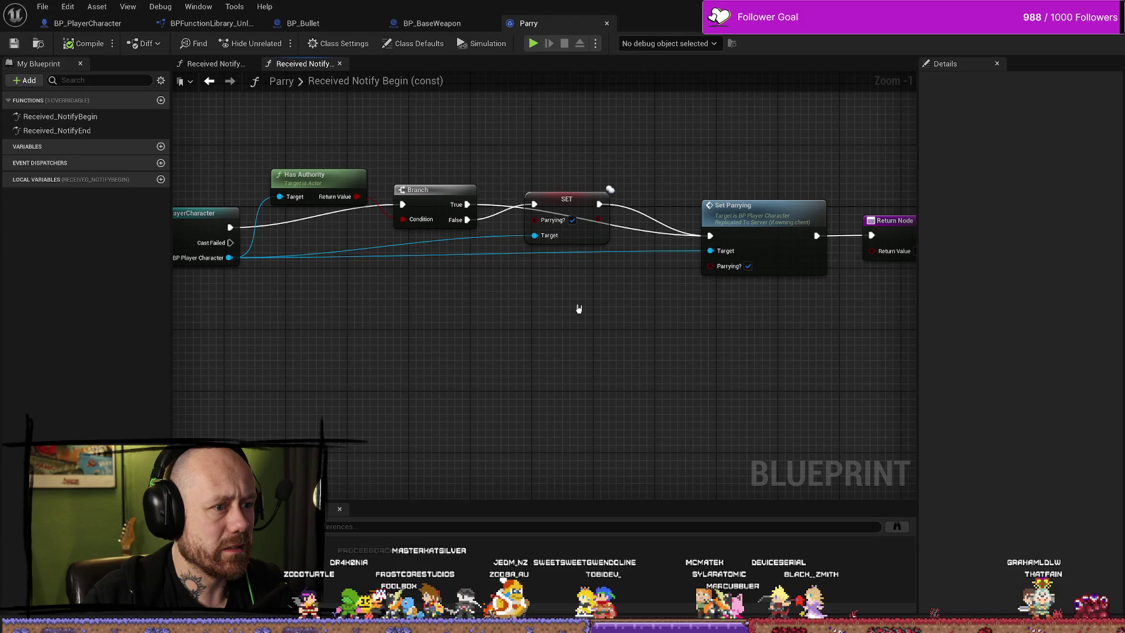
{"action": "mouse_move", "coordinate": [410, 314]}
{"action": "left_mouse_down"}
{"action": "mouse_move", "coordinate": [550, 317]}
{"action": "mouse_move", "coordinate": [535, 322]}
{"action": "left_mouse_up"}
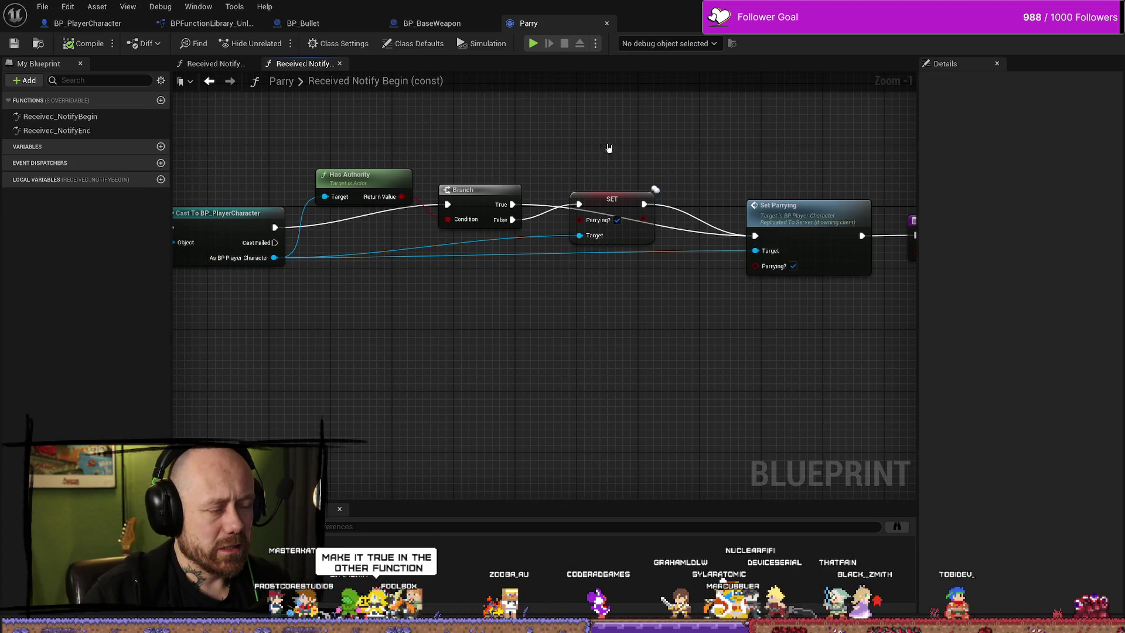
{"action": "left_click_drag", "start_coordinate": [609, 149], "coordinate": [351, 275]}
{"action": "right_click", "coordinate": [442, 322]}
{"action": "left_click", "coordinate": [494, 307]}
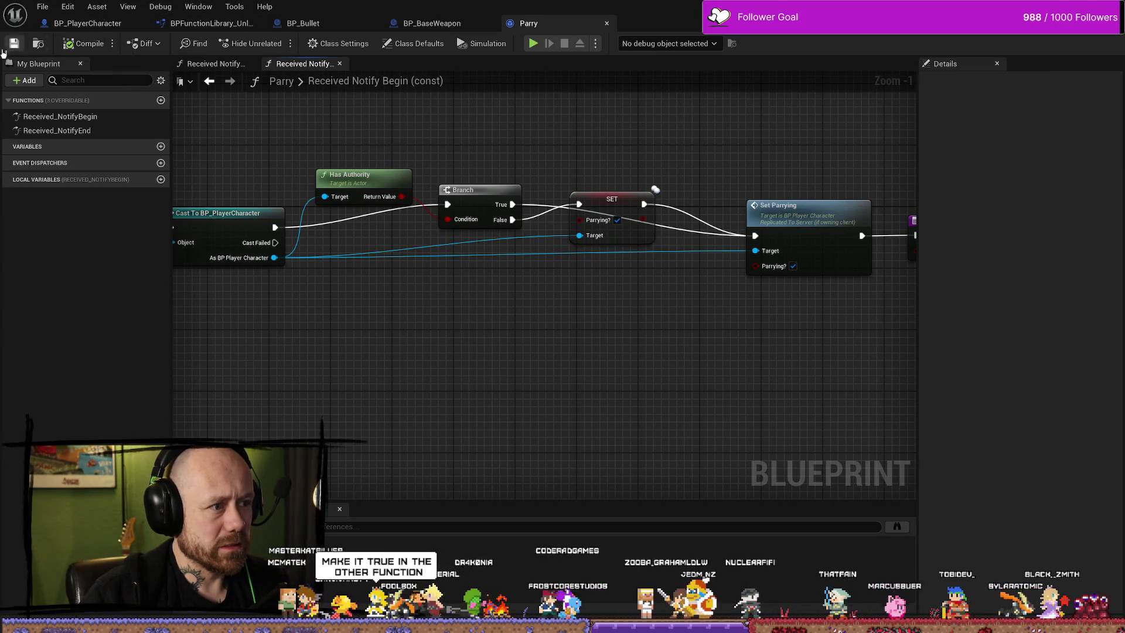
{"action": "left_click", "coordinate": [43, 9]}
{"action": "left_click", "coordinate": [75, 75]}
{"action": "left_click", "coordinate": [450, 26]}
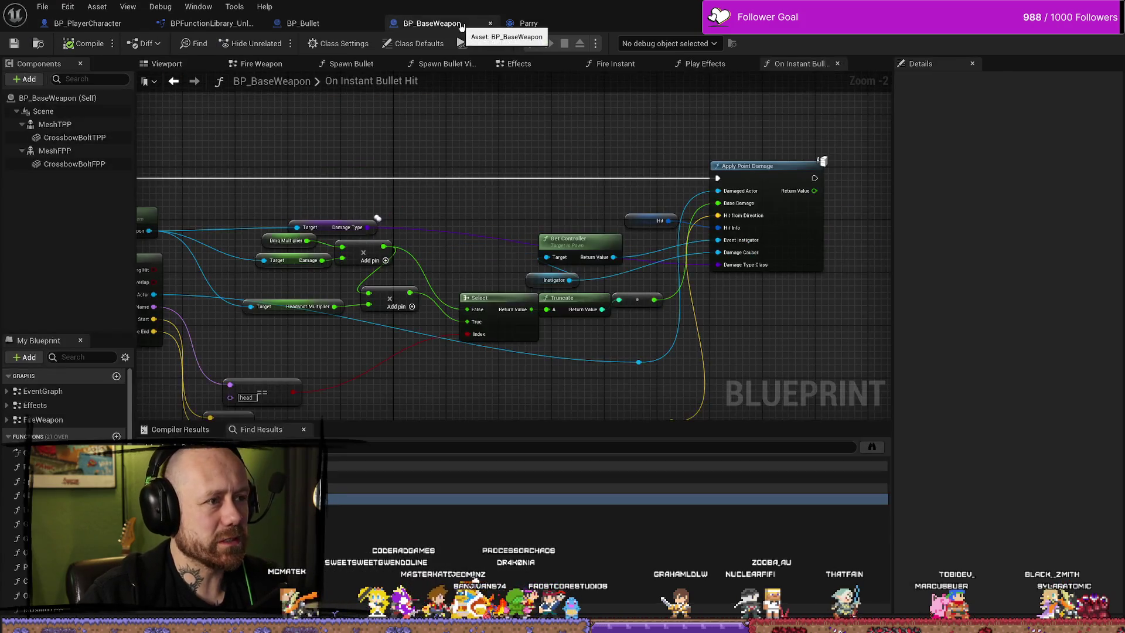
{"action": "left_click", "coordinate": [529, 23]}
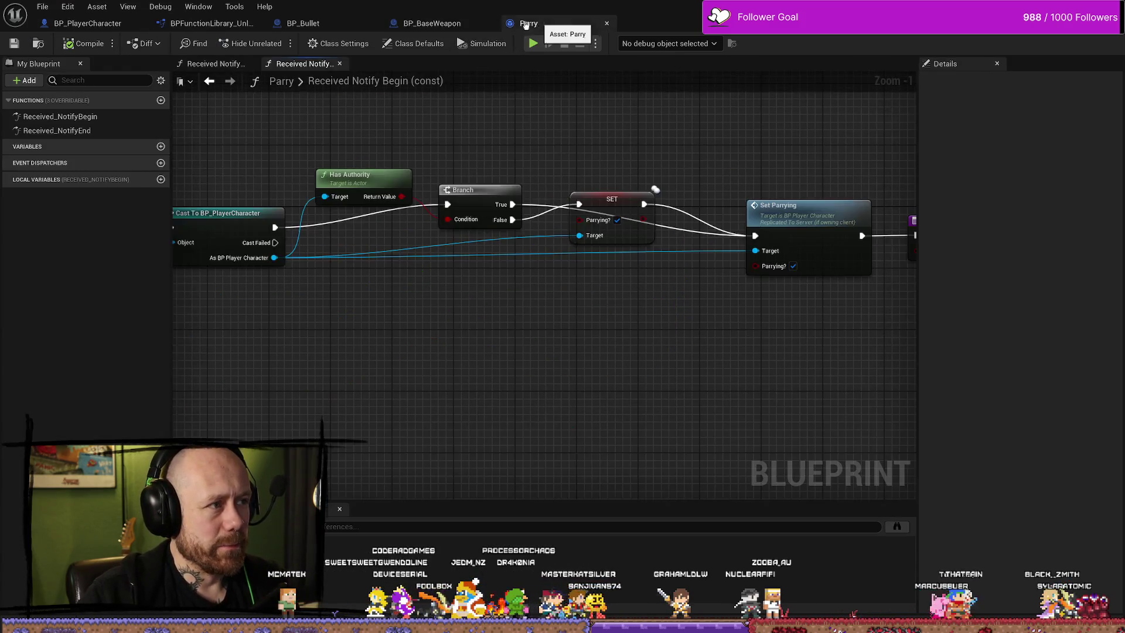
{"action": "left_click", "coordinate": [303, 23]}
{"action": "left_click", "coordinate": [88, 23]}
{"action": "scroll", "coordinate": [422, 247], "scroll_direction": "down", "scroll_amount": 3}
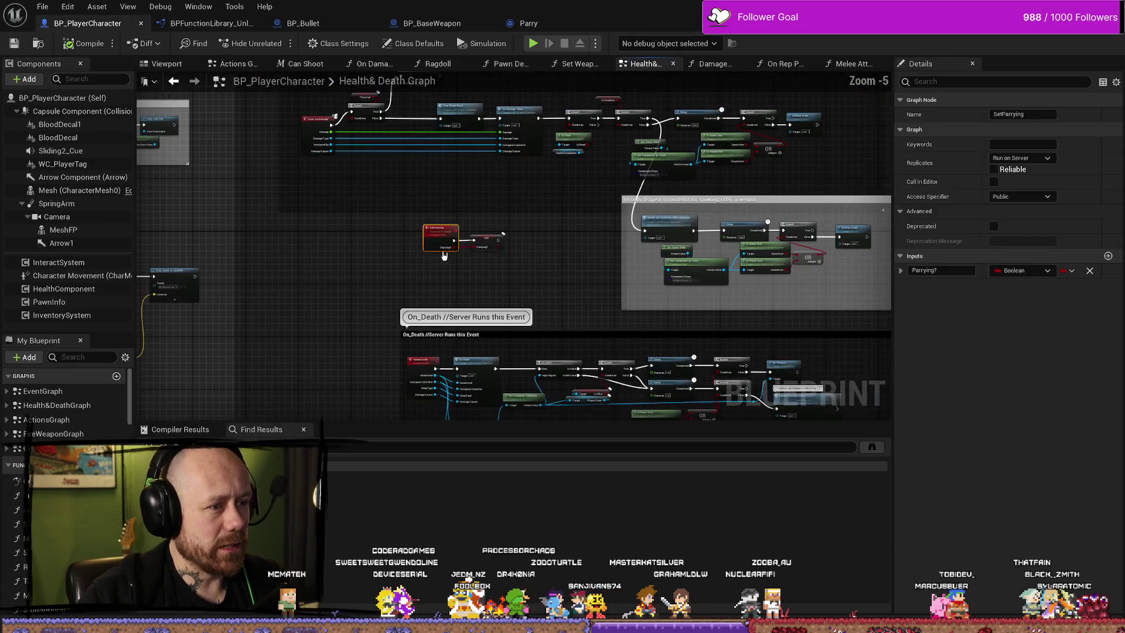
{"action": "scroll", "coordinate": [384, 244], "scroll_direction": "up", "scroll_amount": 5}
{"action": "left_click", "coordinate": [336, 246]}
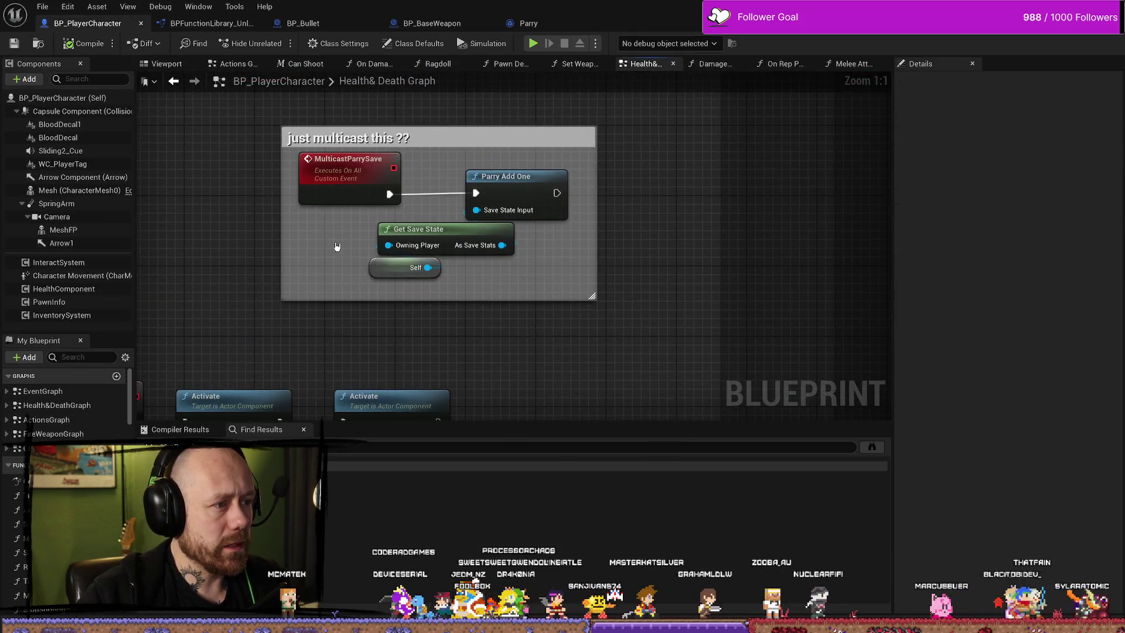
{"action": "left_click_drag", "start_coordinate": [570, 234], "coordinate": [329, 169]}
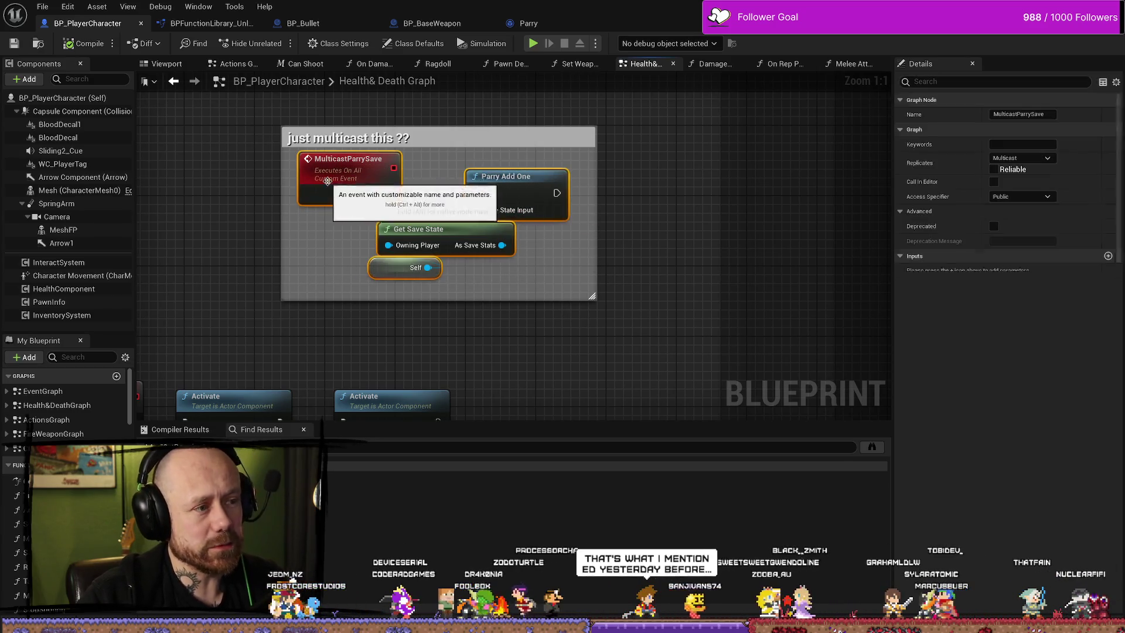
{"action": "left_click_drag", "start_coordinate": [634, 217], "coordinate": [615, 183]}
{"action": "scroll", "coordinate": [641, 211], "scroll_direction": "down", "scroll_amount": 3}
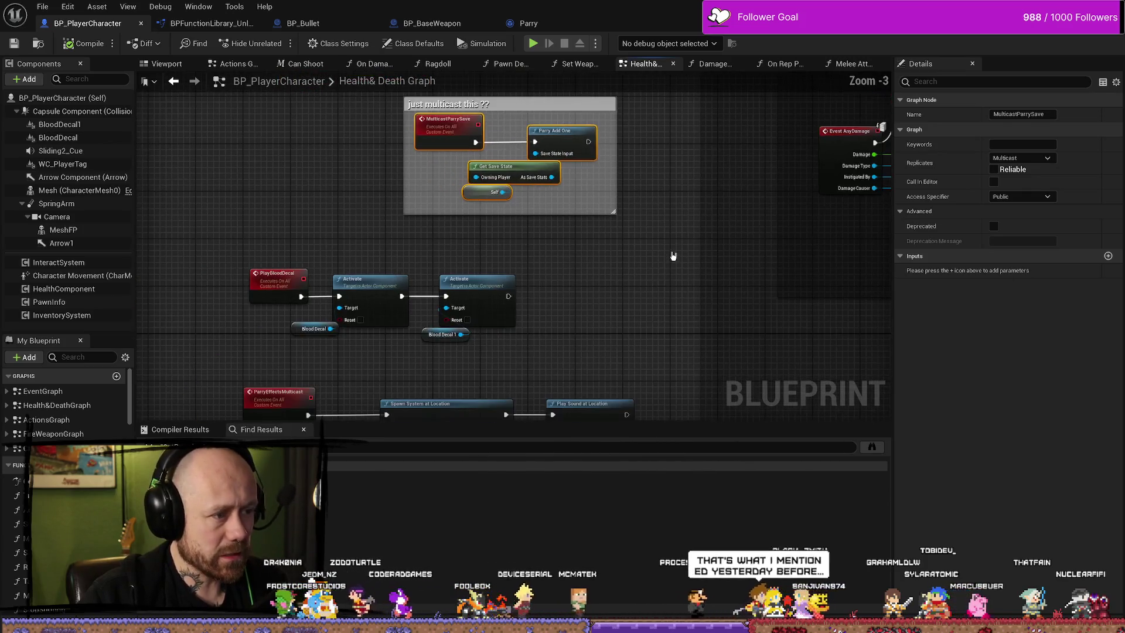
{"action": "mouse_move", "coordinate": [685, 344]}
{"action": "left_mouse_down"}
{"action": "mouse_move", "coordinate": [573, 161]}
{"action": "mouse_move", "coordinate": [610, 106]}
{"action": "left_mouse_up"}
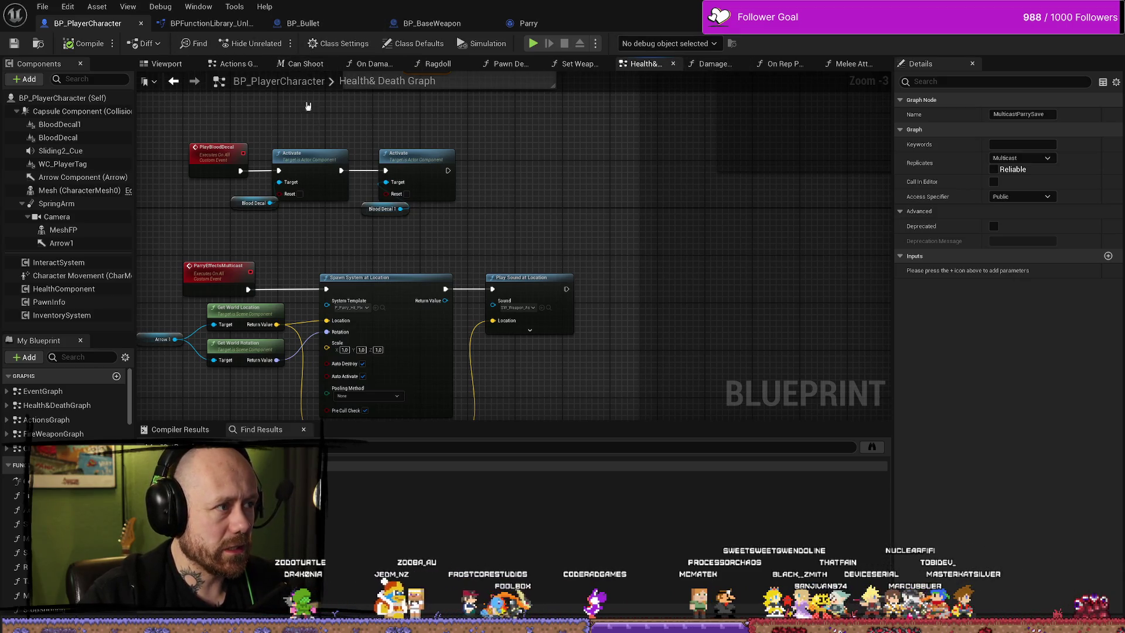
{"action": "left_click", "coordinate": [529, 23]}
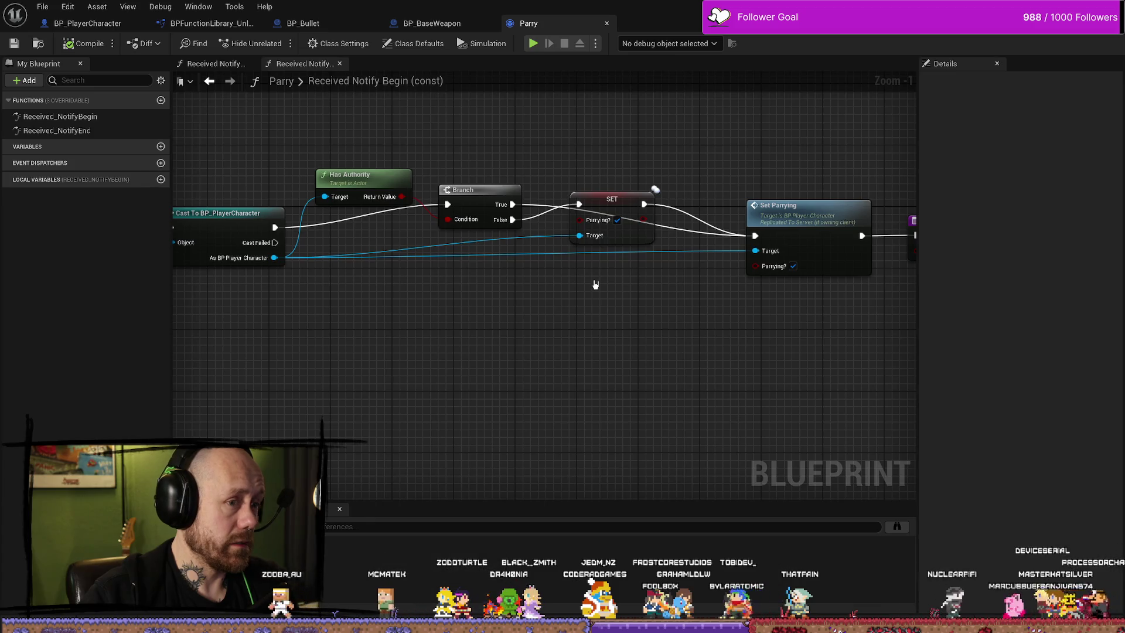
Review the Received_NotifyEnd and Received_NotifyBegin function graphs and their Return Nodes.
{"action": "left_click_drag", "start_coordinate": [638, 327], "coordinate": [612, 339]}
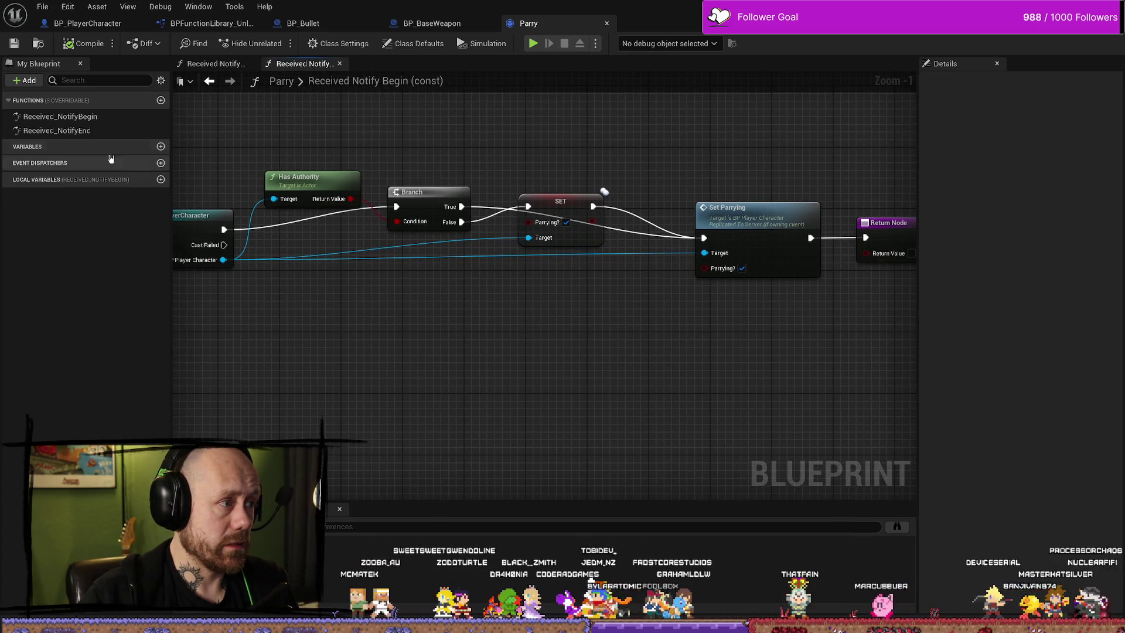
{"action": "double_click", "coordinate": [65, 130]}
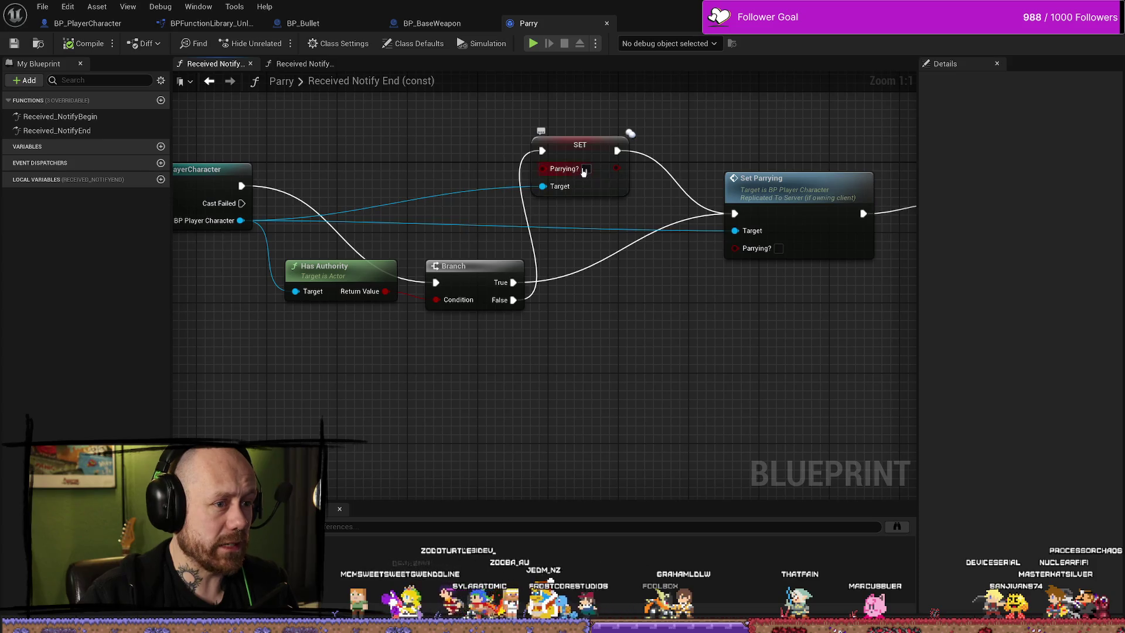
{"action": "left_click_drag", "start_coordinate": [598, 276], "coordinate": [472, 272]}
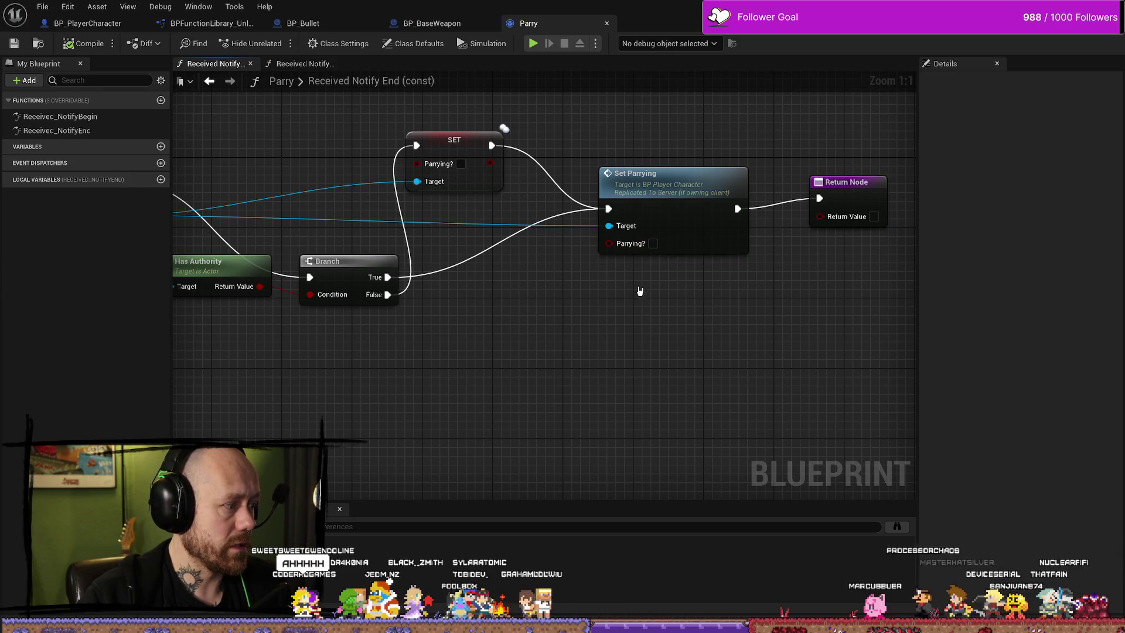
{"action": "scroll", "coordinate": [527, 322], "scroll_direction": "down", "scroll_amount": 1}
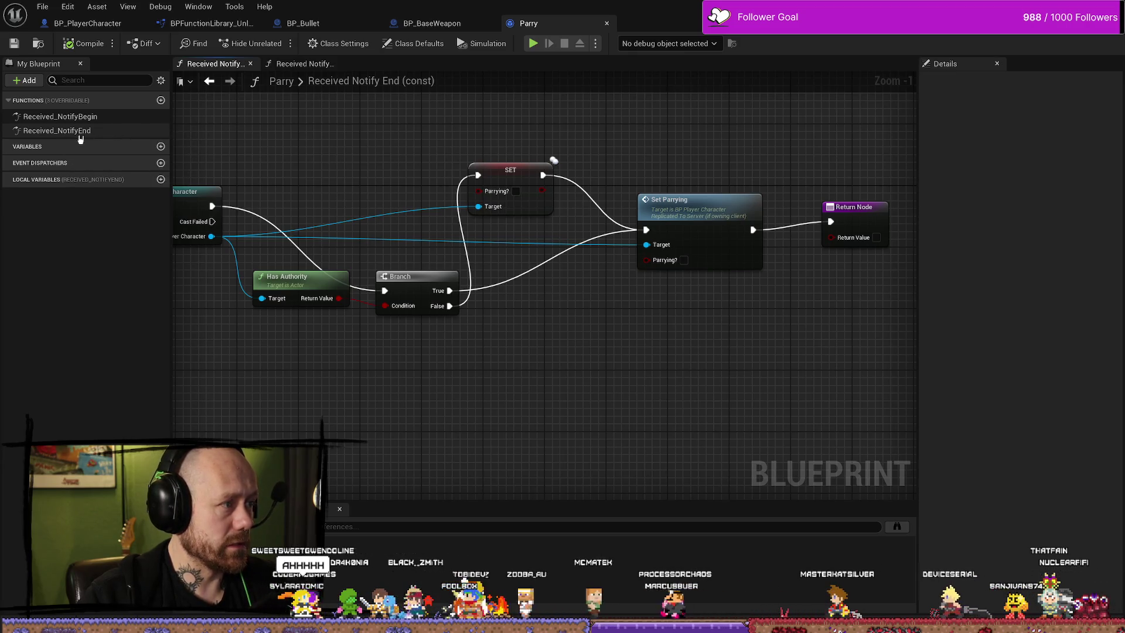
{"action": "double_click", "coordinate": [65, 117]}
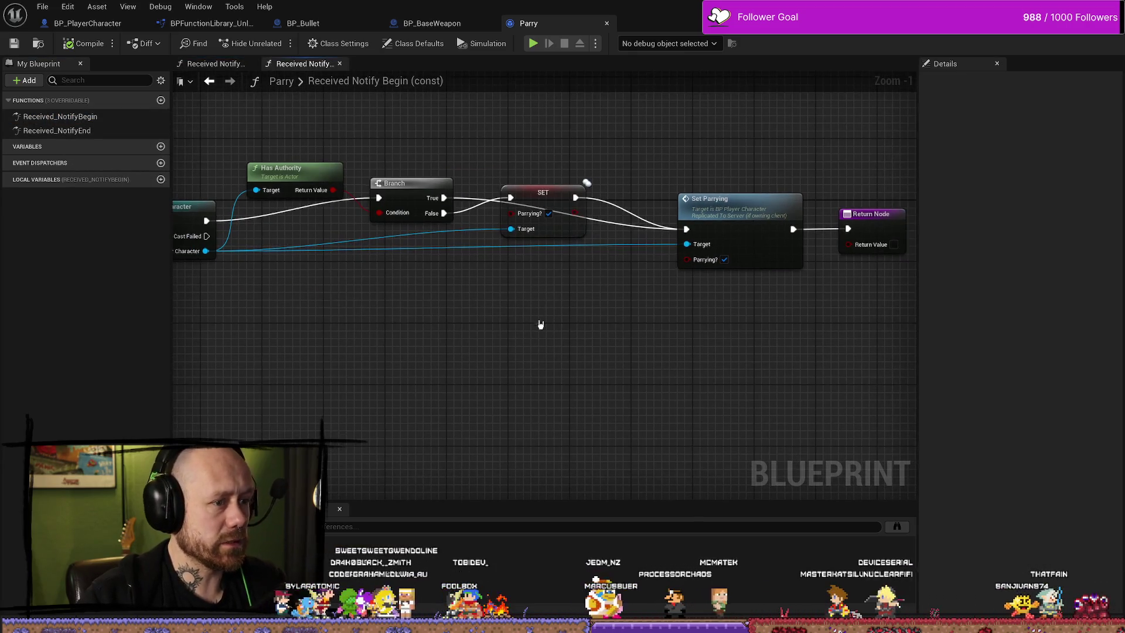
{"action": "double_click", "coordinate": [58, 130]}
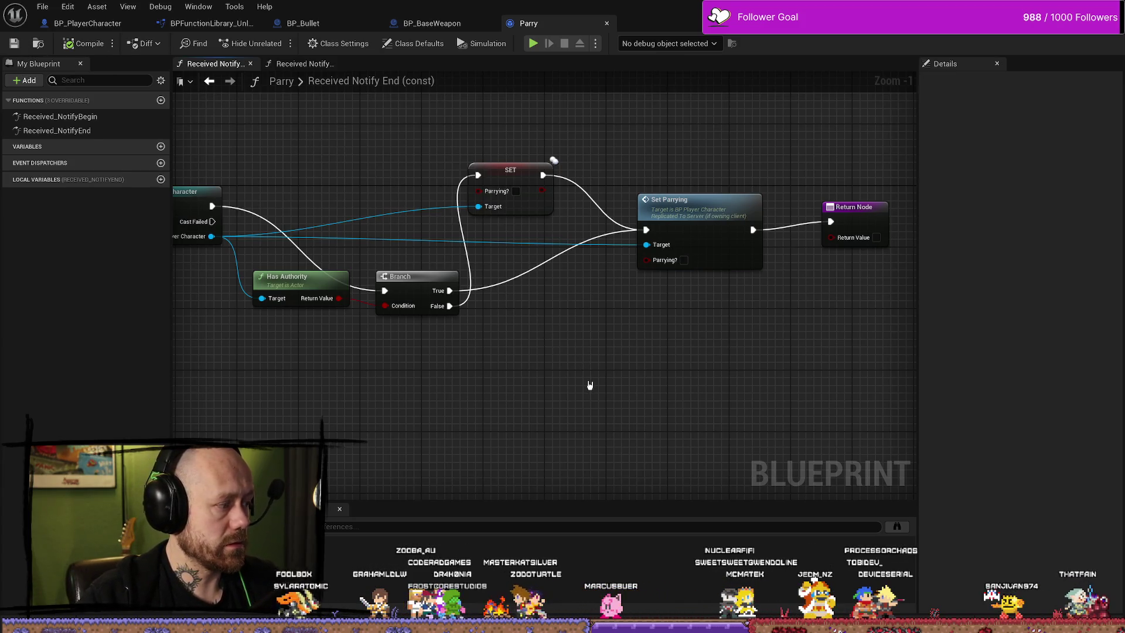
{"action": "left_click_drag", "start_coordinate": [591, 385], "coordinate": [576, 406]}
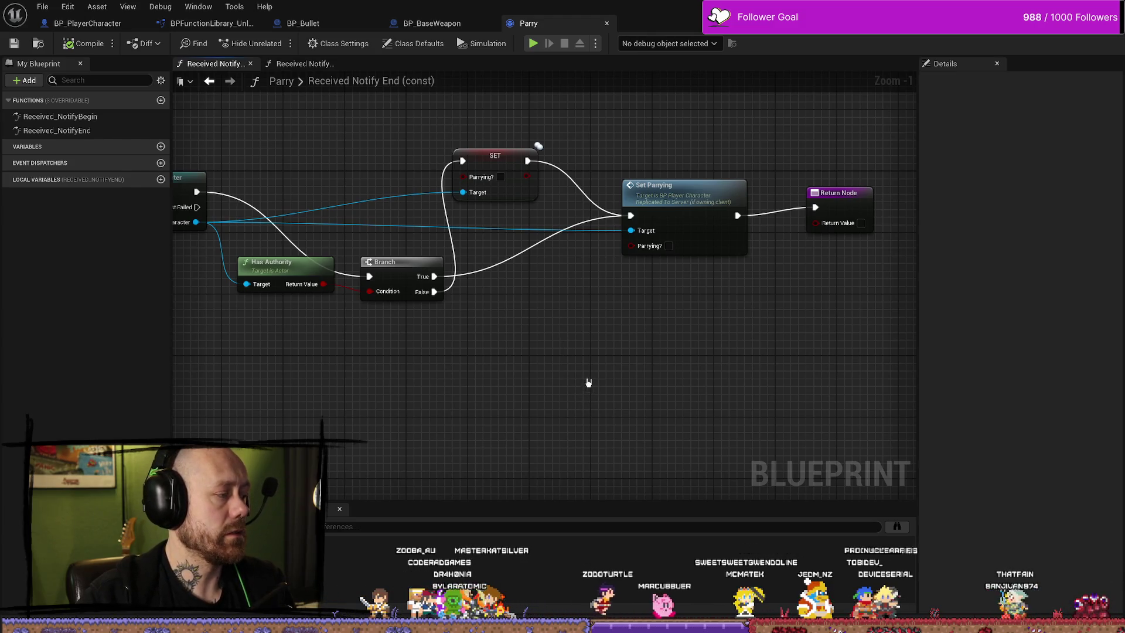
Save the Parry blueprint via File > Save and switch to BP_BaseWeapon.
{"action": "left_click", "coordinate": [42, 6]}
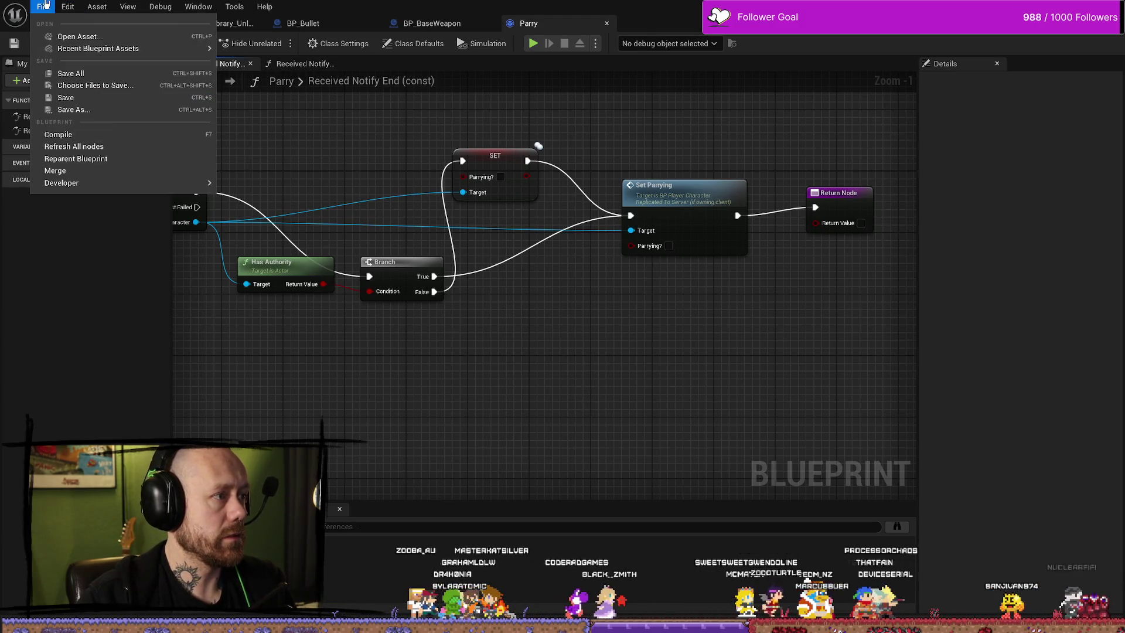
{"action": "left_click", "coordinate": [186, 97]}
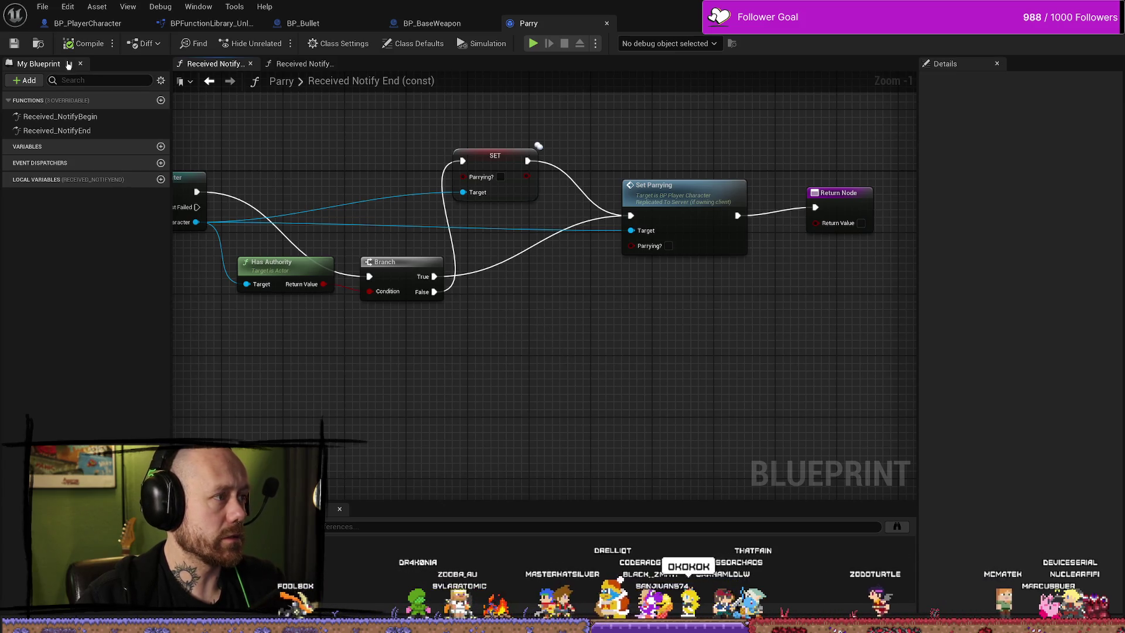
{"action": "left_click", "coordinate": [445, 24]}
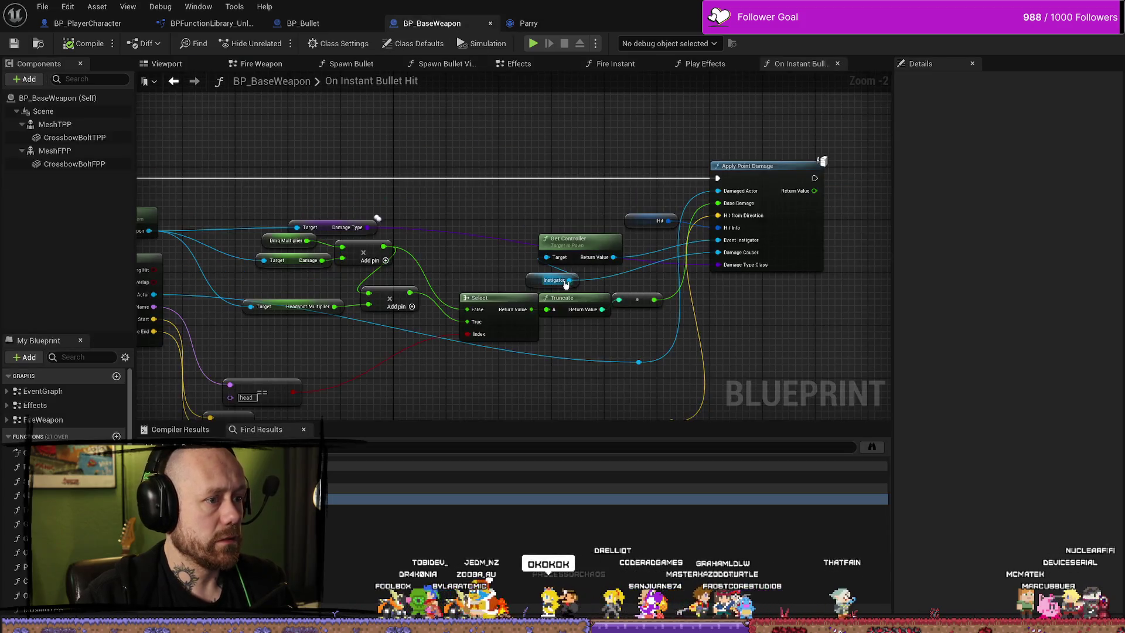
In BP_PlayerCharacter's Health&Death graph, pan from the multicast comment to Event AnyDamage and select it.
{"action": "left_click", "coordinate": [303, 23]}
{"action": "left_click", "coordinate": [88, 23]}
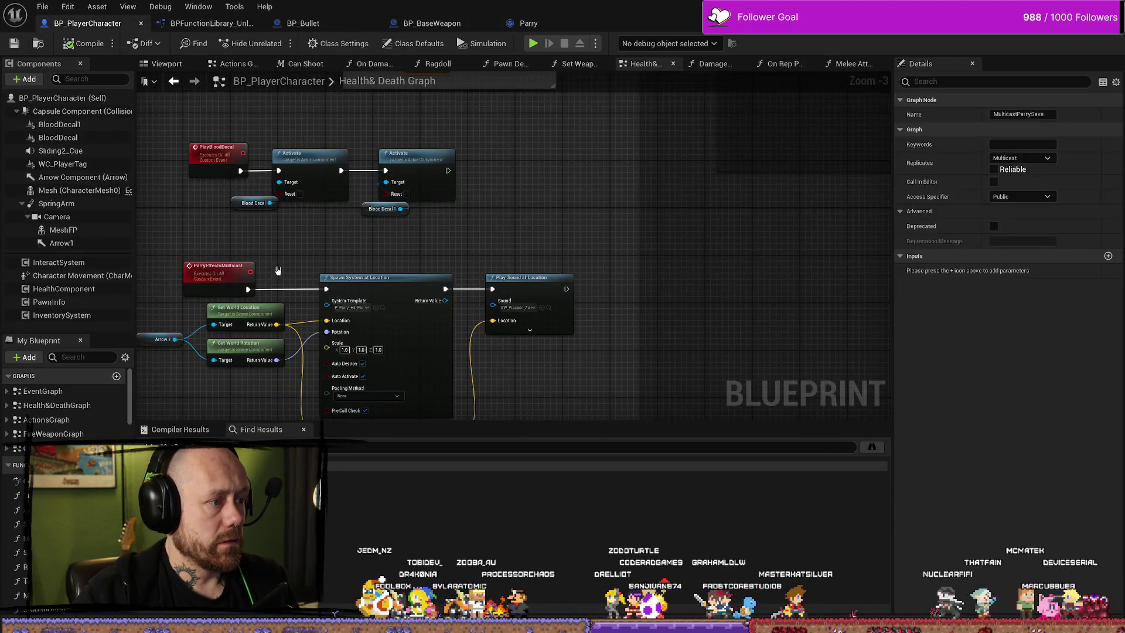
{"action": "mouse_move", "coordinate": [471, 224]}
{"action": "left_mouse_down"}
{"action": "mouse_move", "coordinate": [432, 211]}
{"action": "mouse_move", "coordinate": [433, 237]}
{"action": "left_mouse_up"}
{"action": "scroll", "coordinate": [436, 235], "scroll_direction": "up", "scroll_amount": 1}
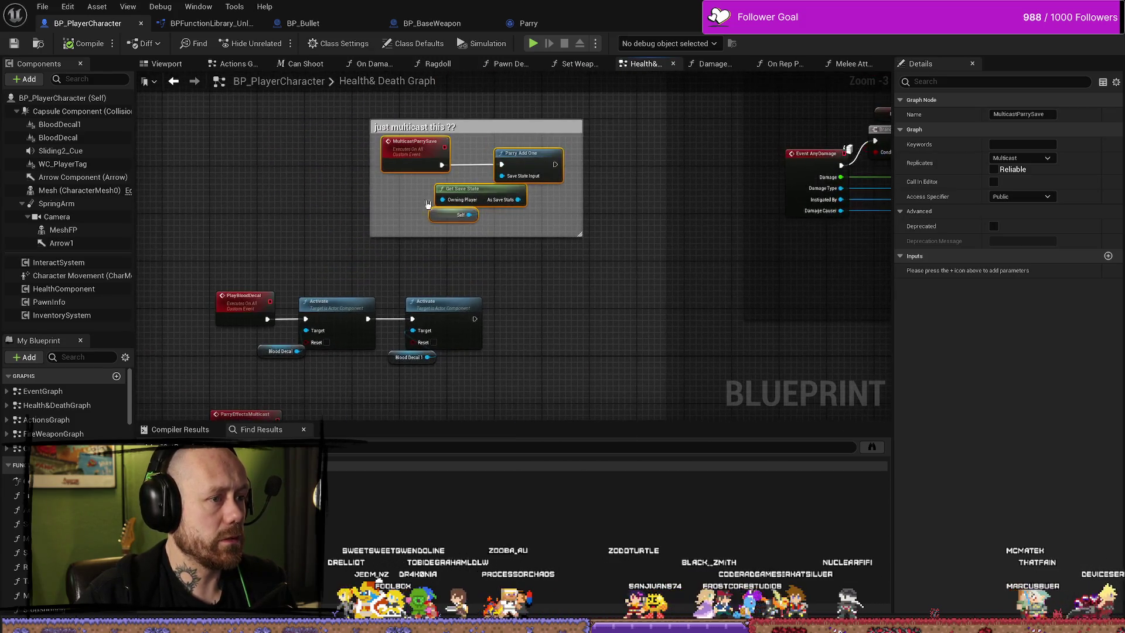
{"action": "scroll", "coordinate": [636, 244], "scroll_direction": "up", "scroll_amount": 1}
{"action": "mouse_move", "coordinate": [635, 244]}
{"action": "left_mouse_down"}
{"action": "mouse_move", "coordinate": [550, 277]}
{"action": "mouse_move", "coordinate": [321, 183]}
{"action": "left_mouse_up"}
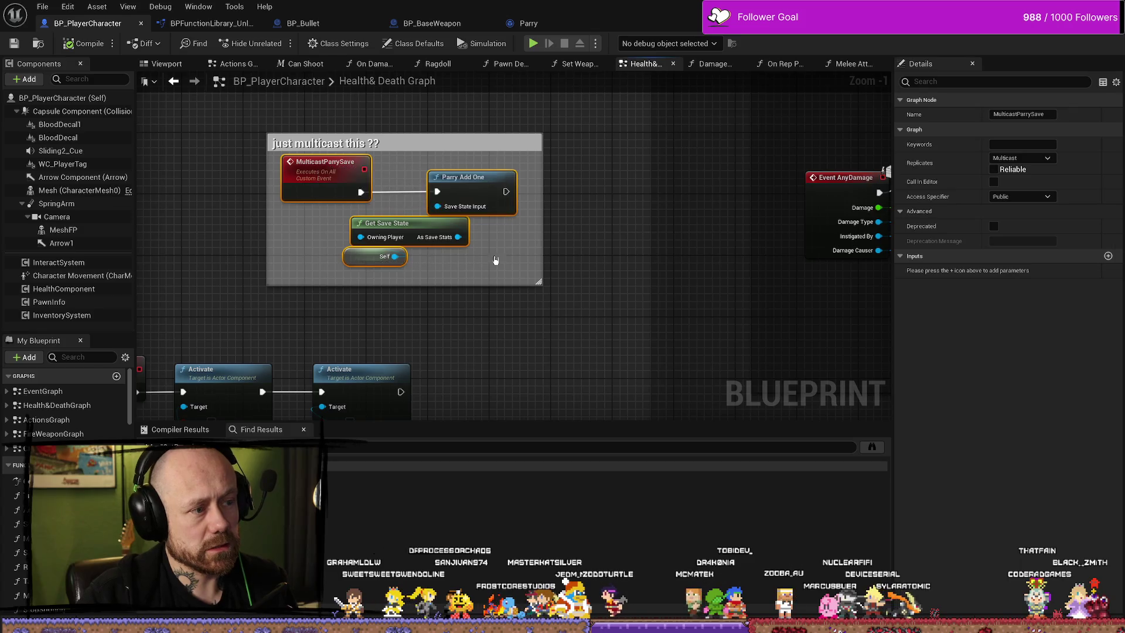
{"action": "left_click", "coordinate": [509, 263]}
{"action": "mouse_move", "coordinate": [514, 258]}
{"action": "left_mouse_down"}
{"action": "mouse_move", "coordinate": [365, 227]}
{"action": "mouse_move", "coordinate": [436, 295]}
{"action": "mouse_move", "coordinate": [207, 273]}
{"action": "left_mouse_up"}
{"action": "mouse_move", "coordinate": [701, 349]}
{"action": "left_mouse_down"}
{"action": "mouse_move", "coordinate": [465, 327]}
{"action": "mouse_move", "coordinate": [517, 244]}
{"action": "mouse_move", "coordinate": [470, 196]}
{"action": "mouse_move", "coordinate": [447, 215]}
{"action": "left_mouse_up"}
{"action": "left_click", "coordinate": [275, 258]}
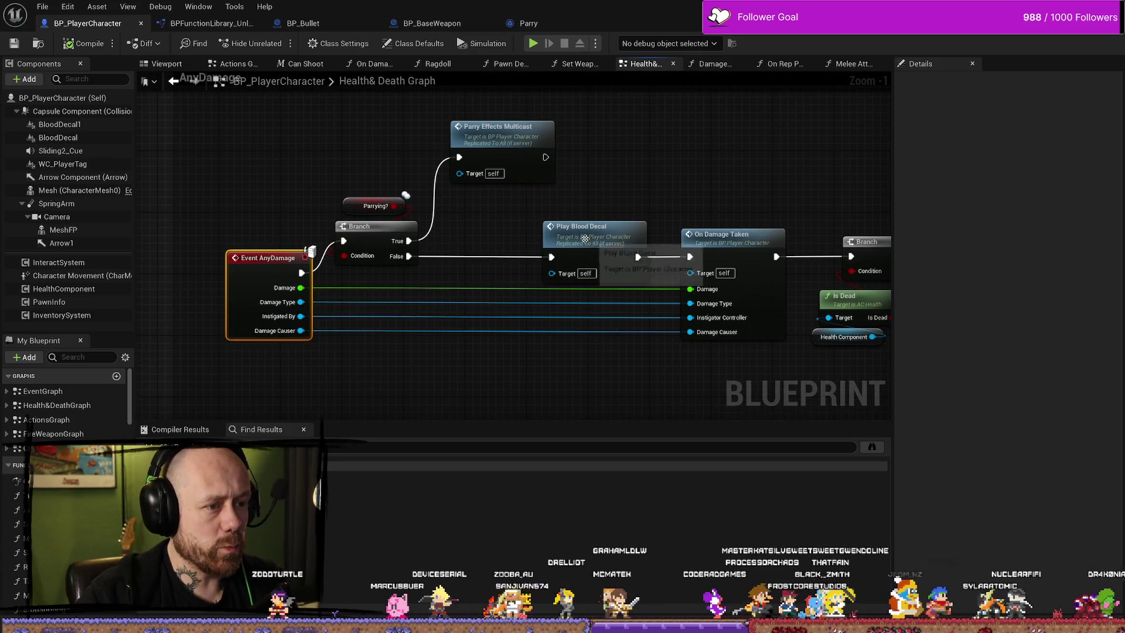
Inspect the Play Blood Decal call and its PlayBloodDecal custom event with the Activate and Blood Decal nodes.
{"action": "left_click", "coordinate": [557, 225]}
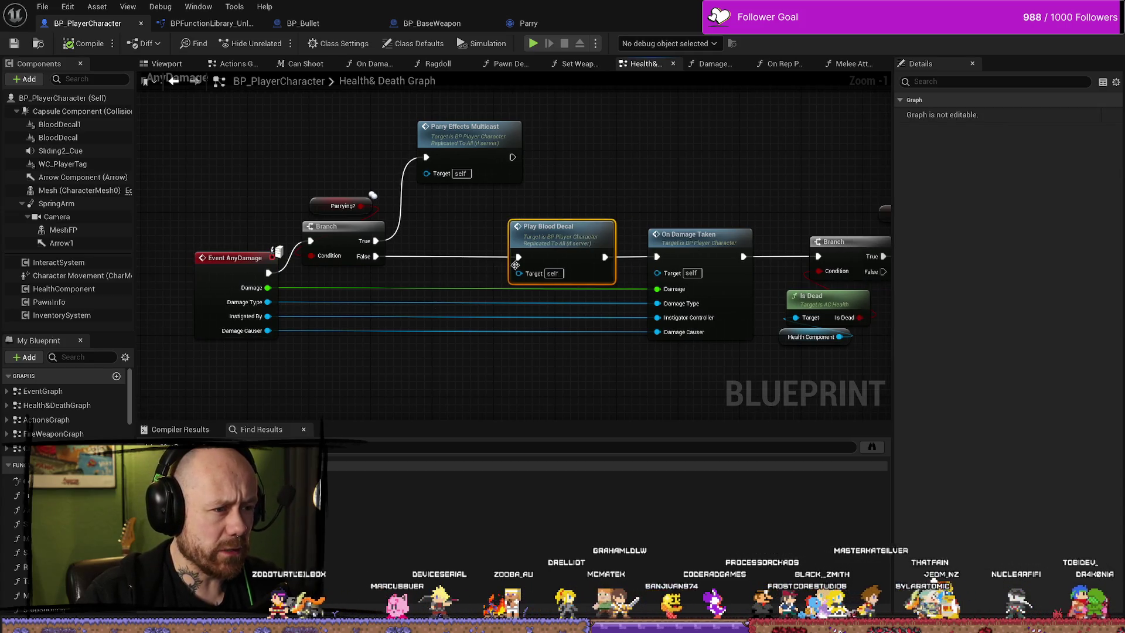
{"action": "double_click", "coordinate": [557, 241]}
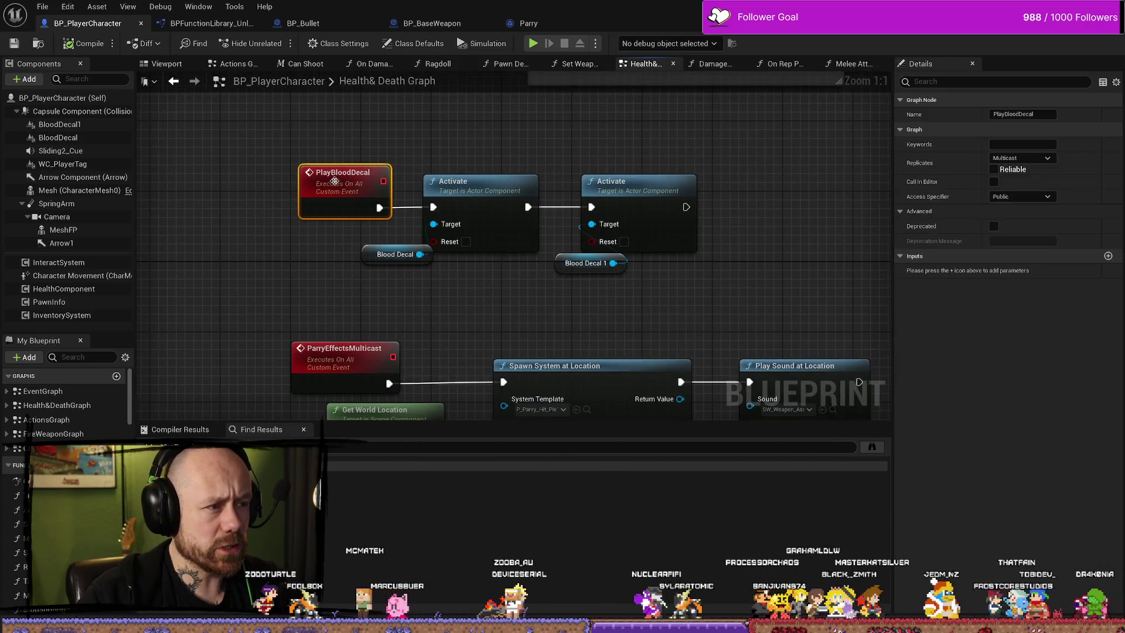
{"action": "left_click_drag", "start_coordinate": [707, 124], "coordinate": [413, 275]}
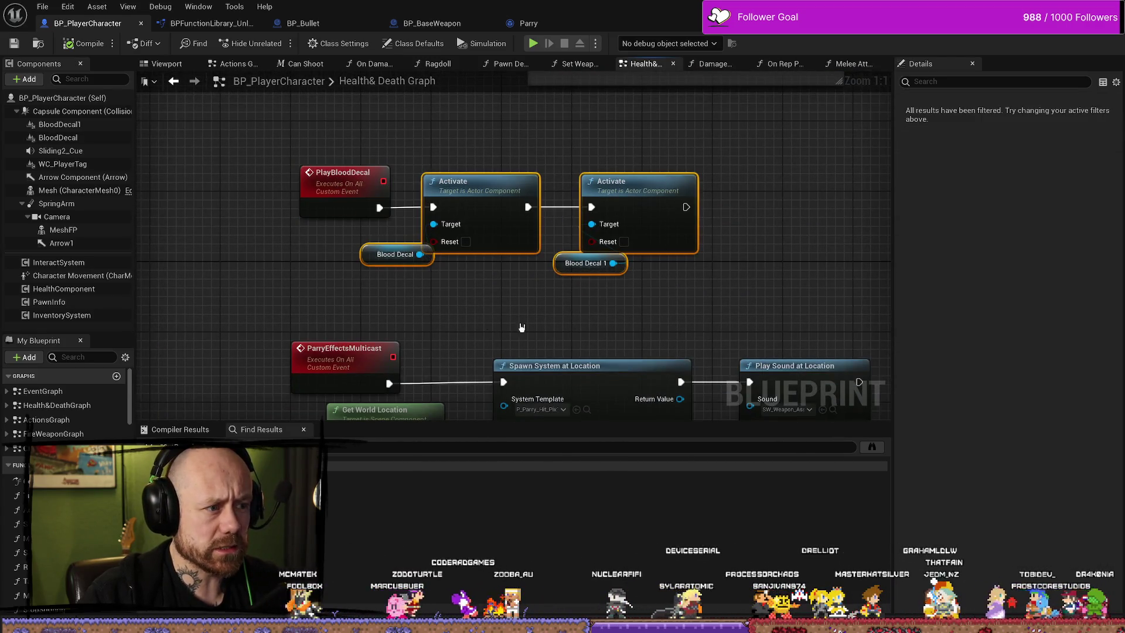
{"action": "scroll", "coordinate": [521, 328], "scroll_direction": "down", "scroll_amount": 3}
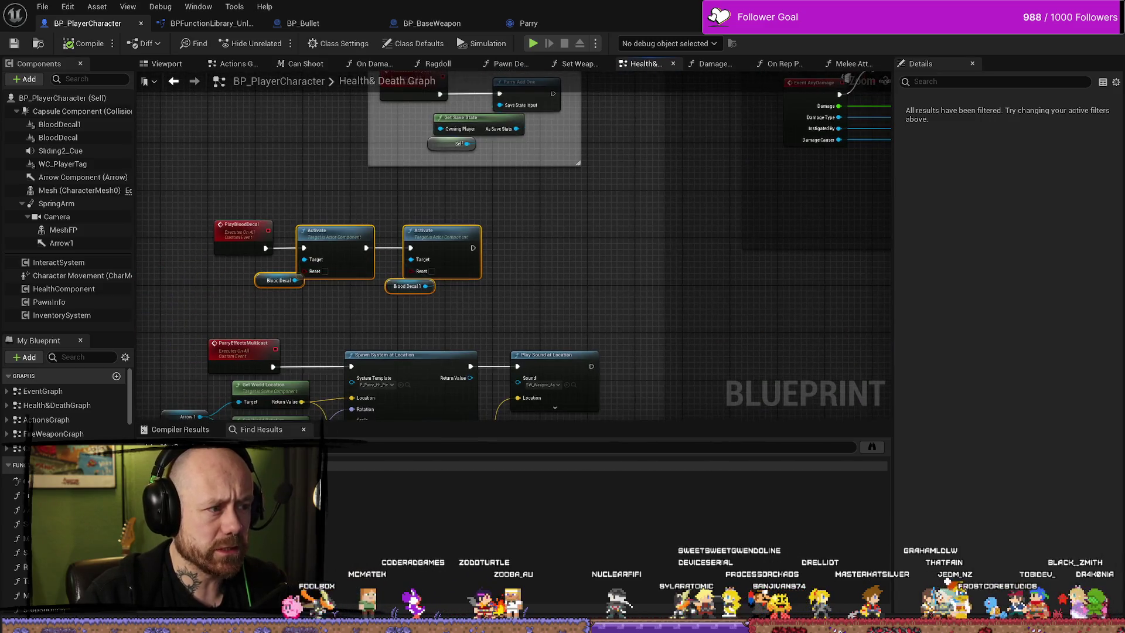
{"action": "scroll", "coordinate": [530, 316], "scroll_direction": "up", "scroll_amount": 4}
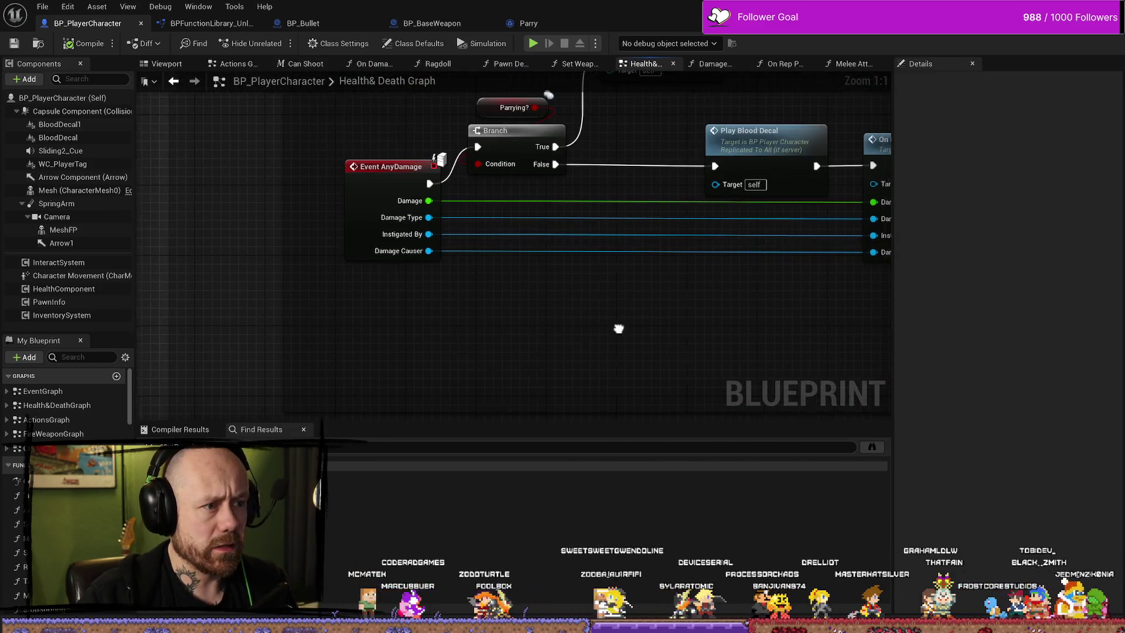
{"action": "scroll", "coordinate": [543, 362], "scroll_direction": "down", "scroll_amount": 2}
{"action": "scroll", "coordinate": [749, 199], "scroll_direction": "up", "scroll_amount": 2}
{"action": "scroll", "coordinate": [749, 200], "scroll_direction": "down", "scroll_amount": 2}
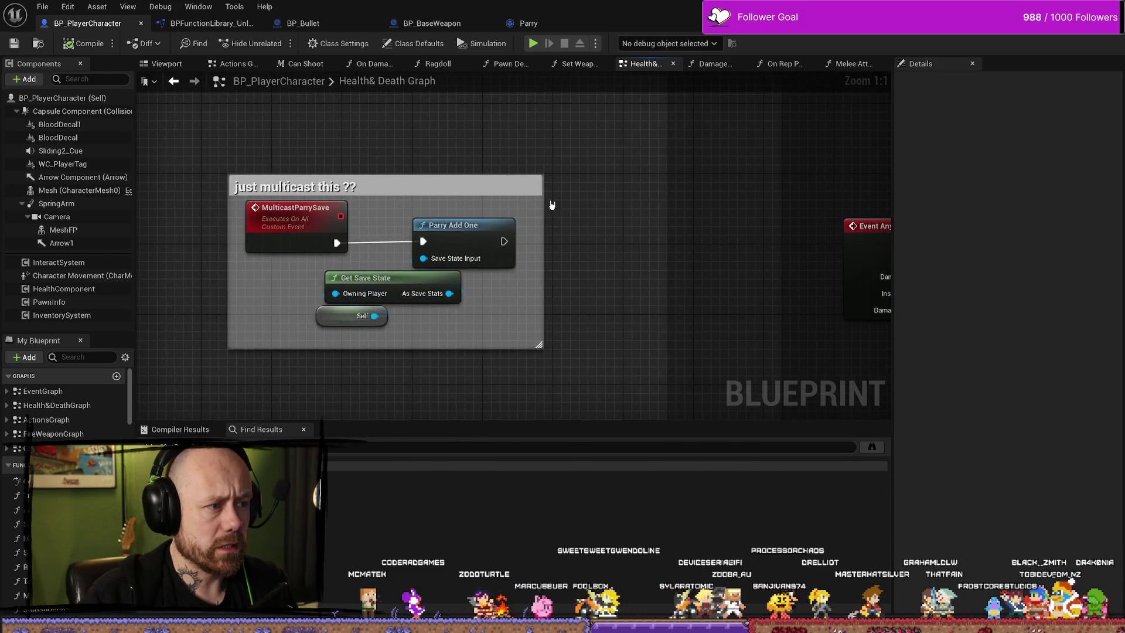
Frame the 'just multicast this ??' comment, check its four nodes, and view Event AnyDamage.
{"action": "left_click", "coordinate": [271, 320]}
{"action": "left_click", "coordinate": [633, 311]}
{"action": "scroll", "coordinate": [502, 283], "scroll_direction": "up", "scroll_amount": 2}
{"action": "left_click_drag", "start_coordinate": [502, 283], "coordinate": [621, 207]}
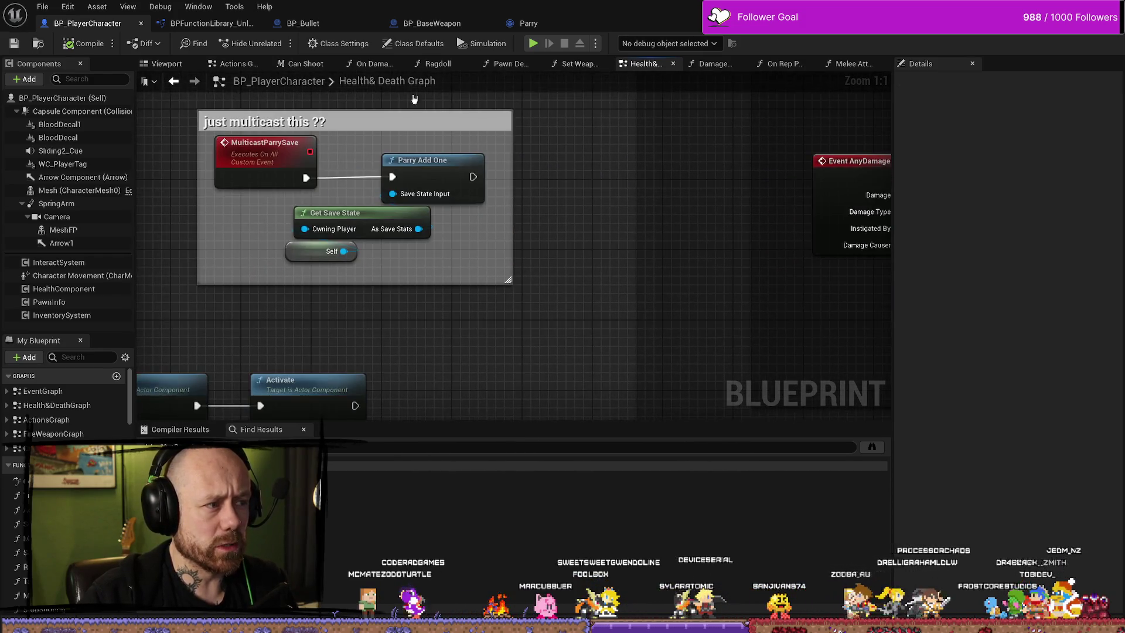
{"action": "left_click_drag", "start_coordinate": [374, 112], "coordinate": [423, 177]}
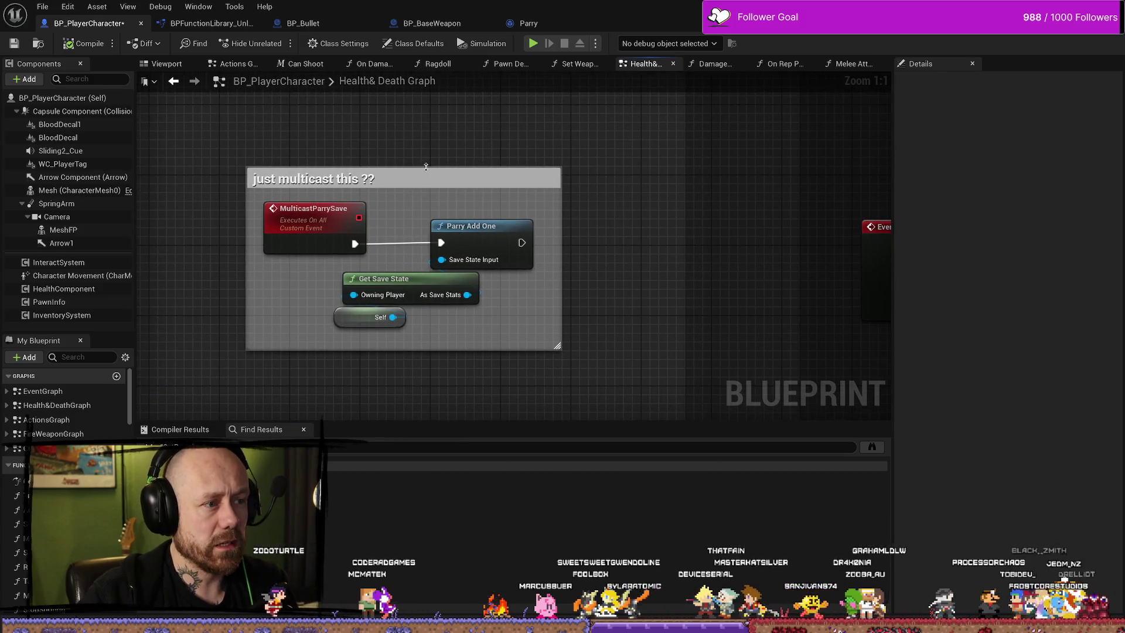
{"action": "mouse_move", "coordinate": [527, 216]}
{"action": "left_mouse_down"}
{"action": "mouse_move", "coordinate": [311, 306]}
{"action": "mouse_move", "coordinate": [282, 330]}
{"action": "left_mouse_up"}
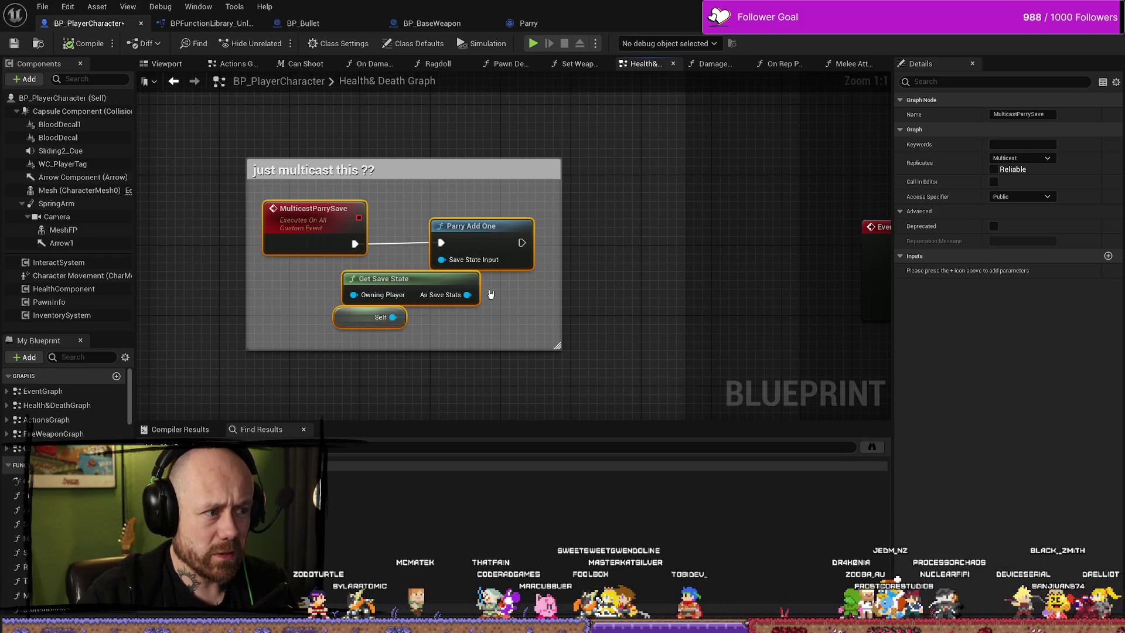
{"action": "left_click", "coordinate": [369, 317]}
{"action": "left_click_drag", "start_coordinate": [612, 305], "coordinate": [460, 297]}
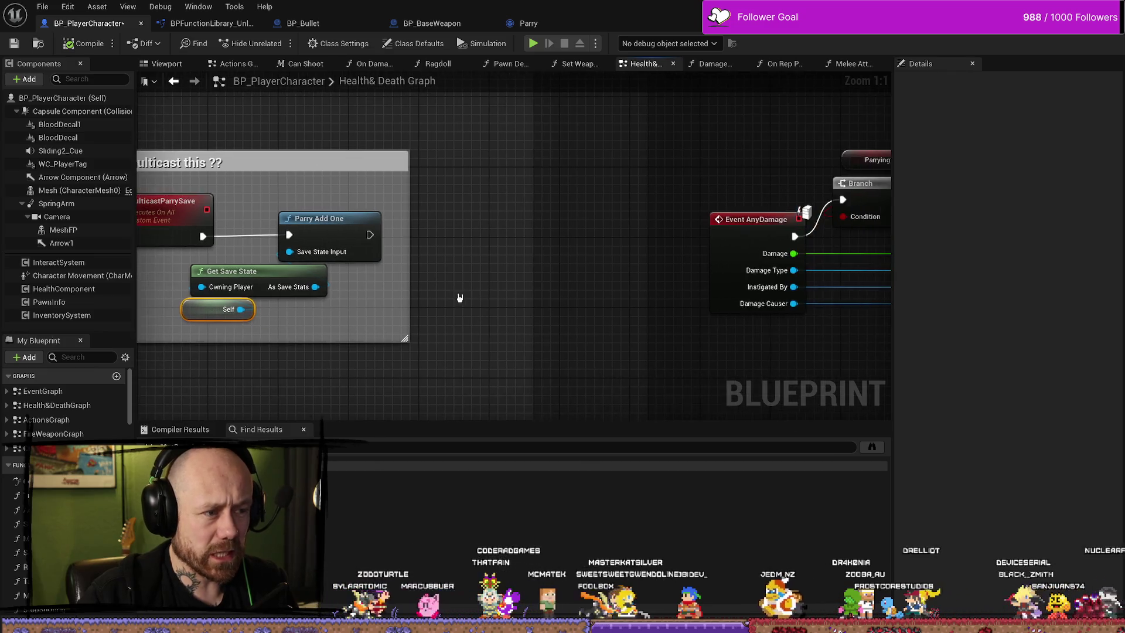
{"action": "left_click_drag", "start_coordinate": [568, 317], "coordinate": [661, 337]}
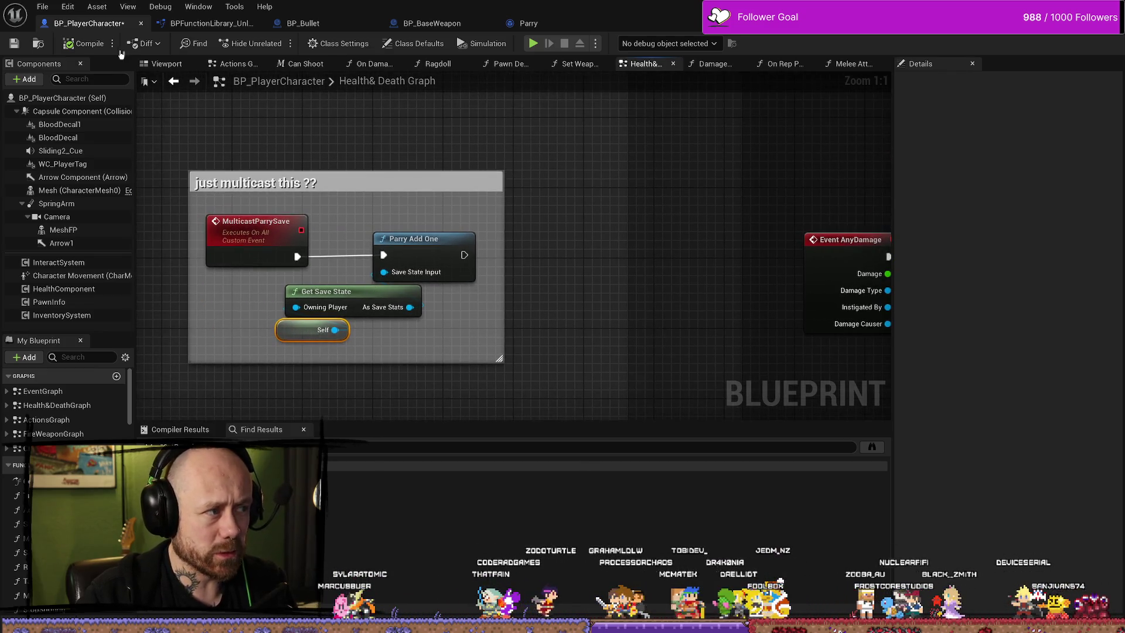
Save BP_PlayerCharacter, look over the Window menu, and return to the level editor.
{"action": "left_click", "coordinate": [17, 46]}
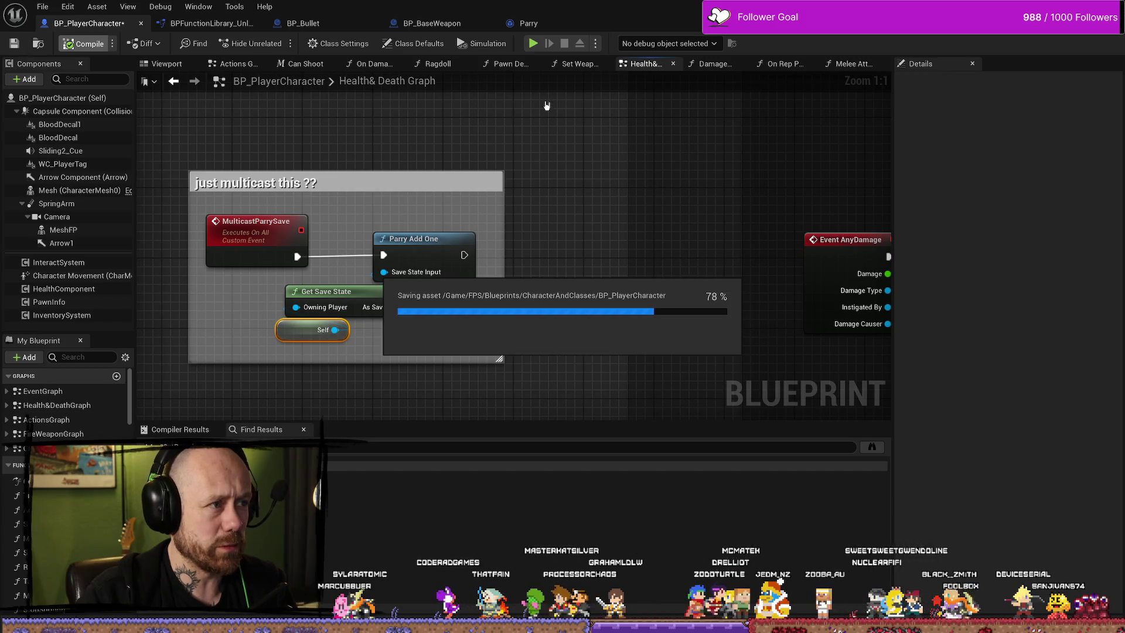
{"action": "left_click", "coordinate": [198, 6]}
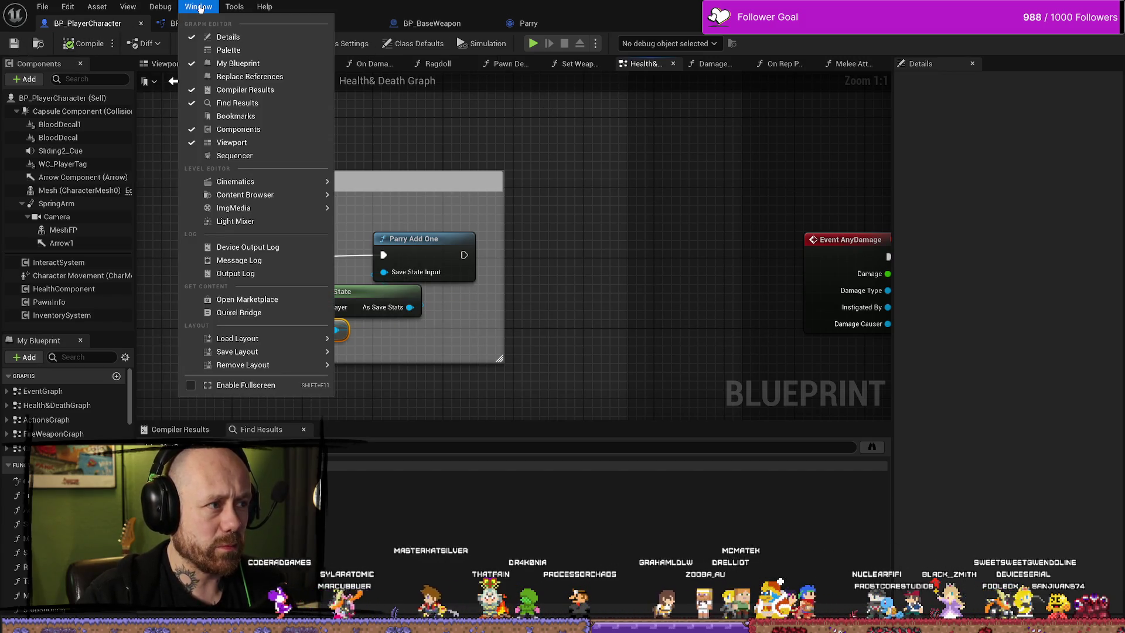
{"action": "left_click", "coordinate": [148, 6]}
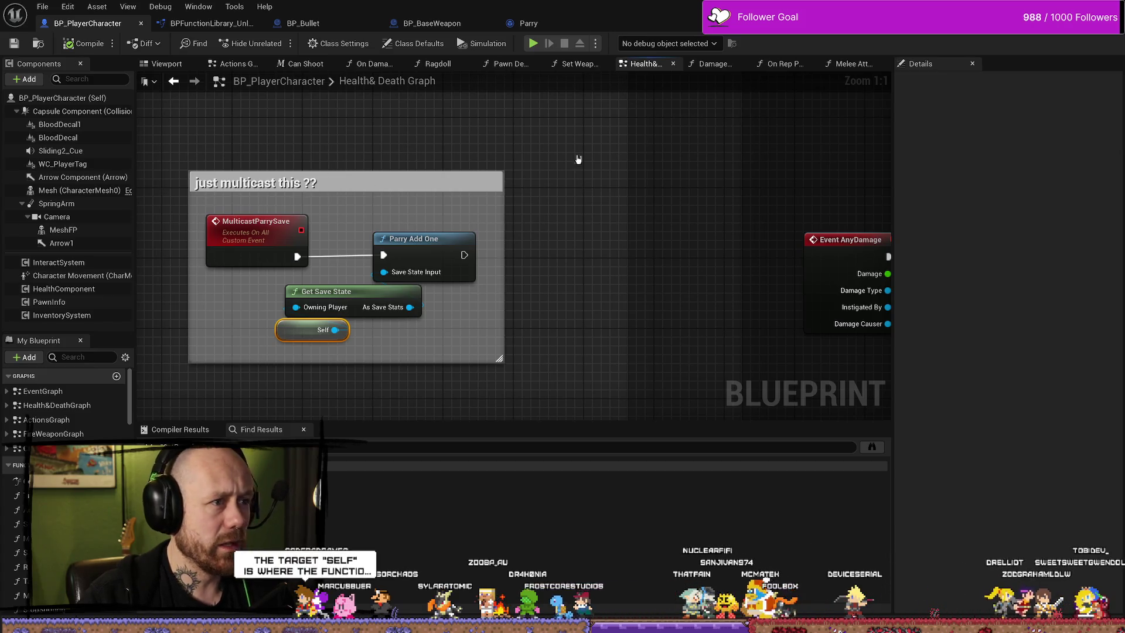
{"action": "key", "text": "alt+Tab"}
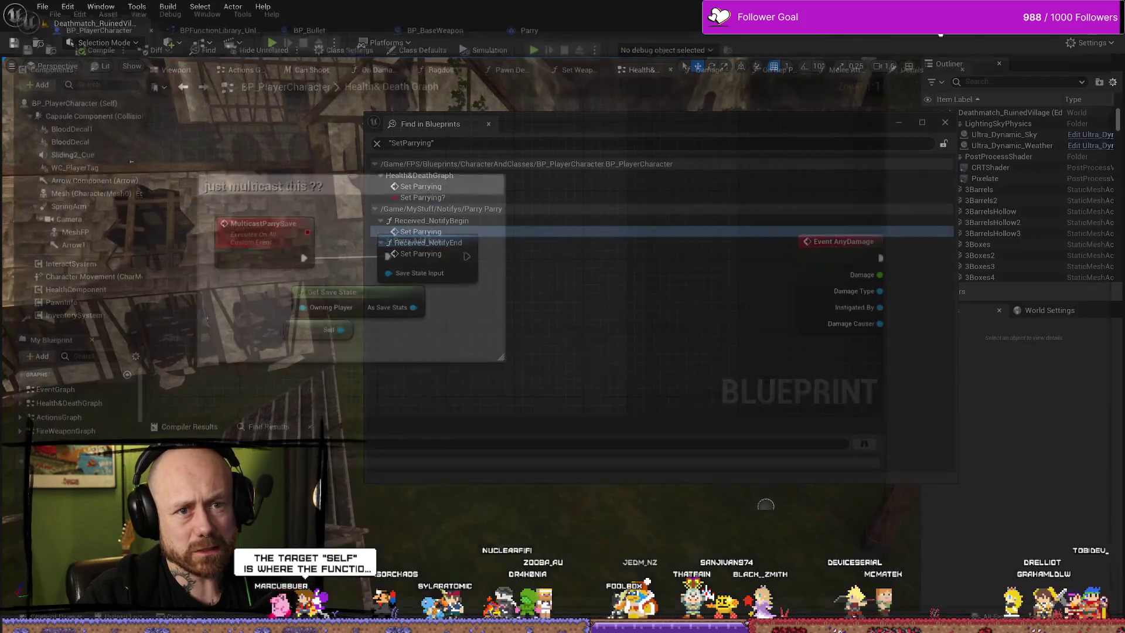
Close the SetParrying search and package for Windows into D:\UnrealProjects\BloodspillPackaged\ForTesting\Windows.
{"action": "left_click", "coordinate": [945, 123]}
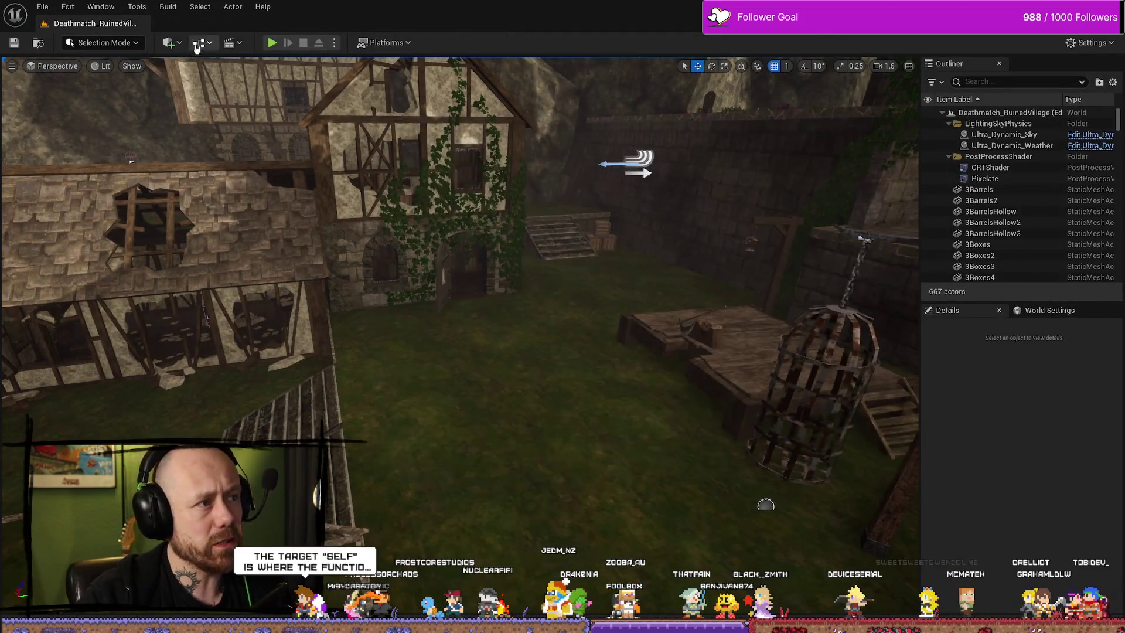
{"action": "left_click", "coordinate": [399, 46]}
{"action": "mouse_move", "coordinate": [411, 218]}
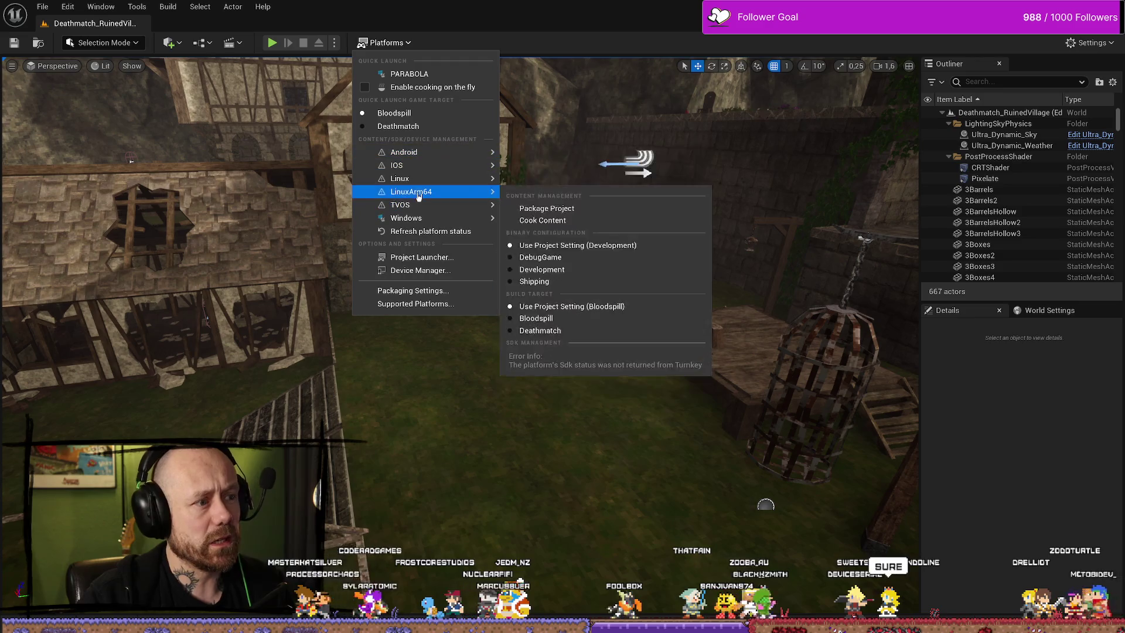
{"action": "left_click", "coordinate": [571, 235]}
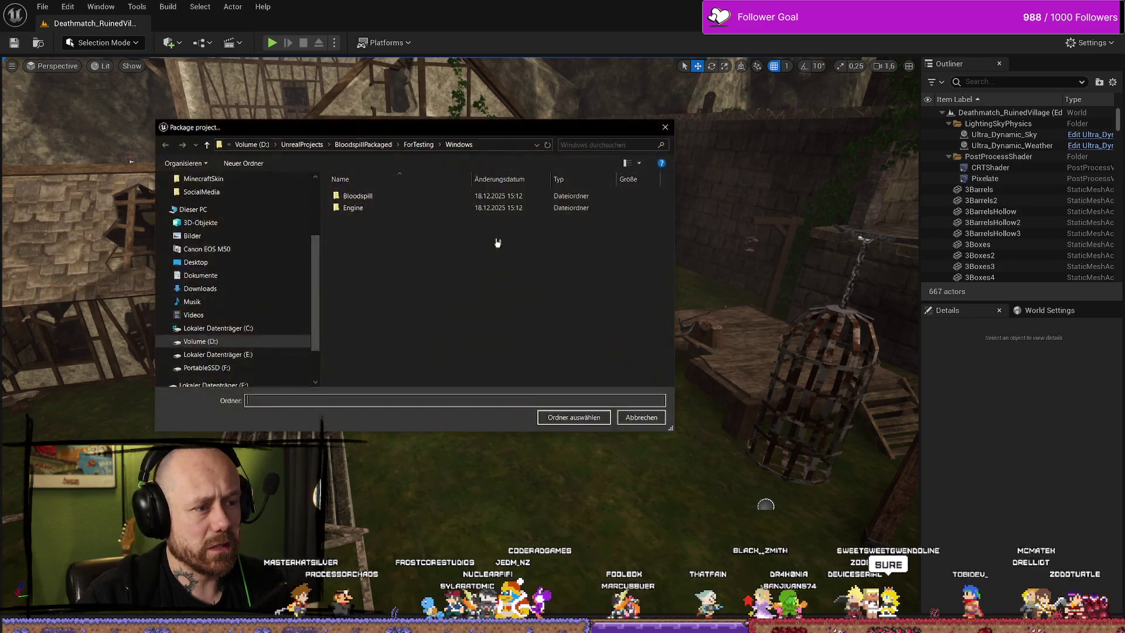
{"action": "left_click", "coordinate": [574, 417]}
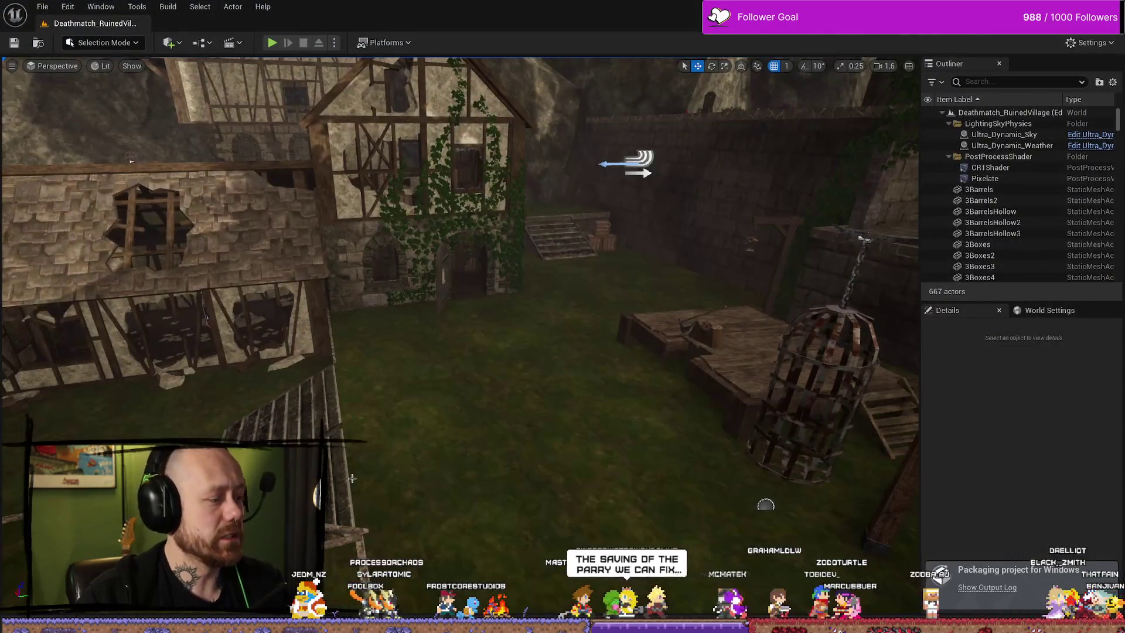
Move the level camera around the courtyard and bring up the Content Drawer.
{"action": "left_click_drag", "start_coordinate": [317, 483], "coordinate": [356, 481]}
{"action": "key", "text": "ctrl+space"}
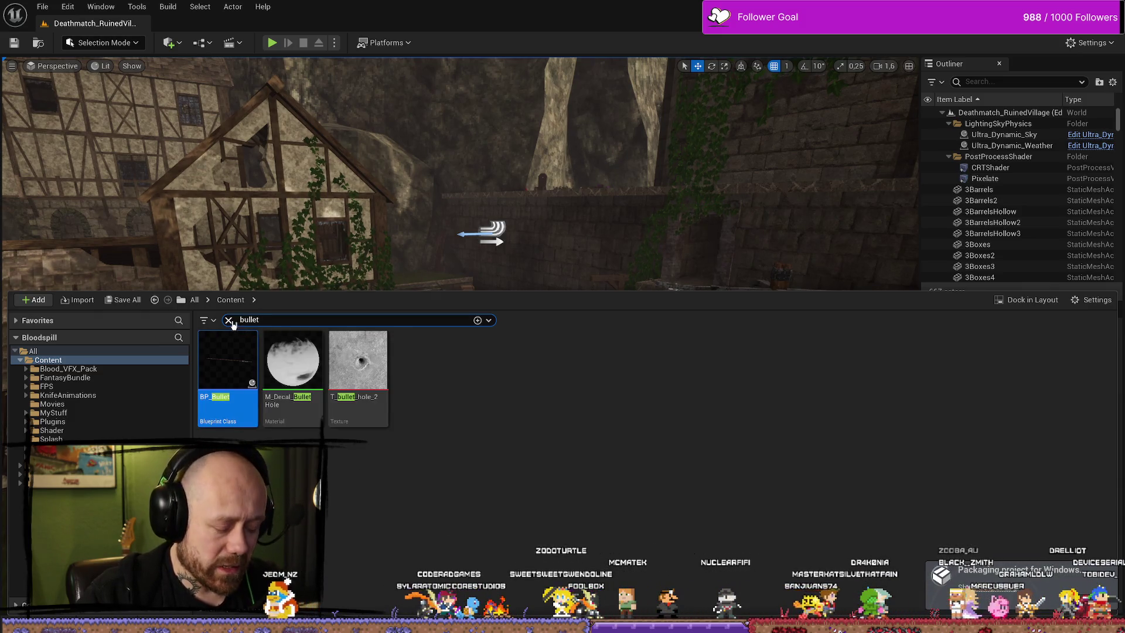
{"action": "left_click_drag", "start_coordinate": [357, 180], "coordinate": [358, 180]}
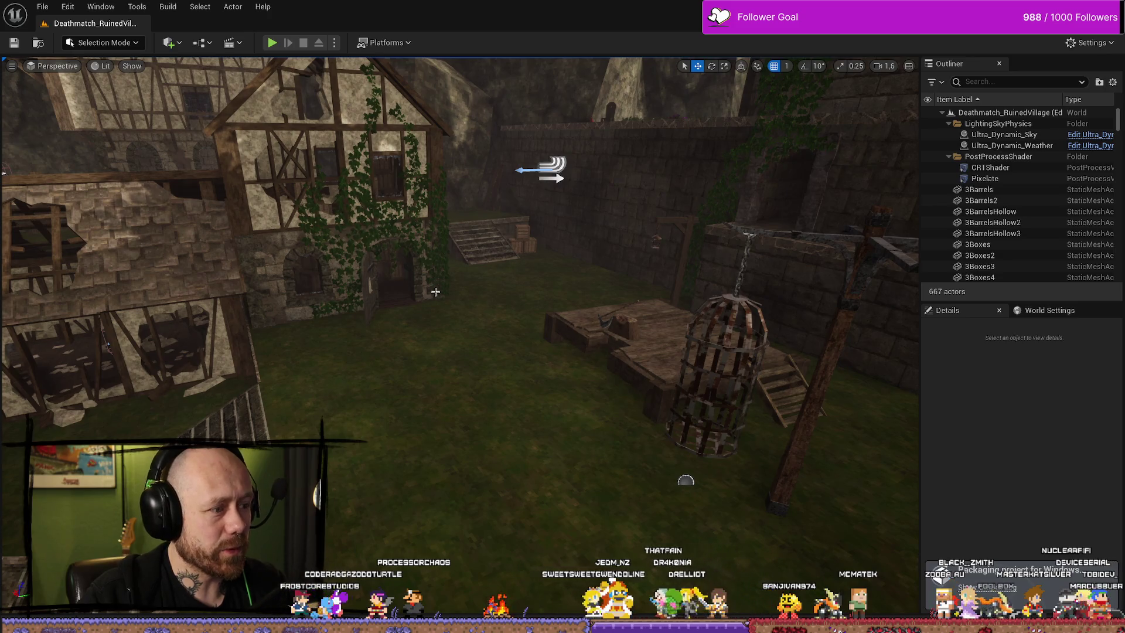
{"action": "key", "text": "ctrl+space"}
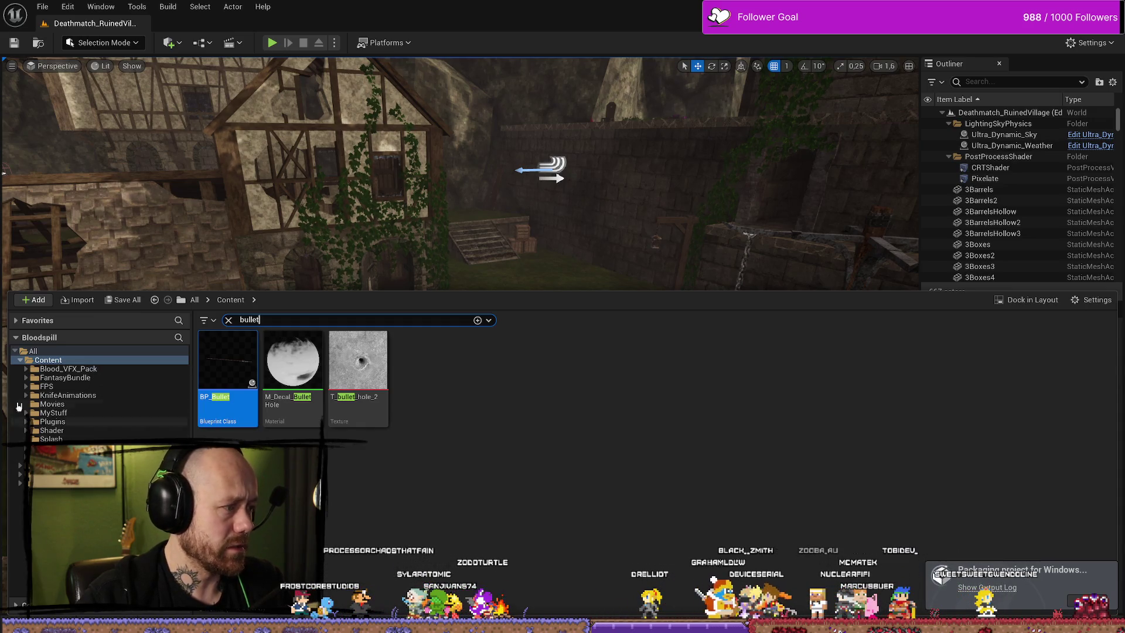
{"action": "key", "text": "super+d"}
{"action": "key", "text": "super+d"}
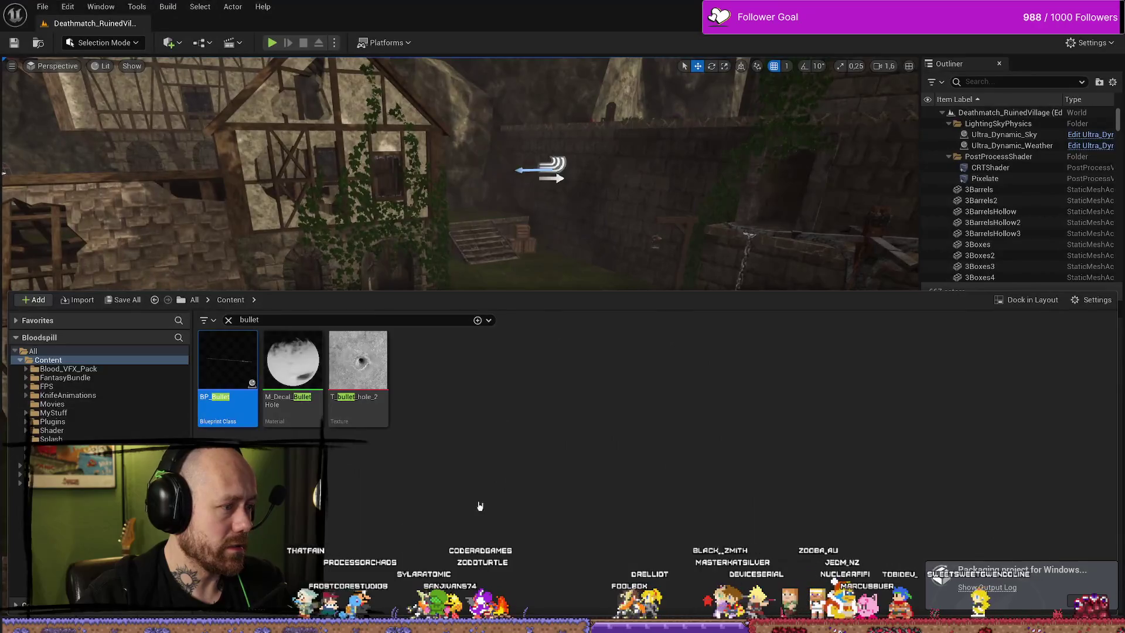
{"action": "right_click", "coordinate": [496, 476]}
{"action": "left_click", "coordinate": [442, 472]}
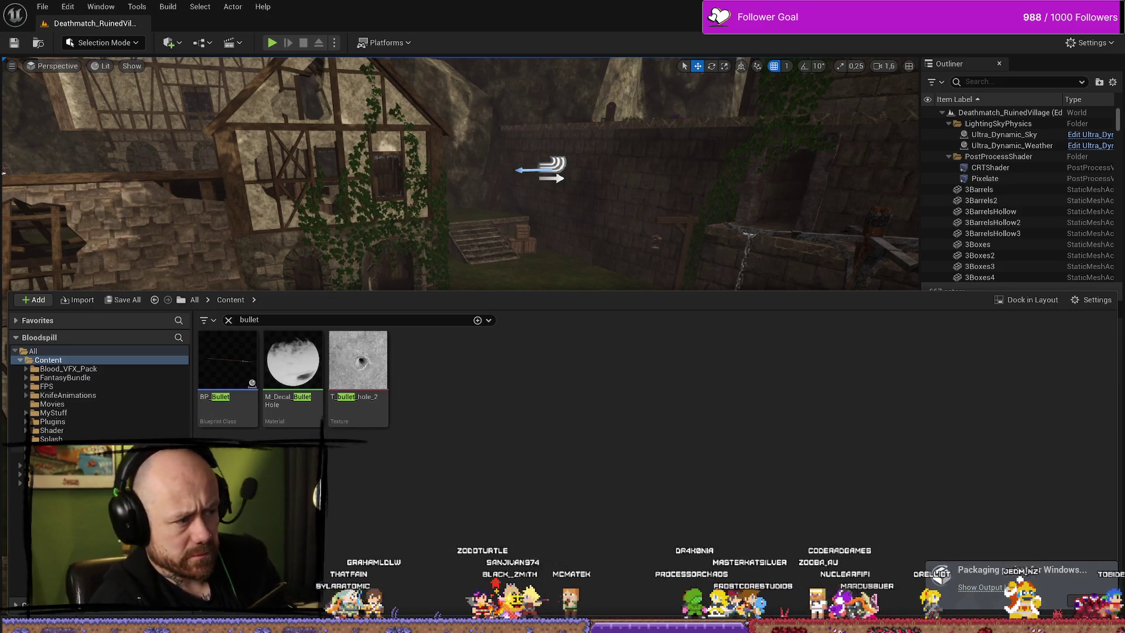
{"action": "left_click_drag", "start_coordinate": [559, 224], "coordinate": [547, 397]}
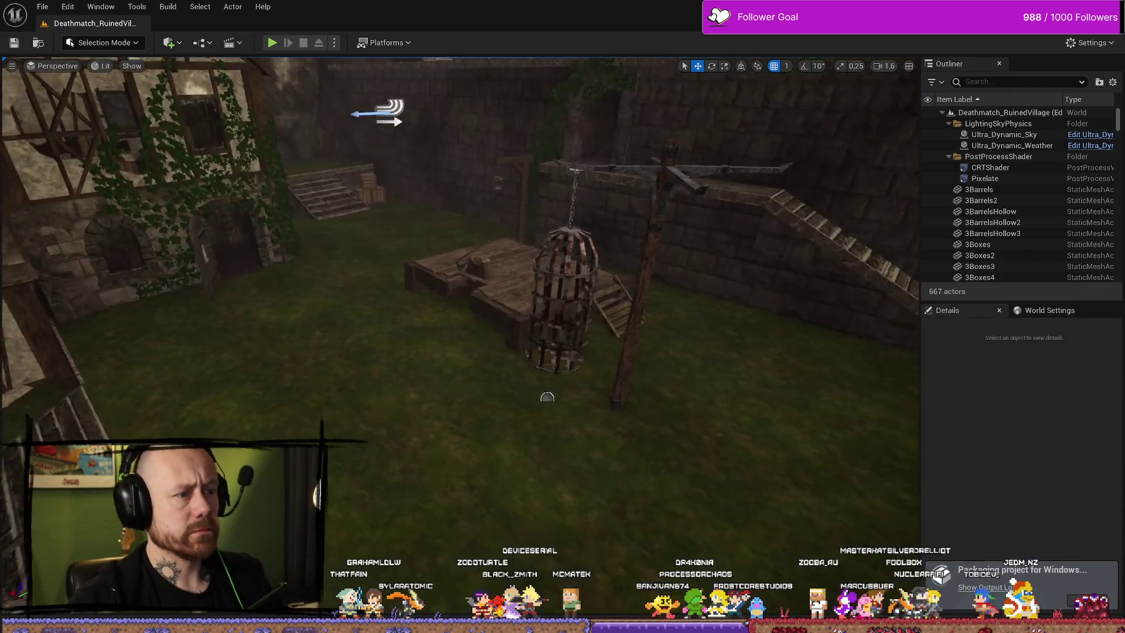
{"action": "key", "text": "ctrl+space"}
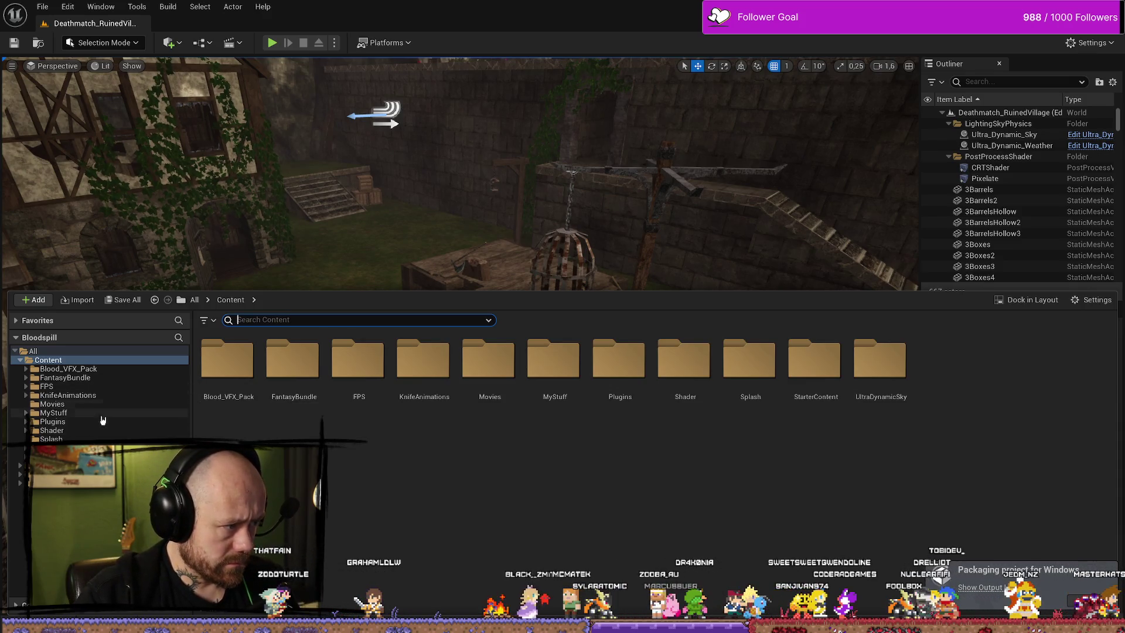
Browse MyStuff > Character, return to Content, and search for 'character'.
{"action": "left_click", "coordinate": [70, 413]}
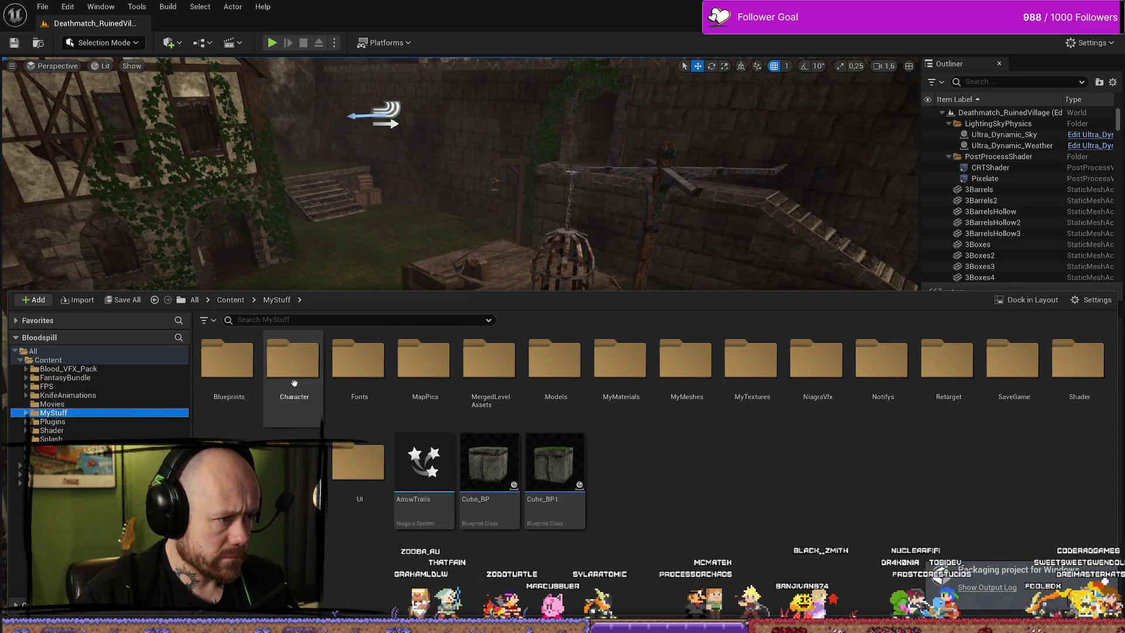
{"action": "double_click", "coordinate": [295, 382]}
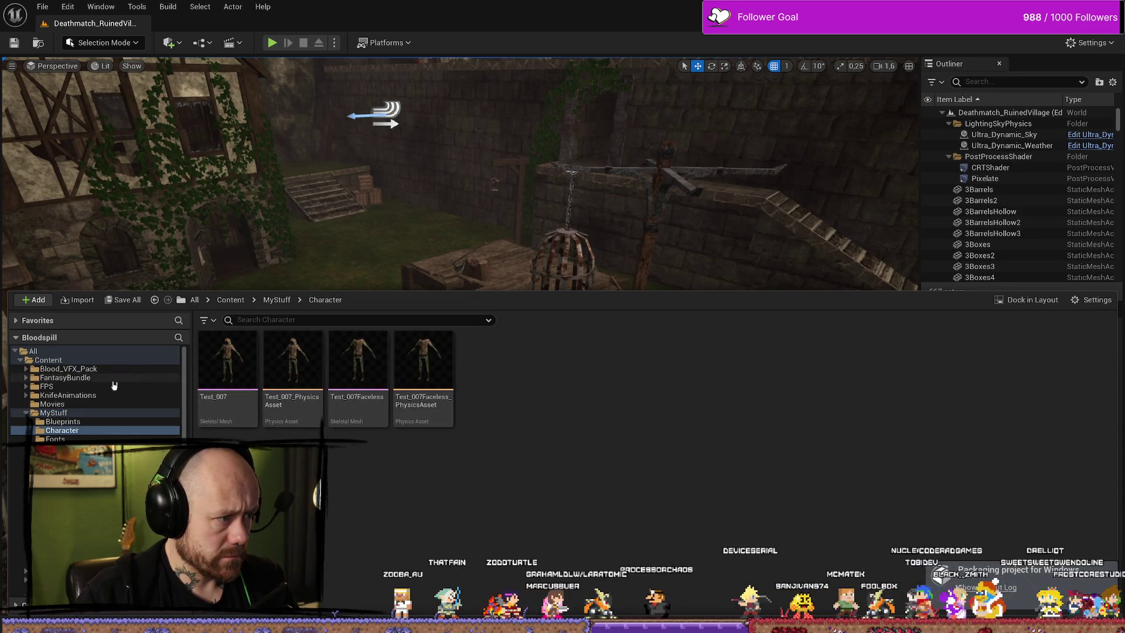
{"action": "left_click", "coordinate": [53, 360]}
{"action": "left_click", "coordinate": [312, 320]}
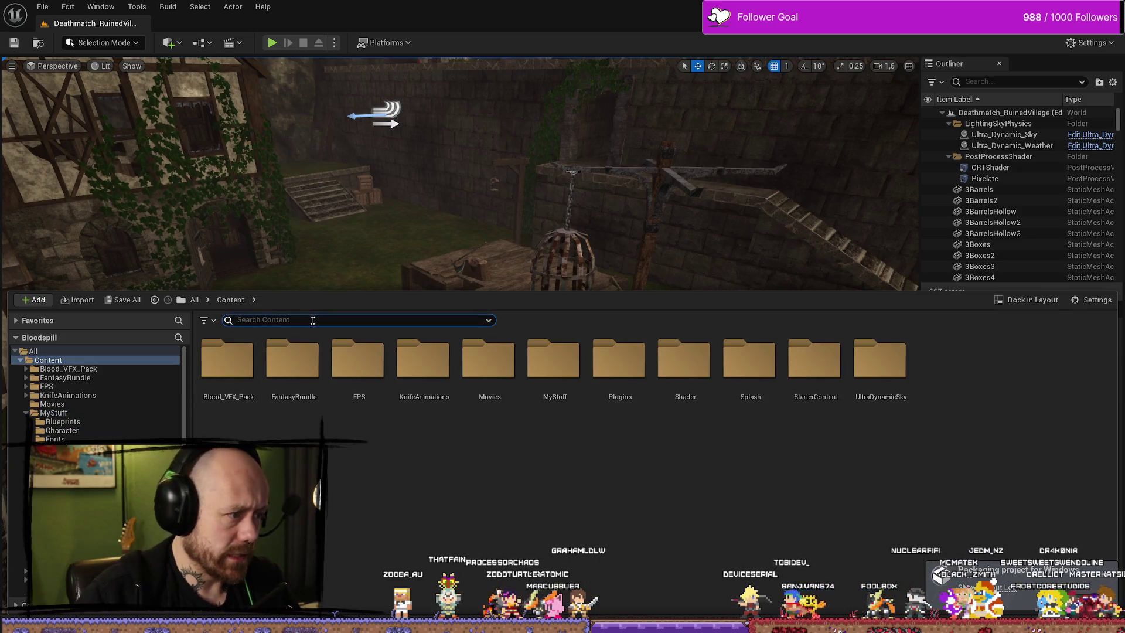
{"action": "type", "text": "character"}
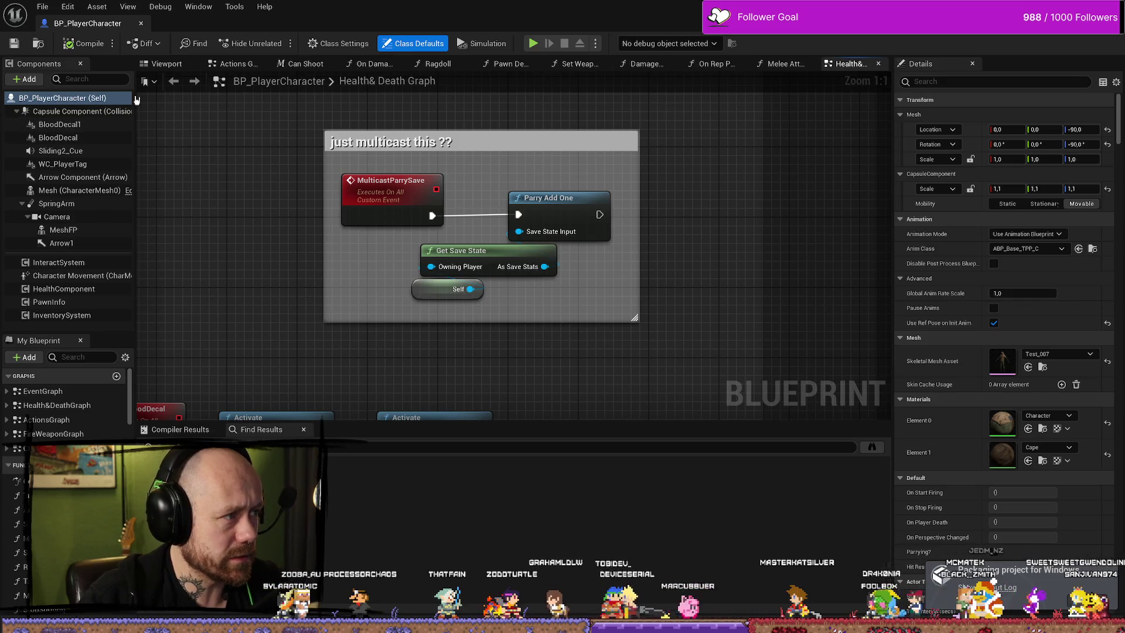
Pan to the Event AnyDamage and Play Blood Decal chain and select Event AnyDamage.
{"action": "scroll", "coordinate": [468, 315], "scroll_direction": "down", "scroll_amount": 6}
{"action": "scroll", "coordinate": [468, 316], "scroll_direction": "up", "scroll_amount": 4}
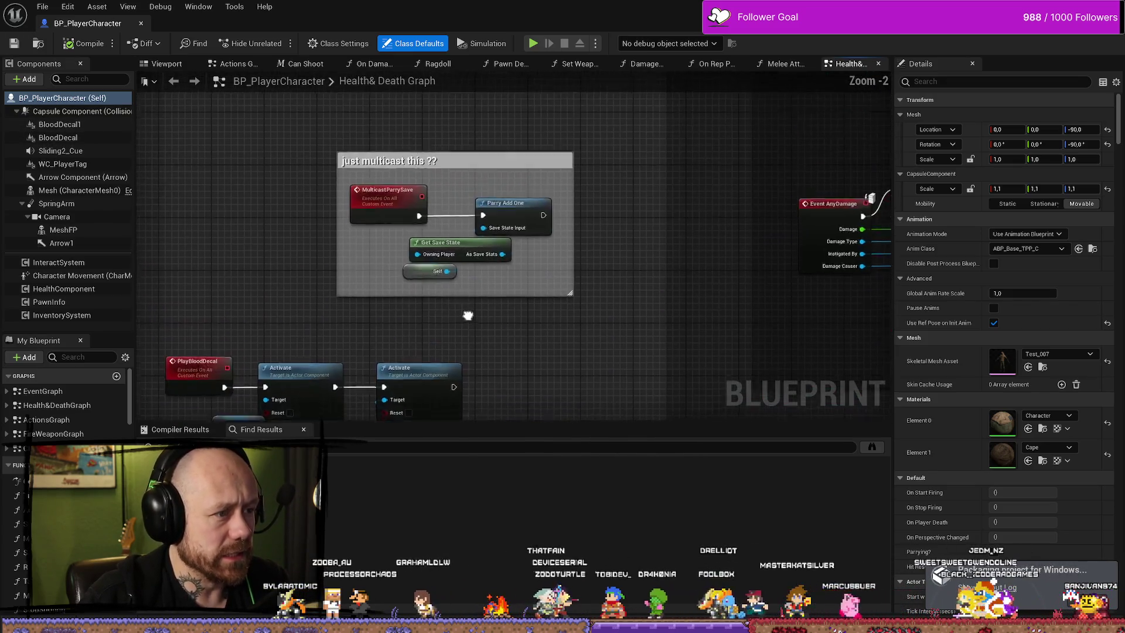
{"action": "left_click_drag", "start_coordinate": [467, 315], "coordinate": [468, 321]}
{"action": "left_click_drag", "start_coordinate": [638, 234], "coordinate": [584, 323]}
{"action": "mouse_move", "coordinate": [603, 186]}
{"action": "left_mouse_down"}
{"action": "mouse_move", "coordinate": [584, 216]}
{"action": "mouse_move", "coordinate": [543, 226]}
{"action": "left_mouse_up"}
{"action": "left_click", "coordinate": [258, 263]}
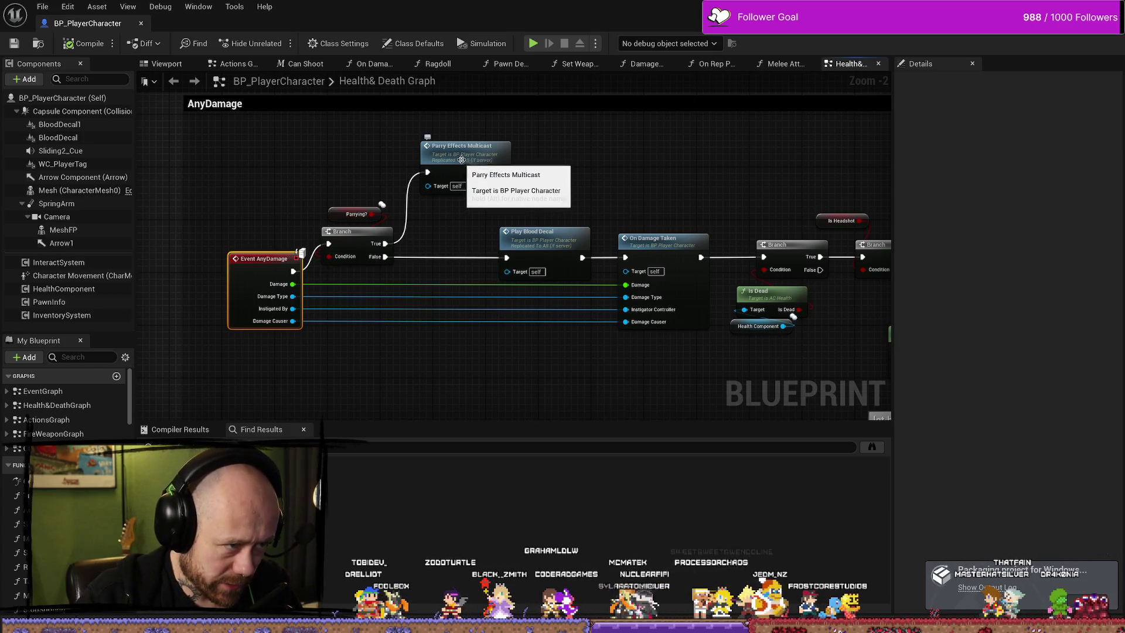
{"action": "left_click_drag", "start_coordinate": [458, 159], "coordinate": [482, 160]}
{"action": "double_click", "coordinate": [489, 160]}
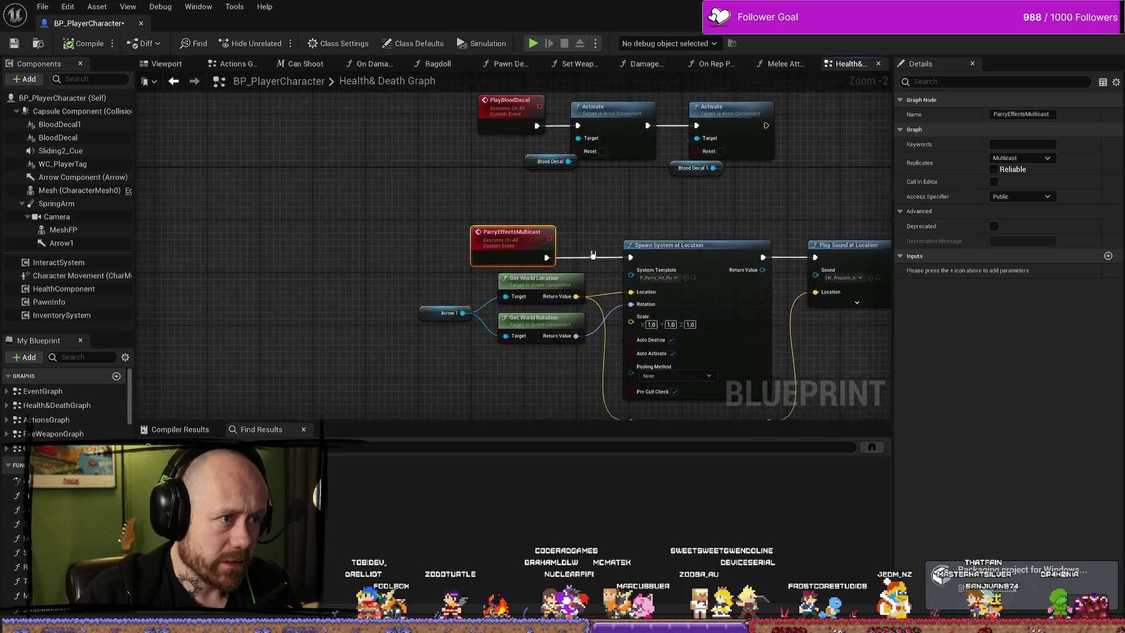
{"action": "left_click_drag", "start_coordinate": [328, 280], "coordinate": [442, 366]}
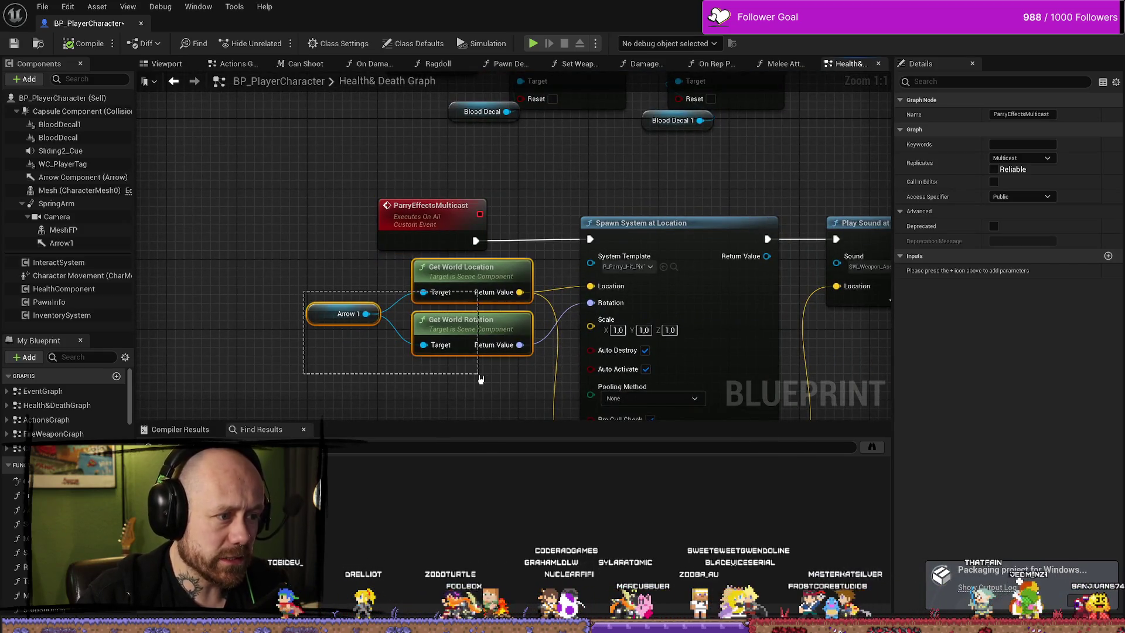
{"action": "scroll", "coordinate": [183, 147], "scroll_direction": "down", "scroll_amount": 4}
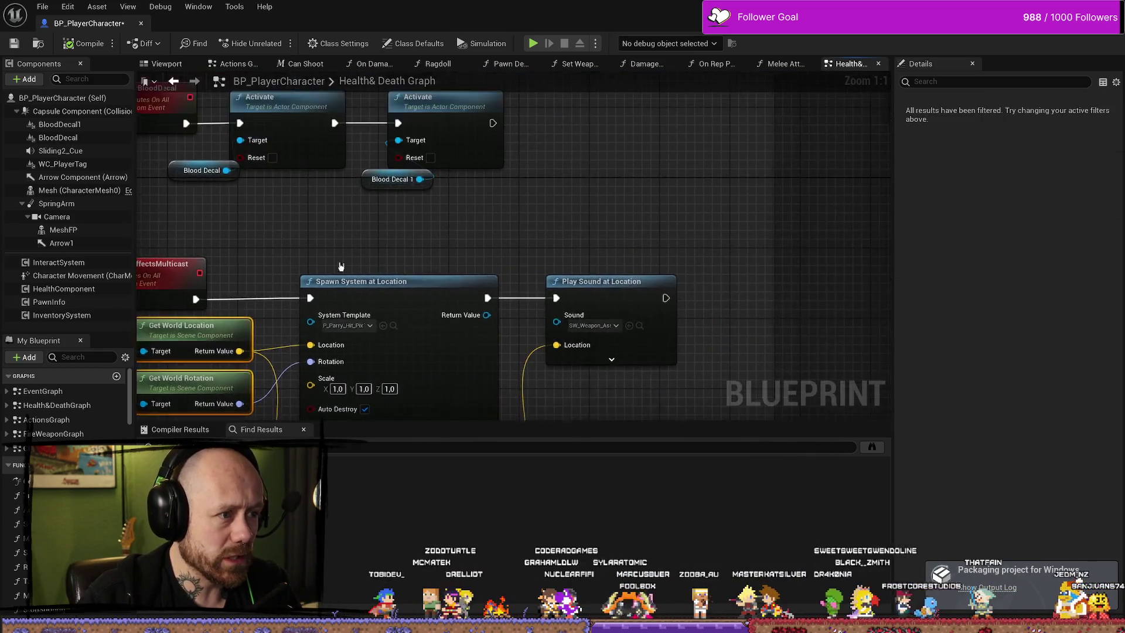
{"action": "left_click_drag", "start_coordinate": [514, 326], "coordinate": [520, 322]}
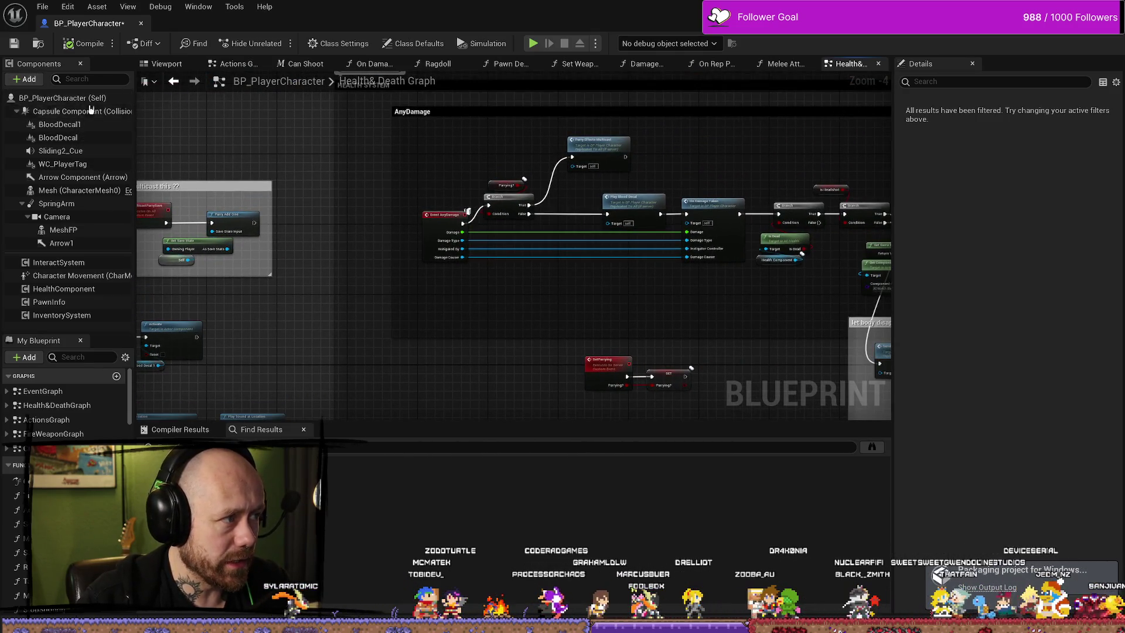
{"action": "scroll", "coordinate": [583, 146], "scroll_direction": "up", "scroll_amount": 2}
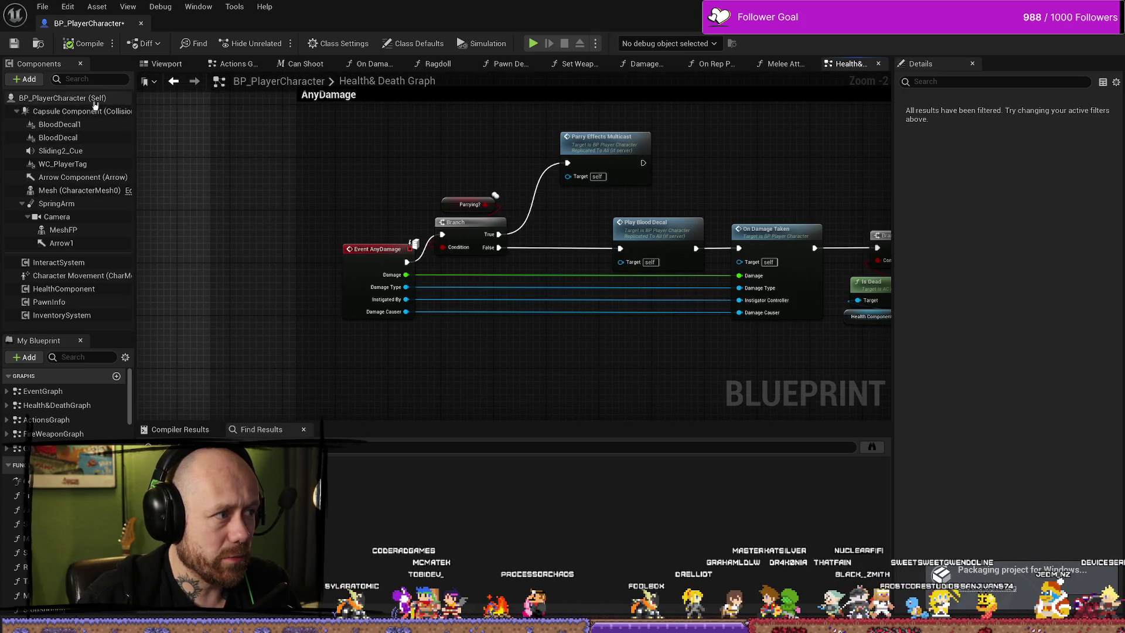
{"action": "left_click_drag", "start_coordinate": [594, 147], "coordinate": [544, 151]}
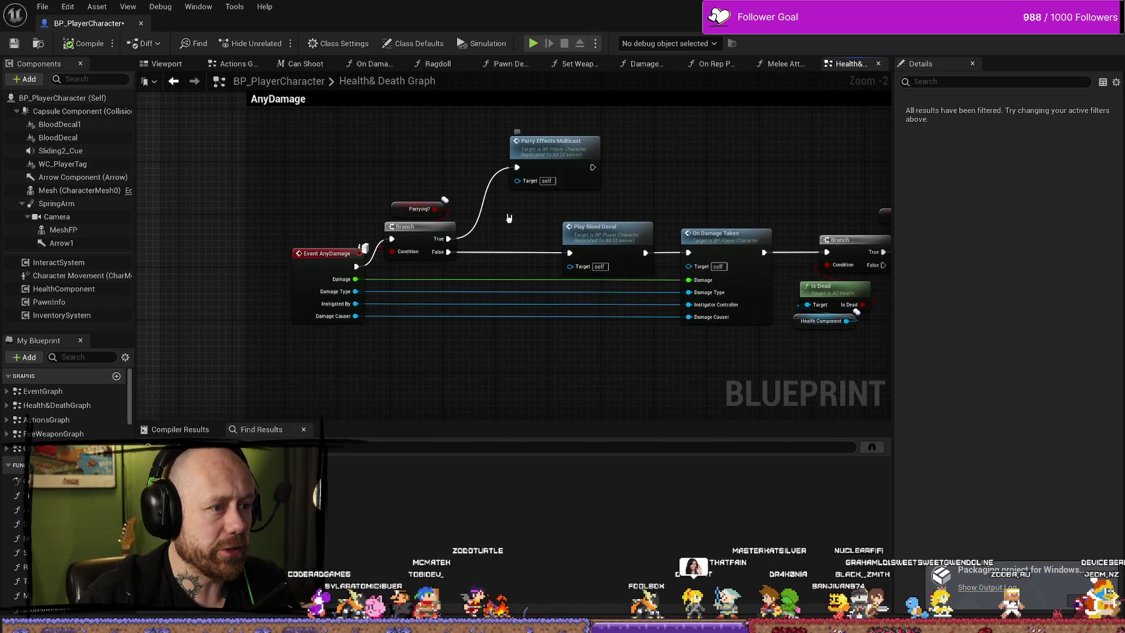
{"action": "scroll", "coordinate": [492, 149], "scroll_direction": "up", "scroll_amount": 2}
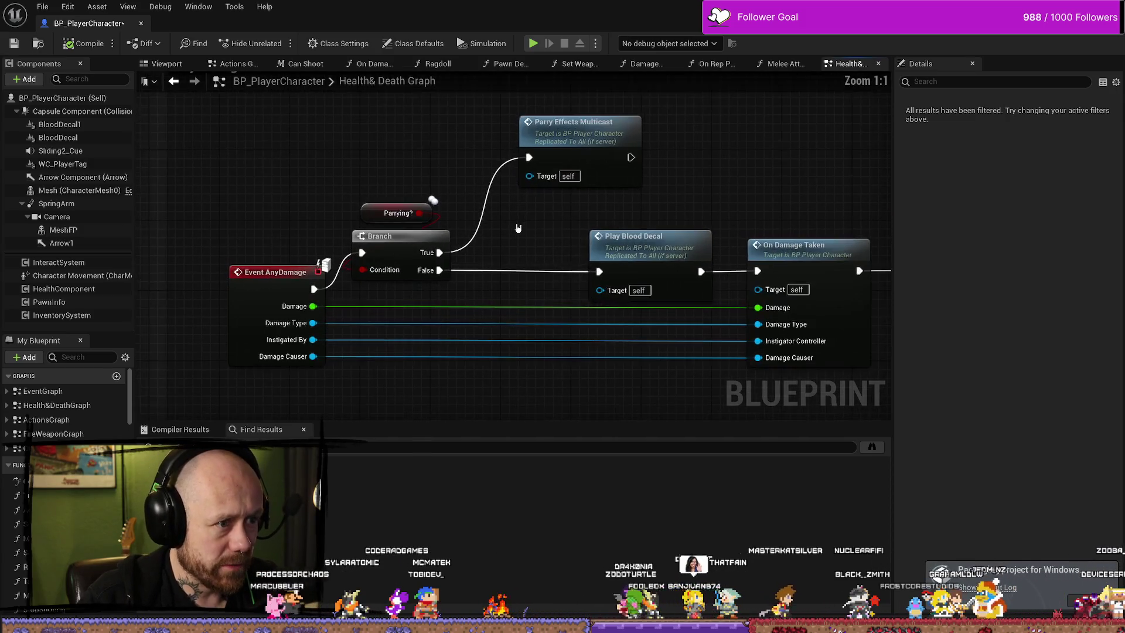
{"action": "left_click_drag", "start_coordinate": [598, 170], "coordinate": [567, 182]}
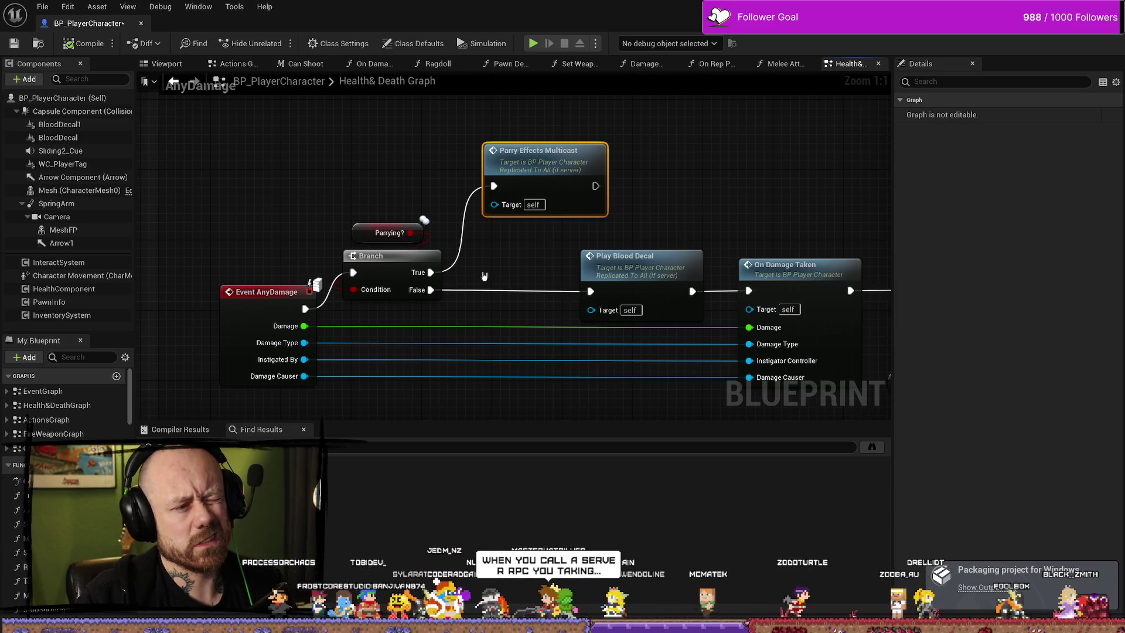
Review the 'just multicast this ??' comment and the AnyDamage branch to Parry Effects Multicast, then open File Explorer.
{"action": "scroll", "coordinate": [849, 287], "scroll_direction": "down", "scroll_amount": 2}
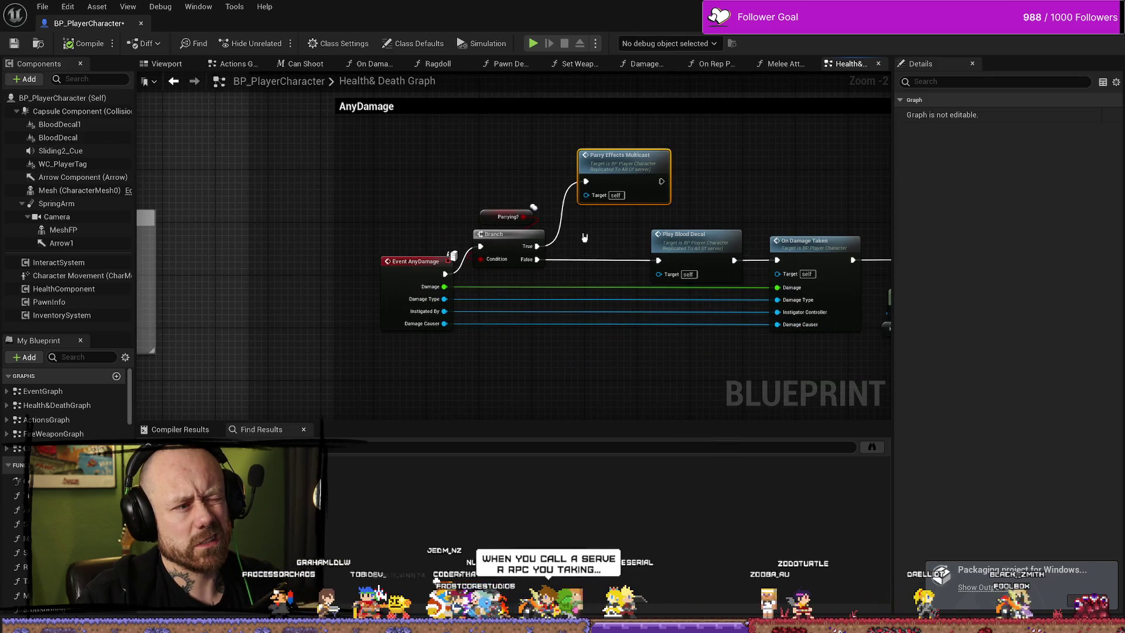
{"action": "left_click_drag", "start_coordinate": [409, 259], "coordinate": [754, 251]}
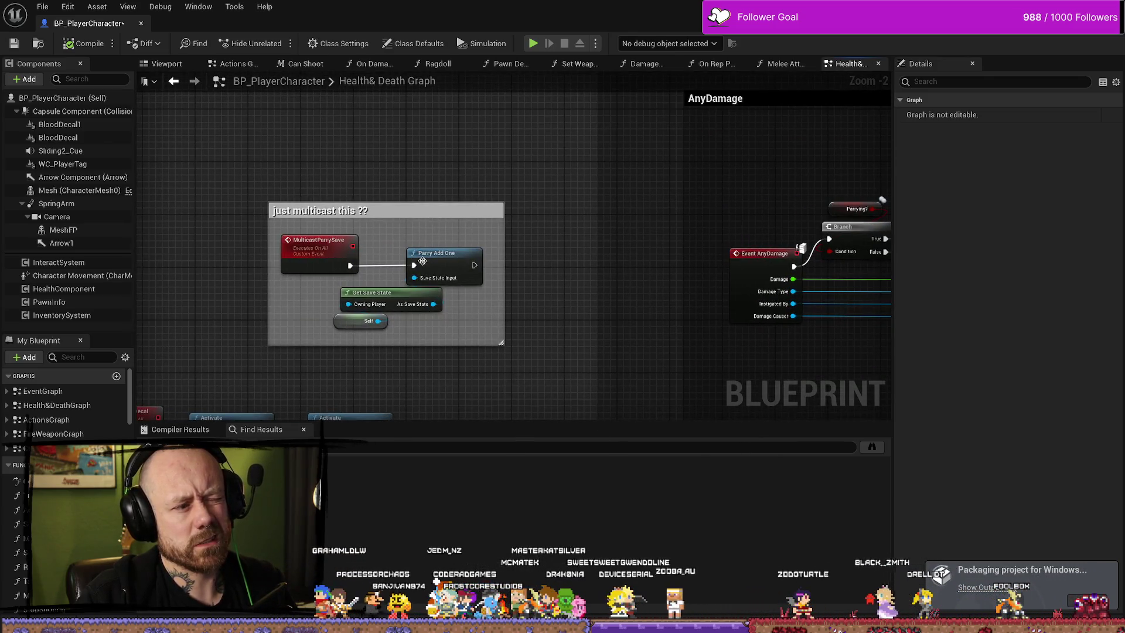
{"action": "scroll", "coordinate": [508, 299], "scroll_direction": "up", "scroll_amount": 1}
{"action": "scroll", "coordinate": [508, 299], "scroll_direction": "up", "scroll_amount": 1}
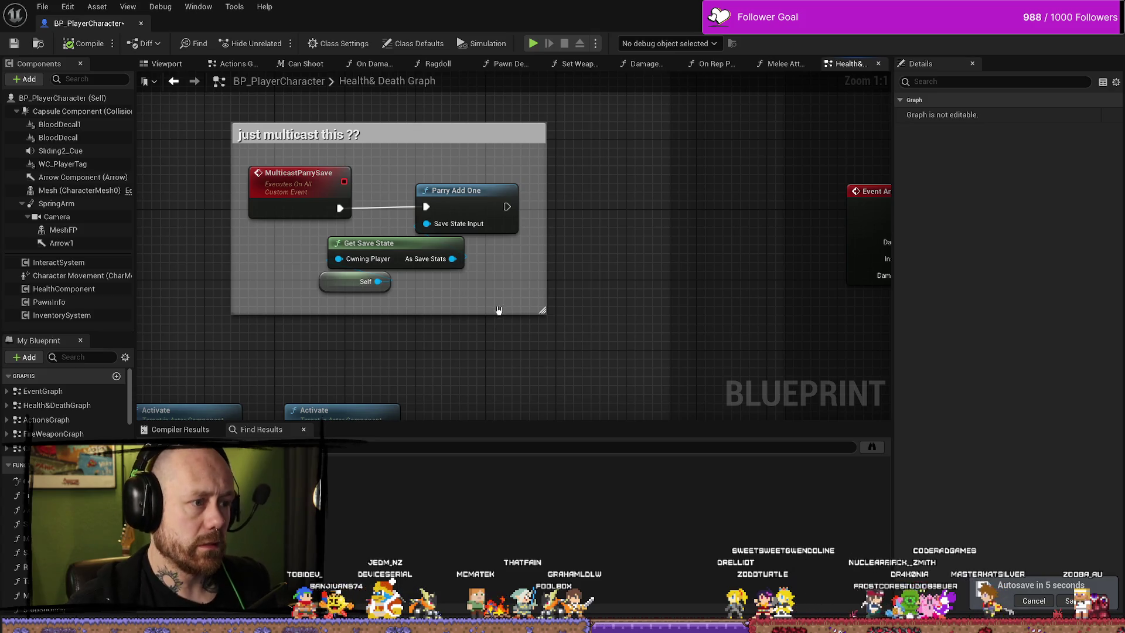
{"action": "scroll", "coordinate": [563, 241], "scroll_direction": "down", "scroll_amount": 2}
{"action": "mouse_move", "coordinate": [563, 241]}
{"action": "left_mouse_down"}
{"action": "mouse_move", "coordinate": [405, 266]}
{"action": "mouse_move", "coordinate": [367, 294]}
{"action": "left_mouse_up"}
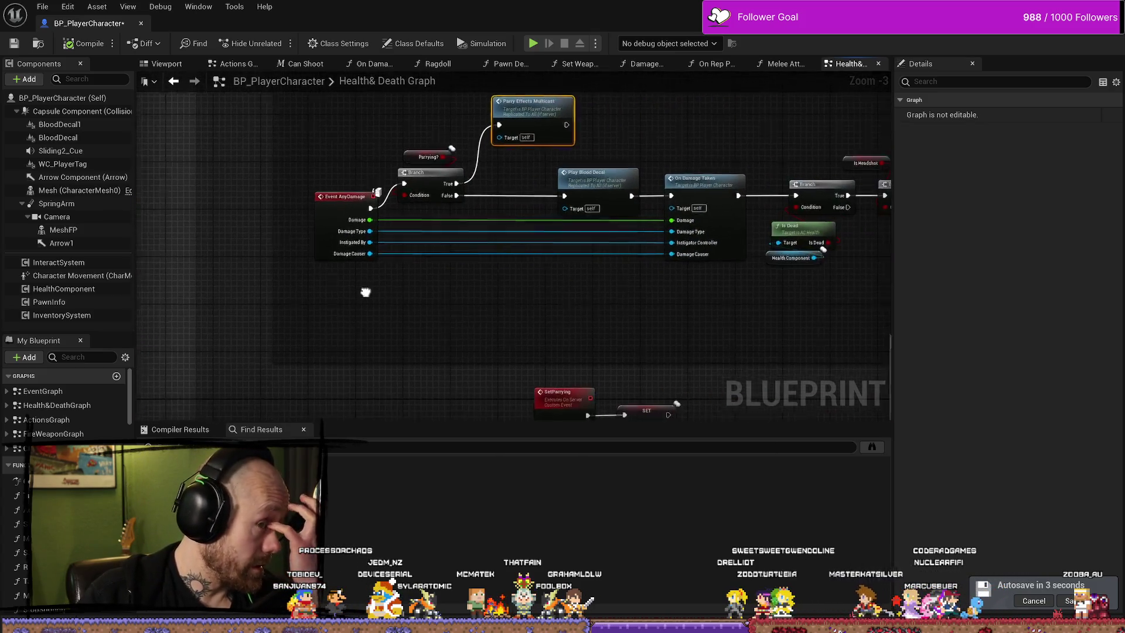
{"action": "scroll", "coordinate": [376, 263], "scroll_direction": "up", "scroll_amount": 2}
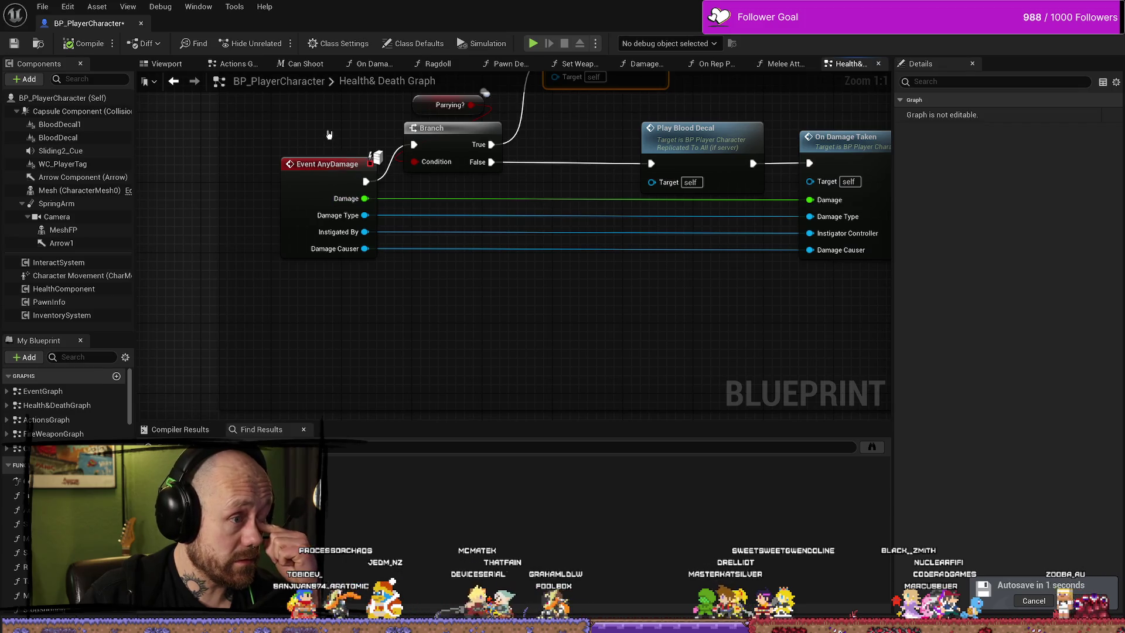
{"action": "left_click_drag", "start_coordinate": [329, 135], "coordinate": [365, 235]}
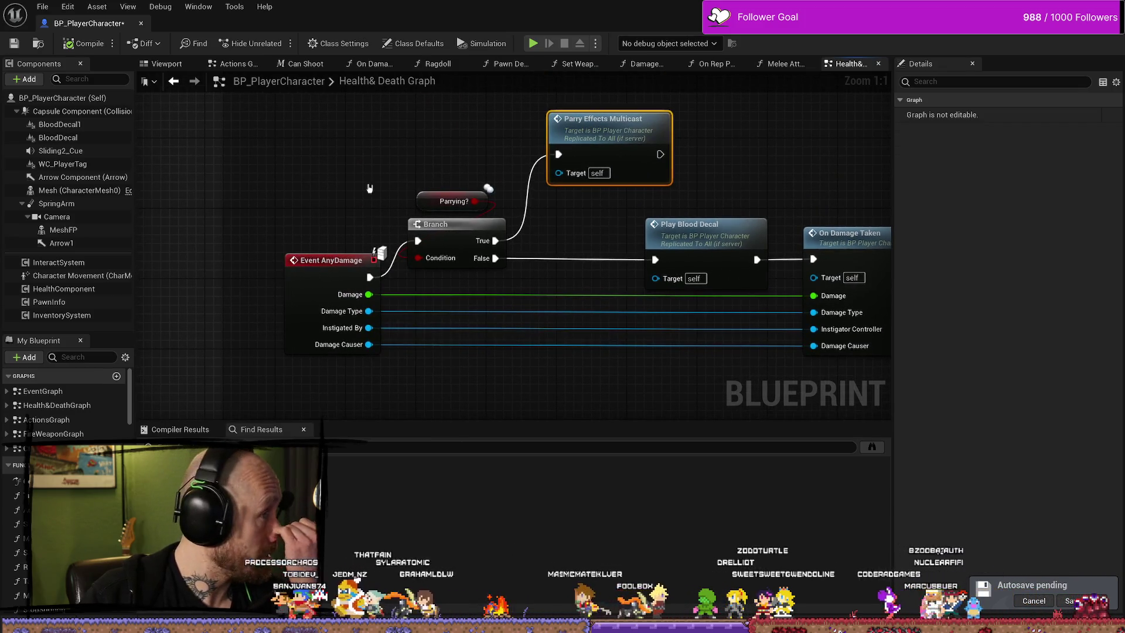
{"action": "left_click_drag", "start_coordinate": [341, 167], "coordinate": [347, 168]}
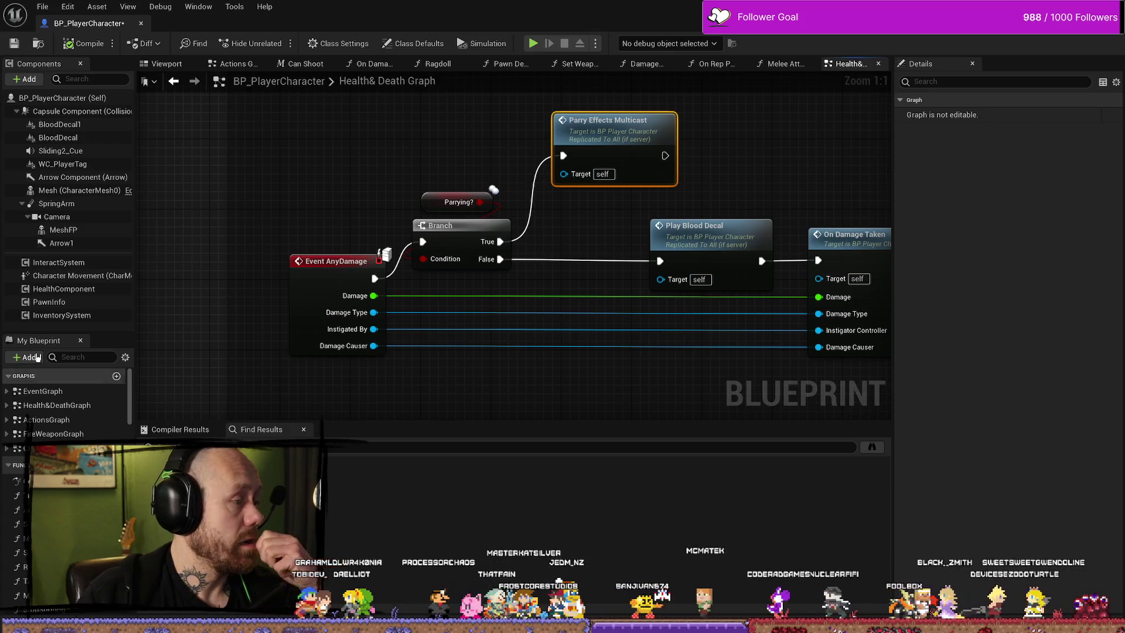
{"action": "key", "text": "super+e"}
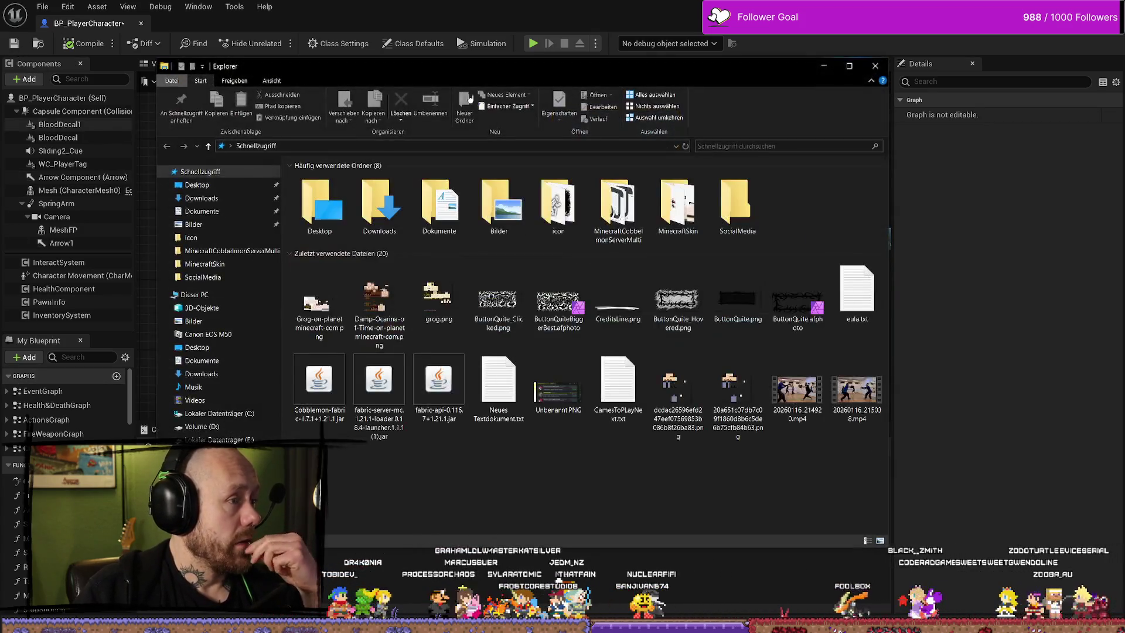
Open BloodspillPackaged > ForTesting and delete the old Windows.rar archive.
{"action": "key", "text": "alt+Tab"}
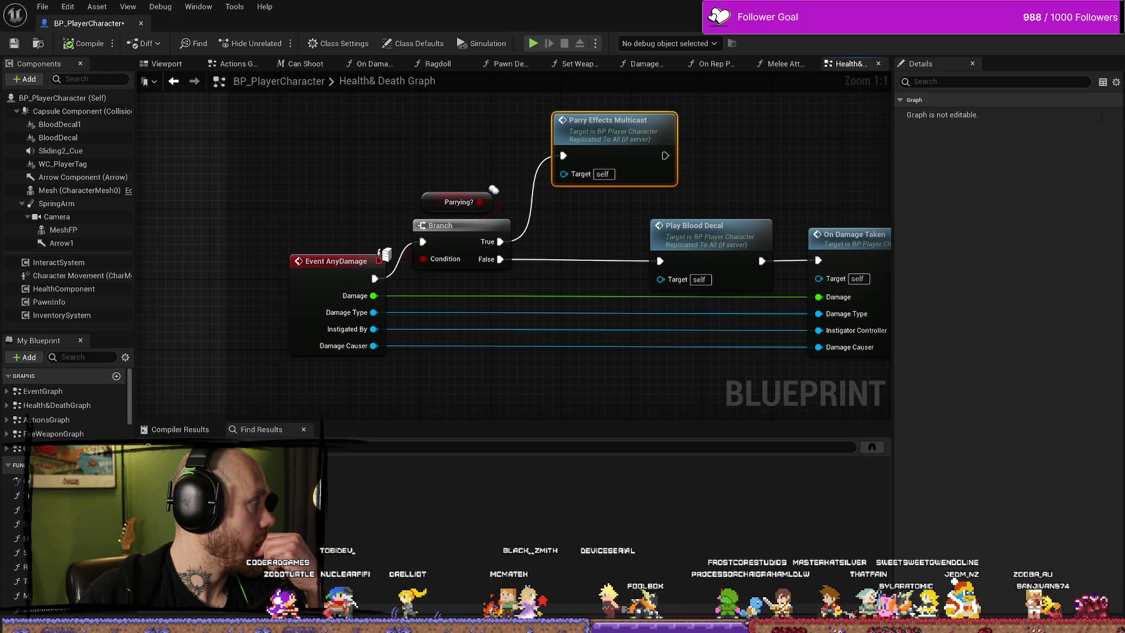
{"action": "key", "text": "alt+Tab"}
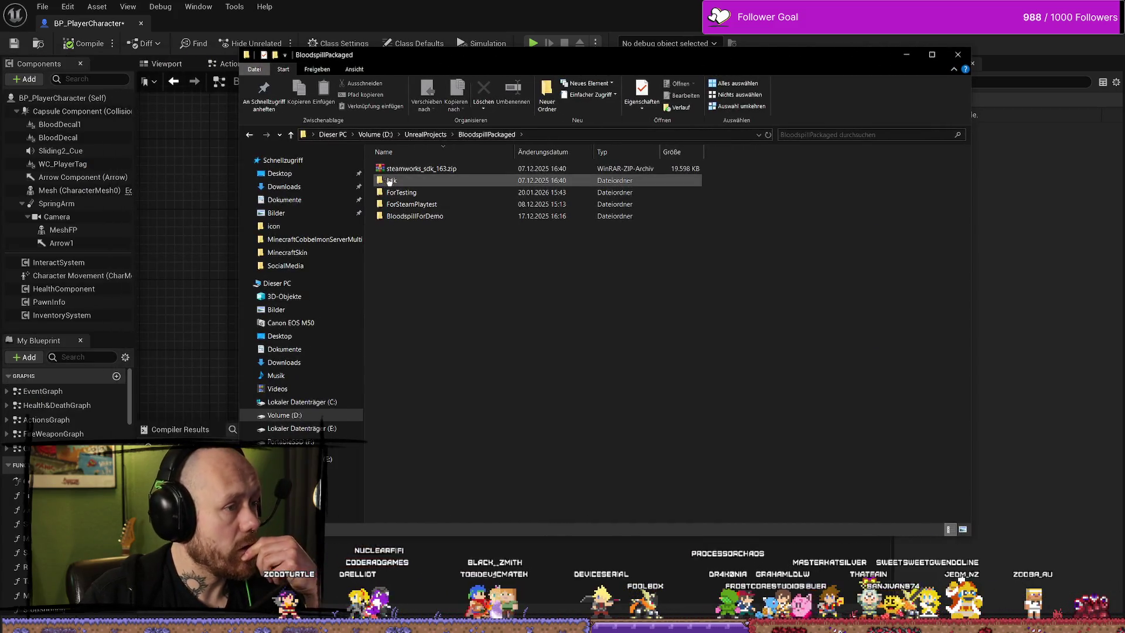
{"action": "double_click", "coordinate": [430, 193]}
{"action": "left_click", "coordinate": [428, 169]}
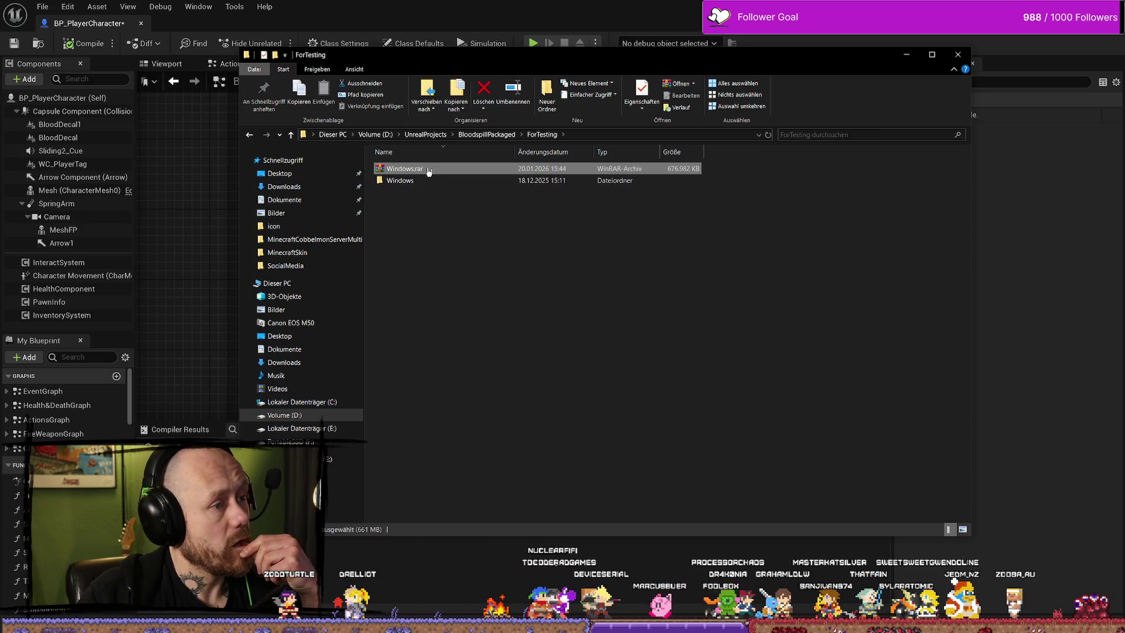
{"action": "right_click", "coordinate": [428, 170]}
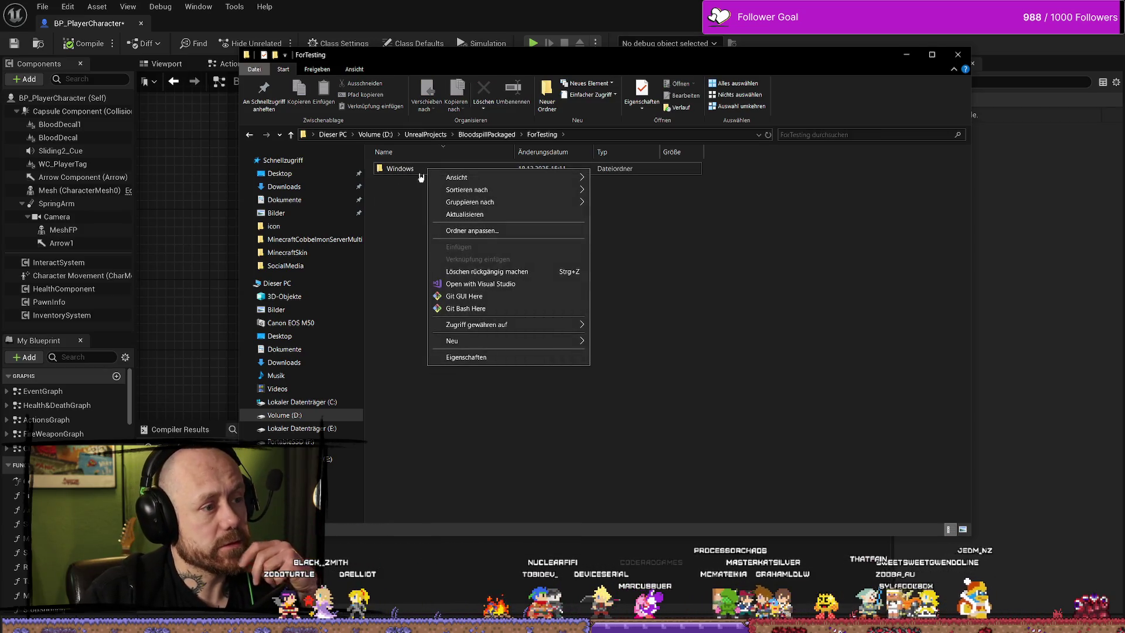
{"action": "key", "text": "Delete"}
Archive the Windows folder into a new Windows.rar with default settings, then return to Unreal.
{"action": "right_click", "coordinate": [419, 170]}
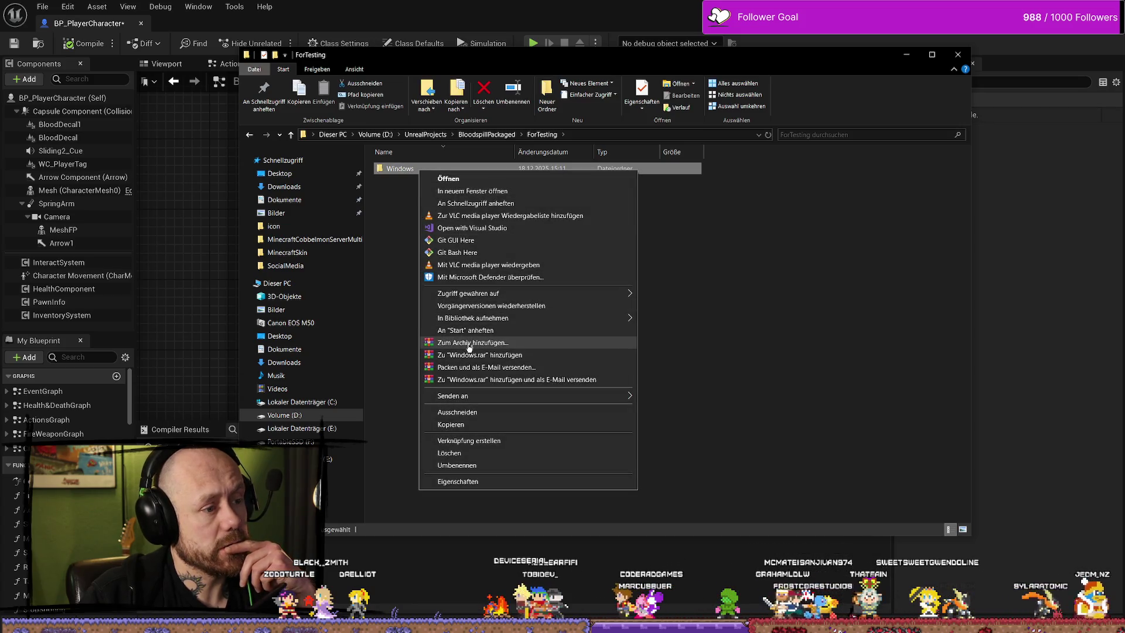
{"action": "left_click", "coordinate": [478, 345]}
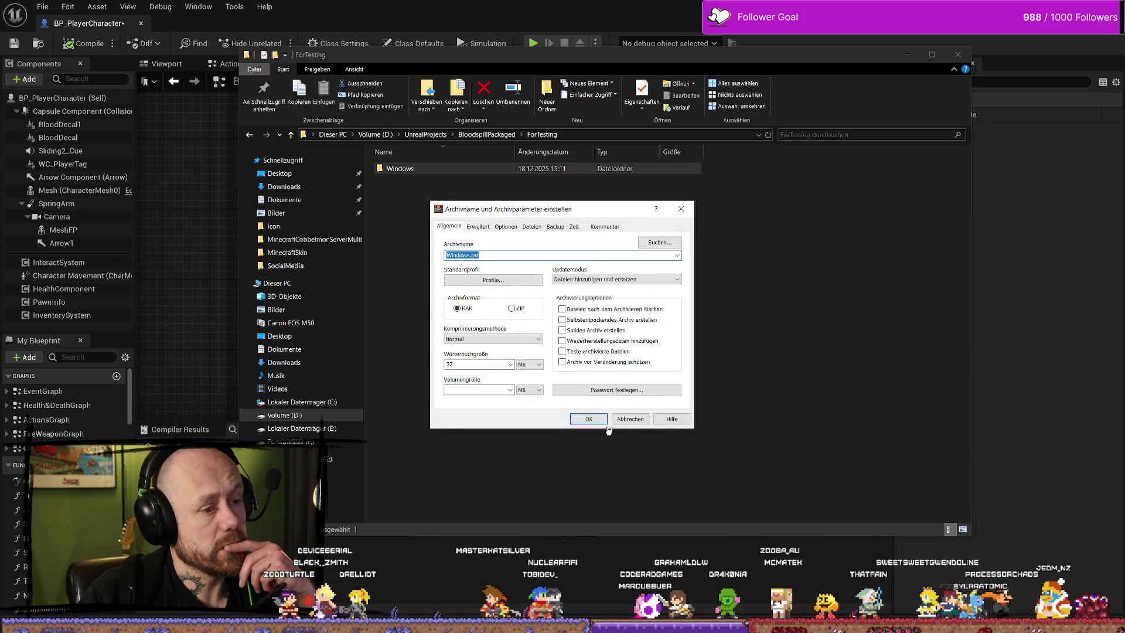
{"action": "left_click", "coordinate": [593, 419]}
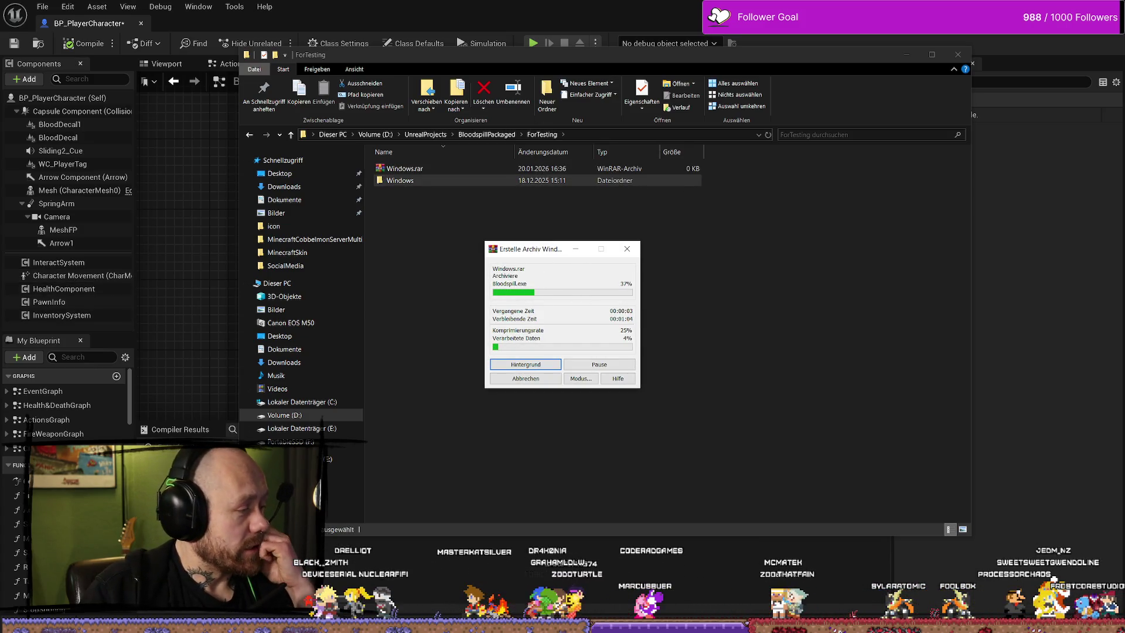
{"action": "key", "text": "alt+Tab"}
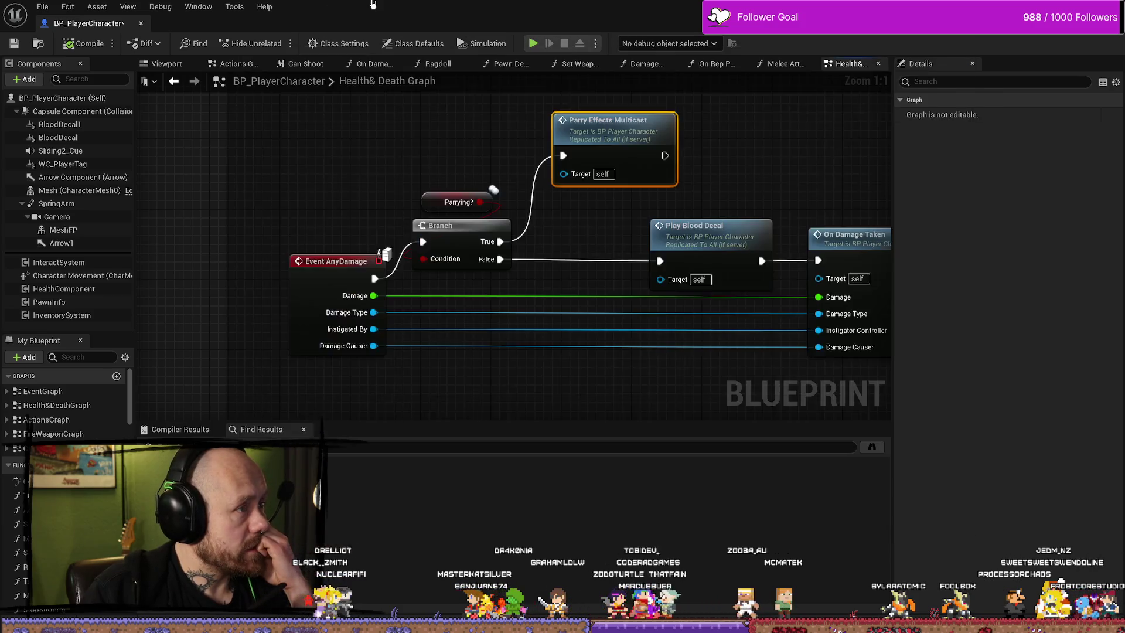
{"action": "left_click", "coordinate": [308, 234]}
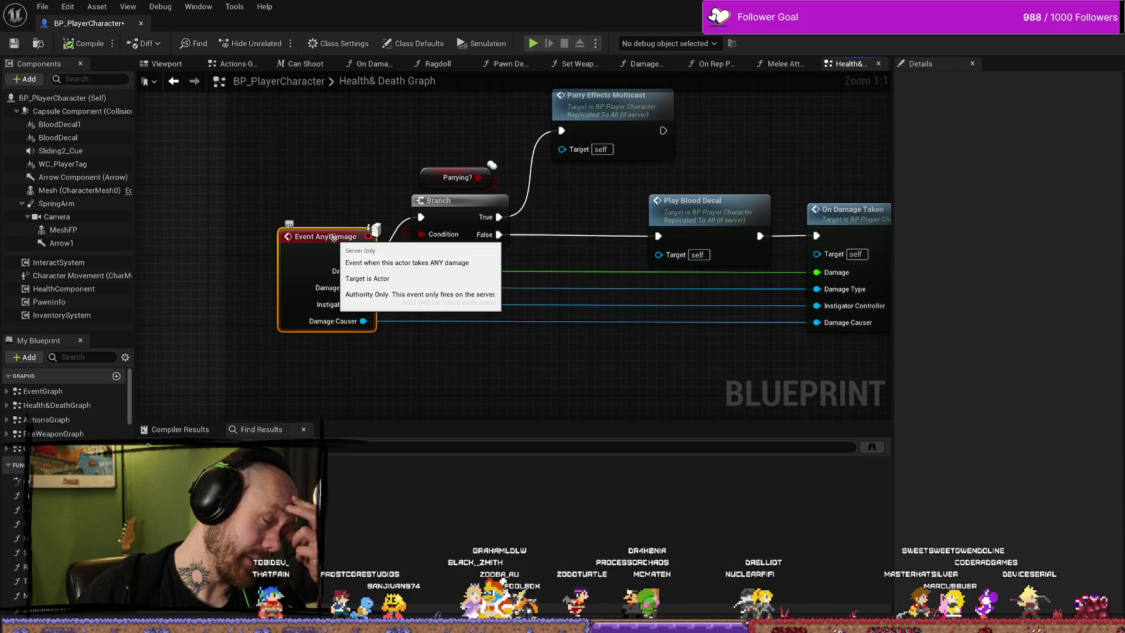
{"action": "left_click", "coordinate": [317, 210]}
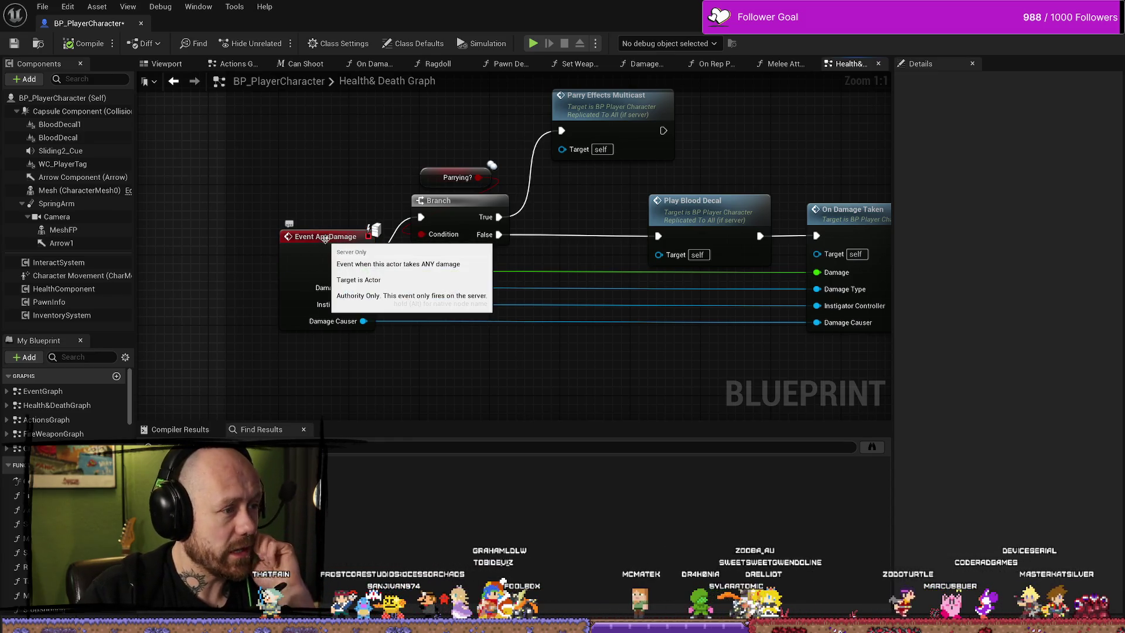
{"action": "left_click", "coordinate": [311, 253]}
{"action": "mouse_move", "coordinate": [350, 181]}
{"action": "left_mouse_down"}
{"action": "mouse_move", "coordinate": [322, 171]}
{"action": "mouse_move", "coordinate": [349, 170]}
{"action": "mouse_move", "coordinate": [349, 204]}
{"action": "mouse_move", "coordinate": [342, 158]}
{"action": "left_mouse_up"}
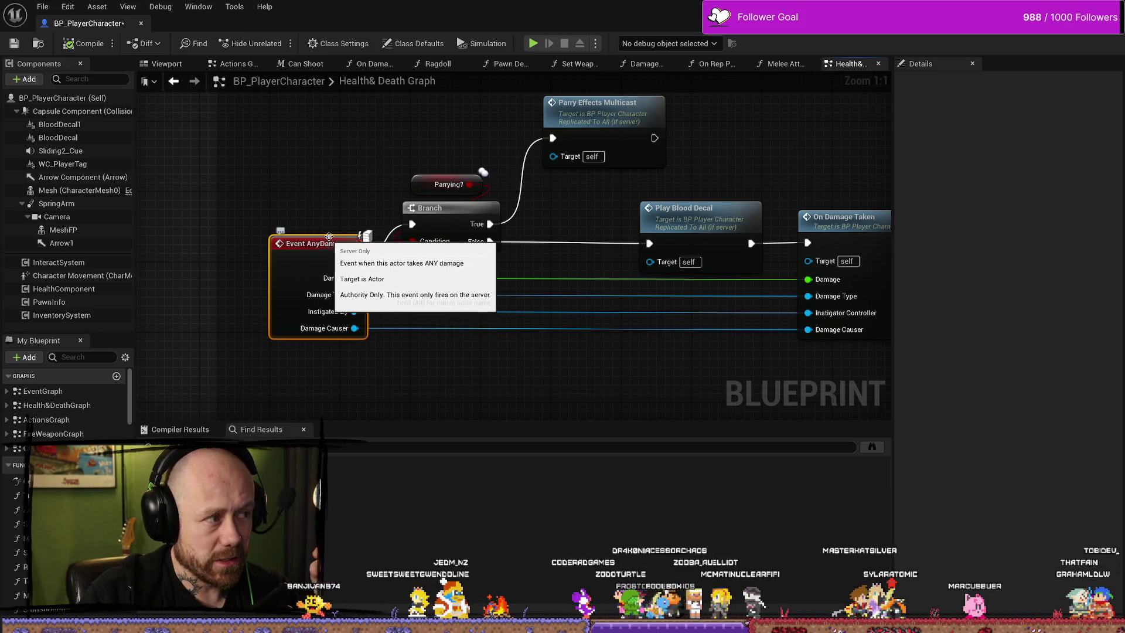
{"action": "left_click", "coordinate": [326, 206]}
{"action": "mouse_move", "coordinate": [296, 236]}
{"action": "left_mouse_down"}
{"action": "mouse_move", "coordinate": [271, 354]}
{"action": "mouse_move", "coordinate": [272, 312]}
{"action": "left_mouse_up"}
{"action": "left_click_drag", "start_coordinate": [316, 177], "coordinate": [317, 228]}
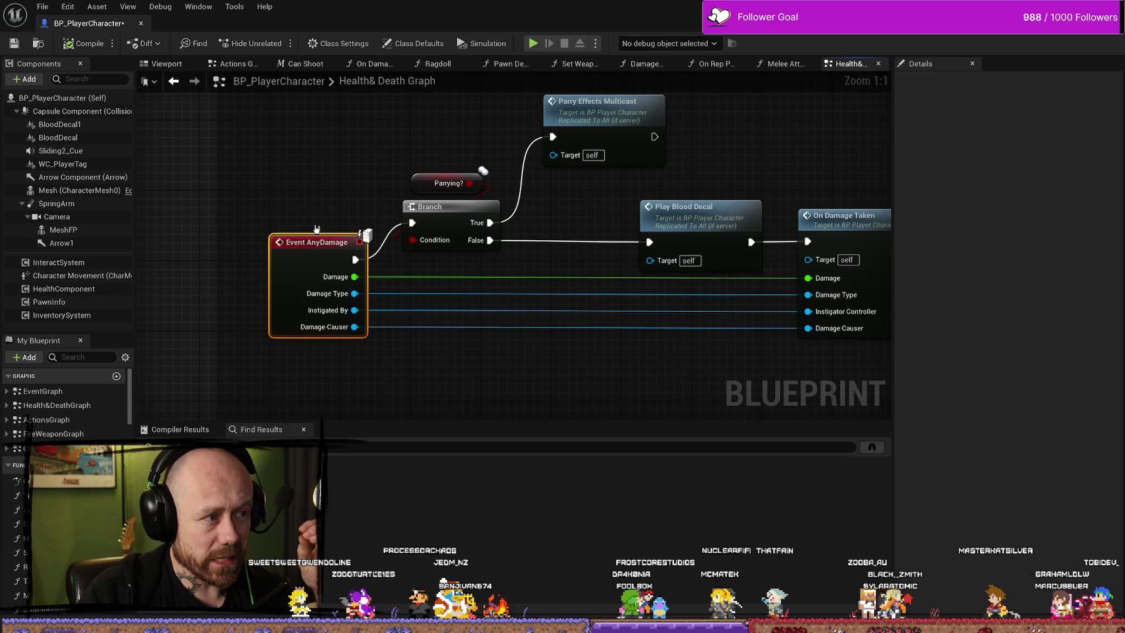
{"action": "left_click", "coordinate": [317, 209]}
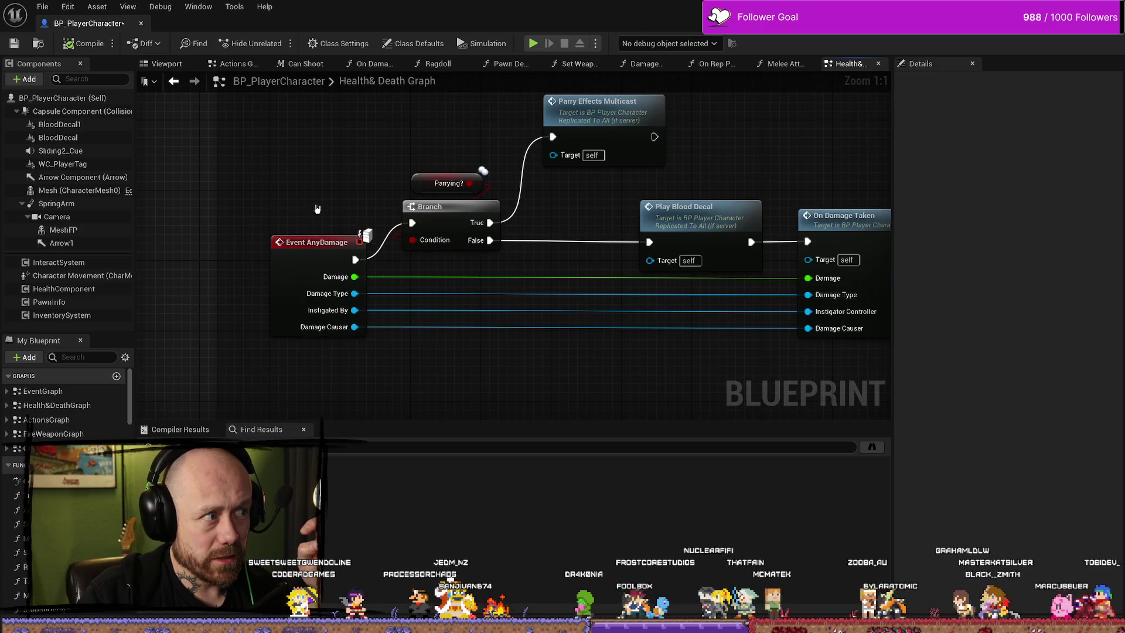
{"action": "left_click", "coordinate": [310, 240]}
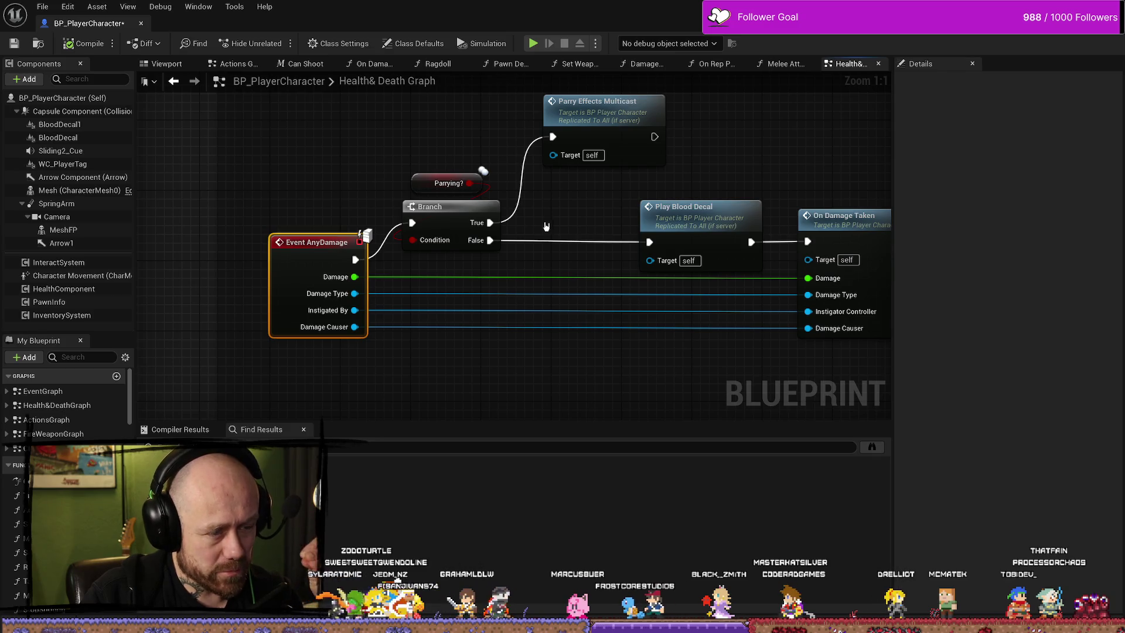
{"action": "left_click_drag", "start_coordinate": [546, 227], "coordinate": [481, 226]}
{"action": "left_click_drag", "start_coordinate": [582, 231], "coordinate": [483, 235]}
{"action": "mouse_move", "coordinate": [644, 176]}
{"action": "left_mouse_down"}
{"action": "mouse_move", "coordinate": [610, 149]}
{"action": "mouse_move", "coordinate": [685, 154]}
{"action": "mouse_move", "coordinate": [711, 185]}
{"action": "left_mouse_up"}
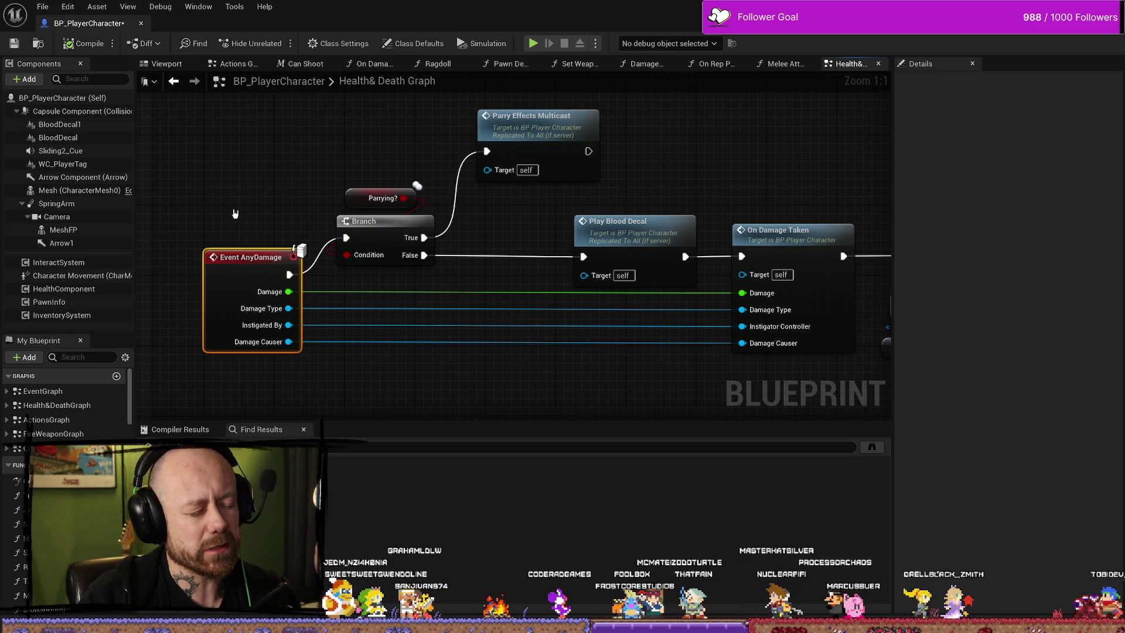
{"action": "left_click", "coordinate": [76, 99]}
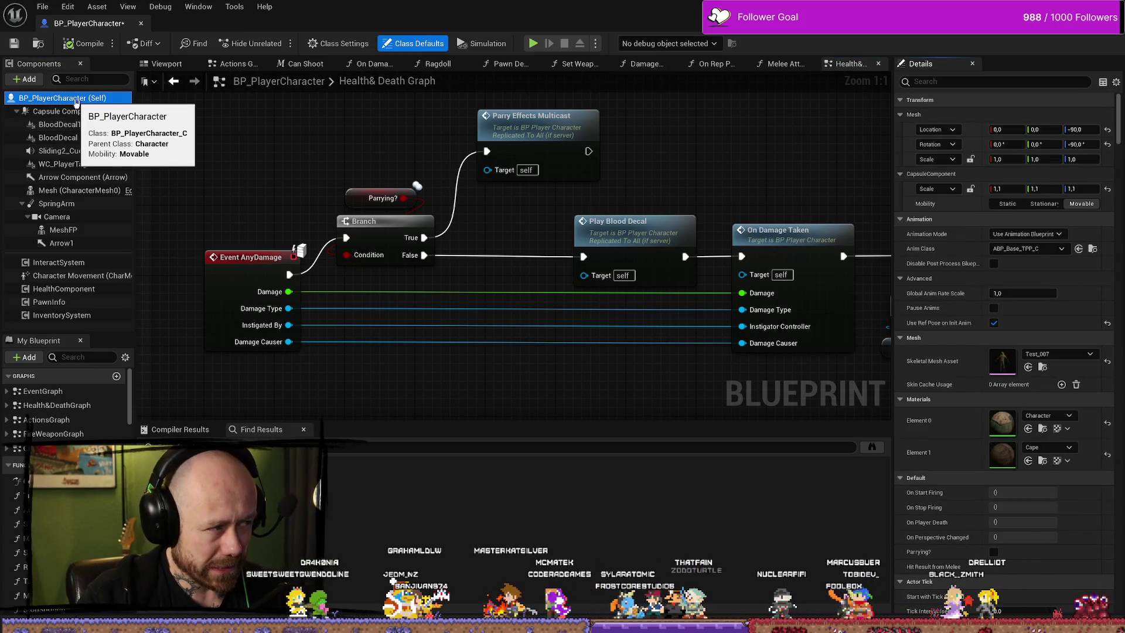
Nudge Parry Effects Multicast right in the AnyDamage branch and save BP_PlayerCharacter.
{"action": "left_click_drag", "start_coordinate": [205, 207], "coordinate": [220, 376]}
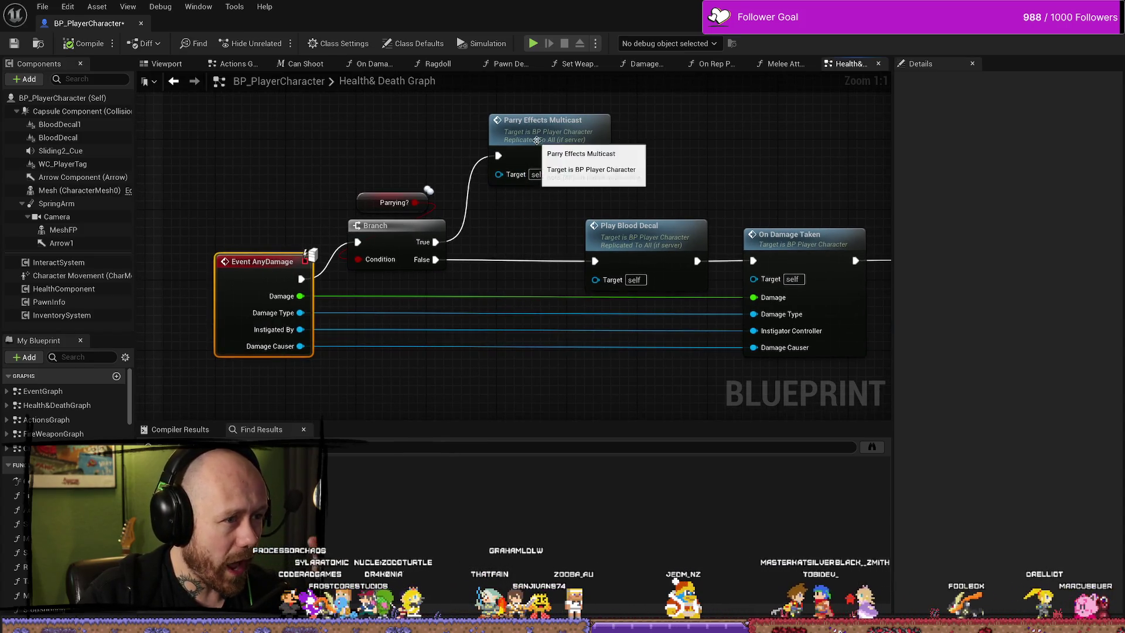
{"action": "left_click_drag", "start_coordinate": [543, 176], "coordinate": [552, 176]}
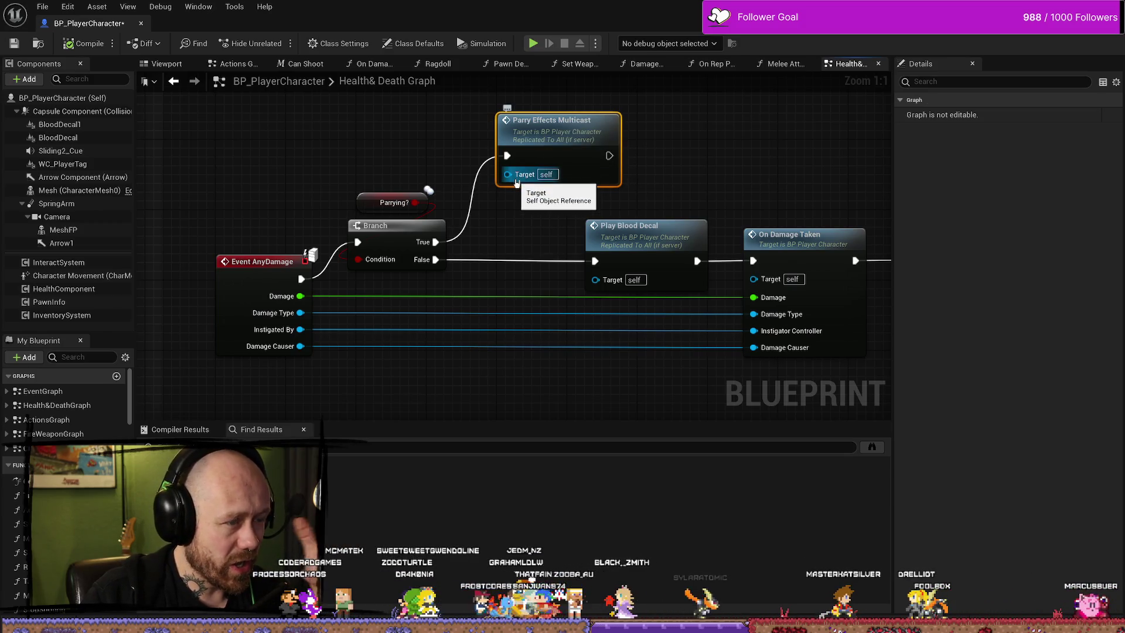
{"action": "mouse_move", "coordinate": [512, 222]}
{"action": "left_mouse_down"}
{"action": "mouse_move", "coordinate": [557, 213]}
{"action": "mouse_move", "coordinate": [478, 209]}
{"action": "left_mouse_up"}
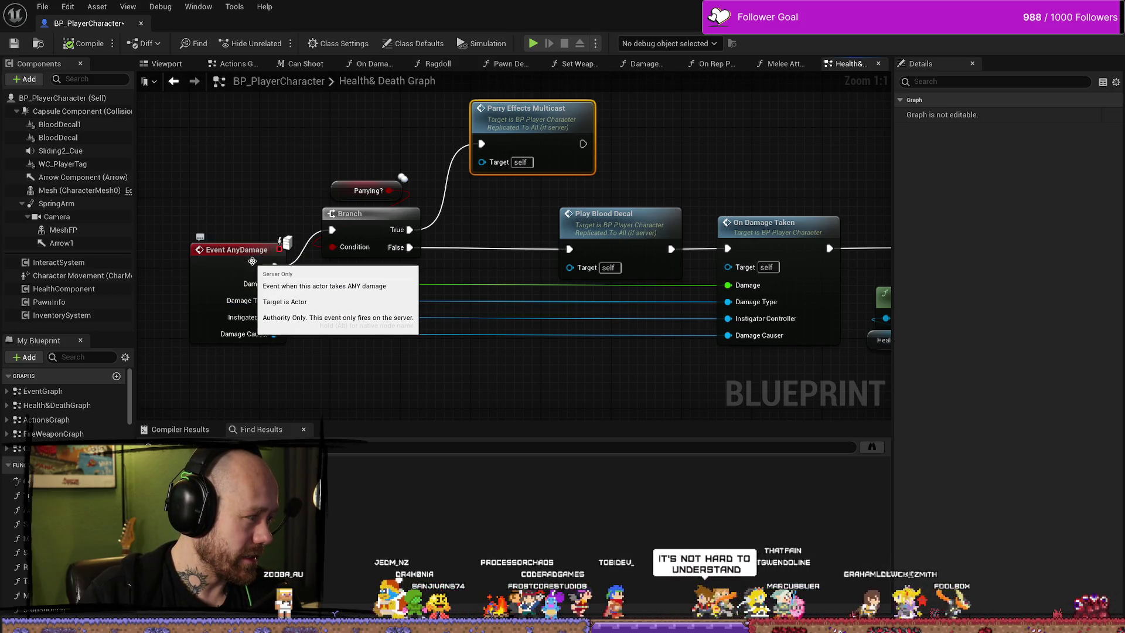
{"action": "left_click_drag", "start_coordinate": [452, 264], "coordinate": [400, 162]}
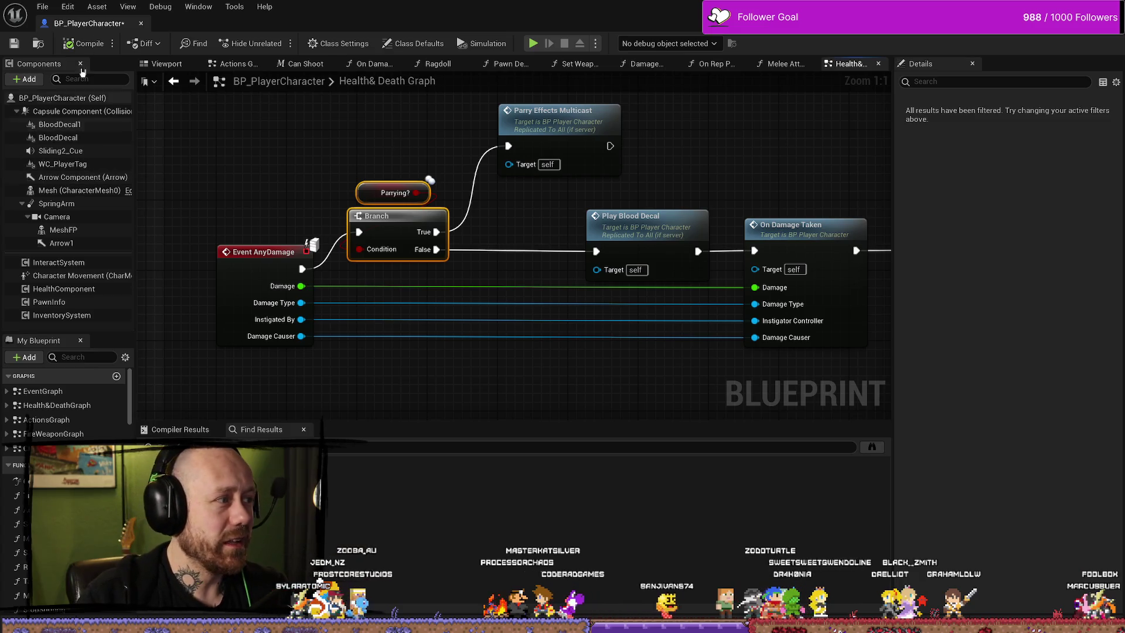
{"action": "left_click", "coordinate": [15, 43]}
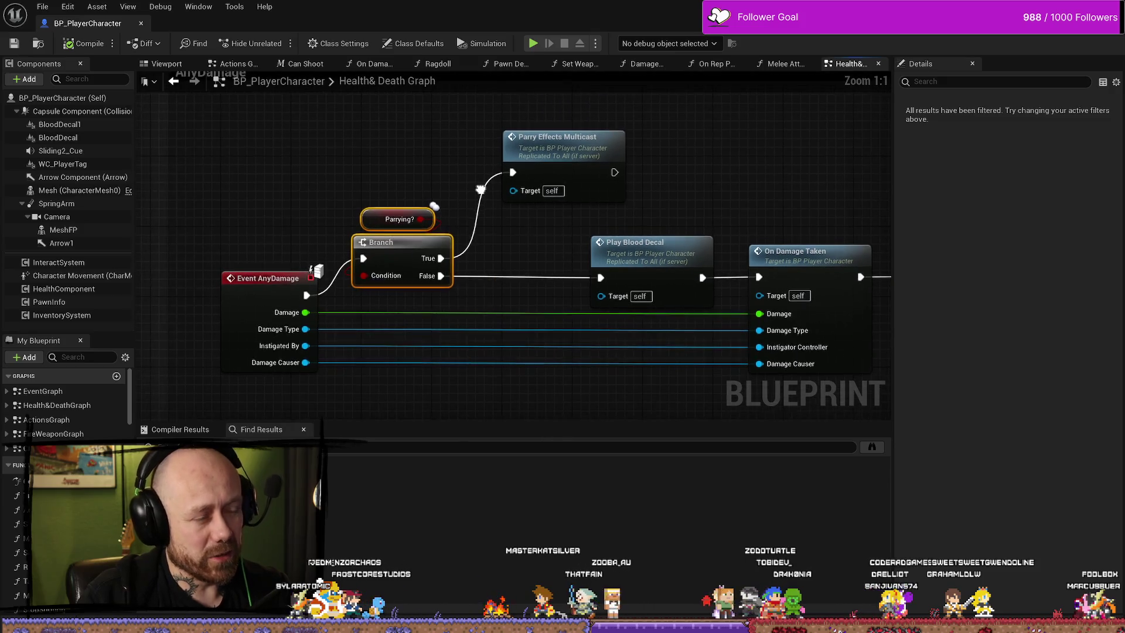
Zoom out and pan to the 'just multicast this ??' comment box.
{"action": "left_click_drag", "start_coordinate": [534, 239], "coordinate": [552, 200]}
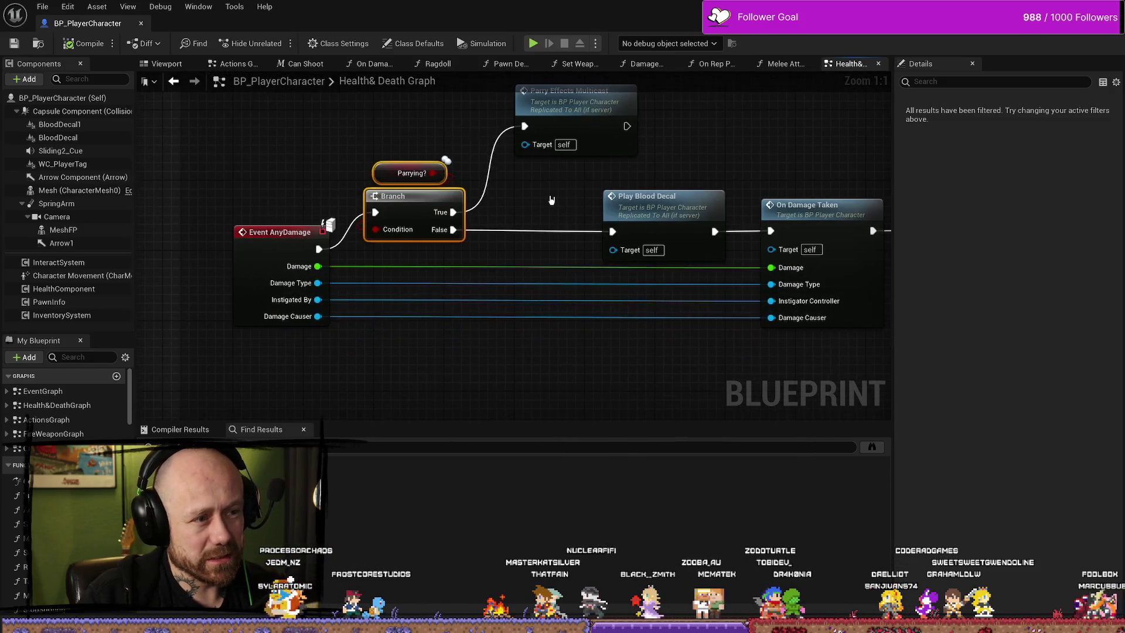
{"action": "scroll", "coordinate": [501, 163], "scroll_direction": "down", "scroll_amount": 1}
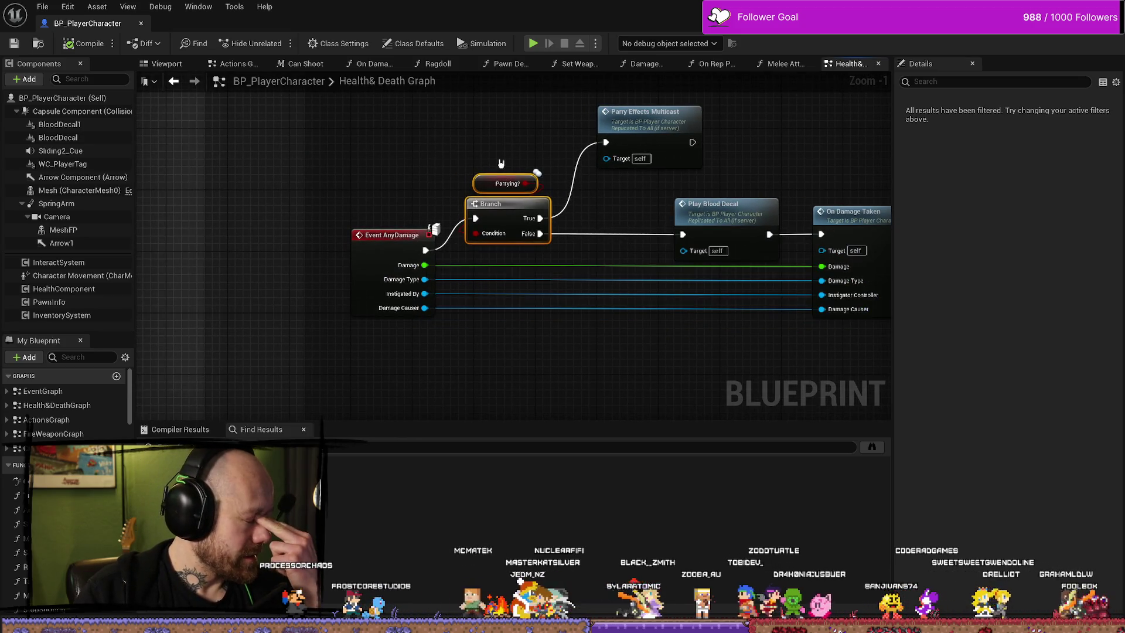
{"action": "mouse_move", "coordinate": [415, 164]}
{"action": "left_mouse_down"}
{"action": "mouse_move", "coordinate": [452, 181]}
{"action": "mouse_move", "coordinate": [447, 190]}
{"action": "mouse_move", "coordinate": [510, 170]}
{"action": "mouse_move", "coordinate": [305, 290]}
{"action": "left_mouse_up"}
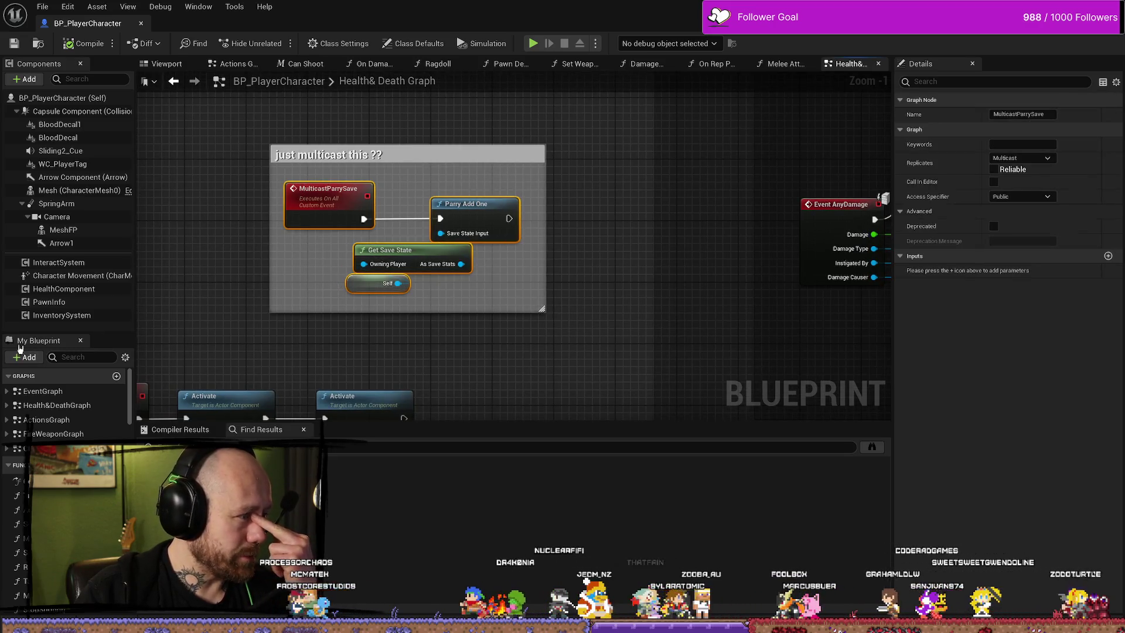
Select Windows.rar in the ForTesting folder, then return to the Blueprint's Health & Death Graph.
{"action": "key", "text": "alt+Tab"}
{"action": "left_click", "coordinate": [463, 254]}
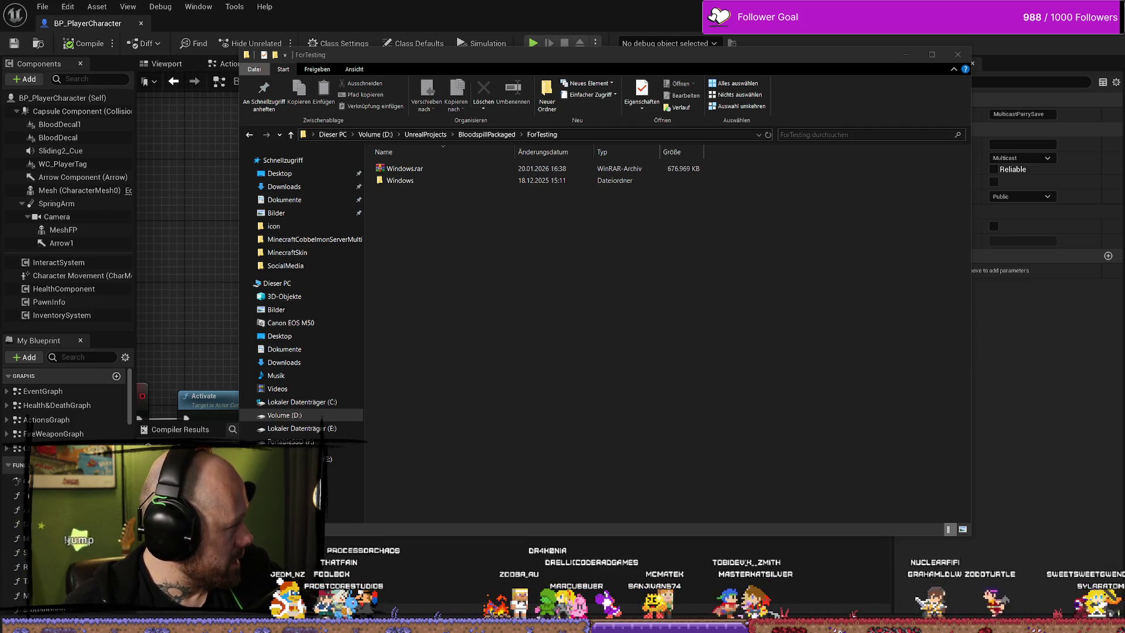
{"action": "left_click", "coordinate": [849, 415]}
{"action": "left_click", "coordinate": [437, 174]}
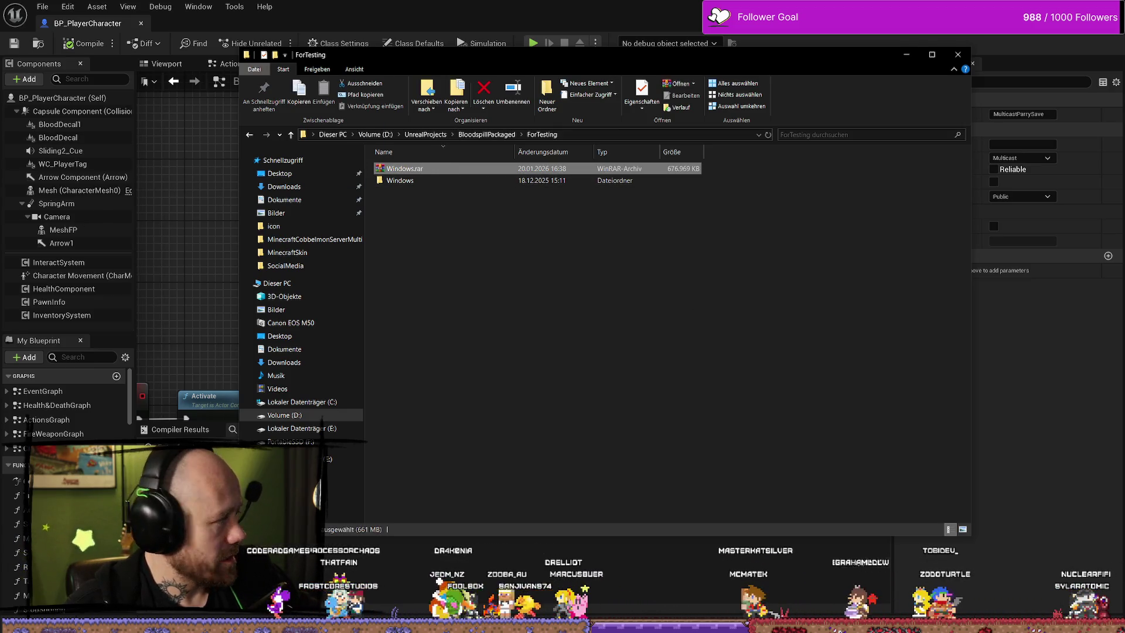
{"action": "key", "text": "alt+Tab"}
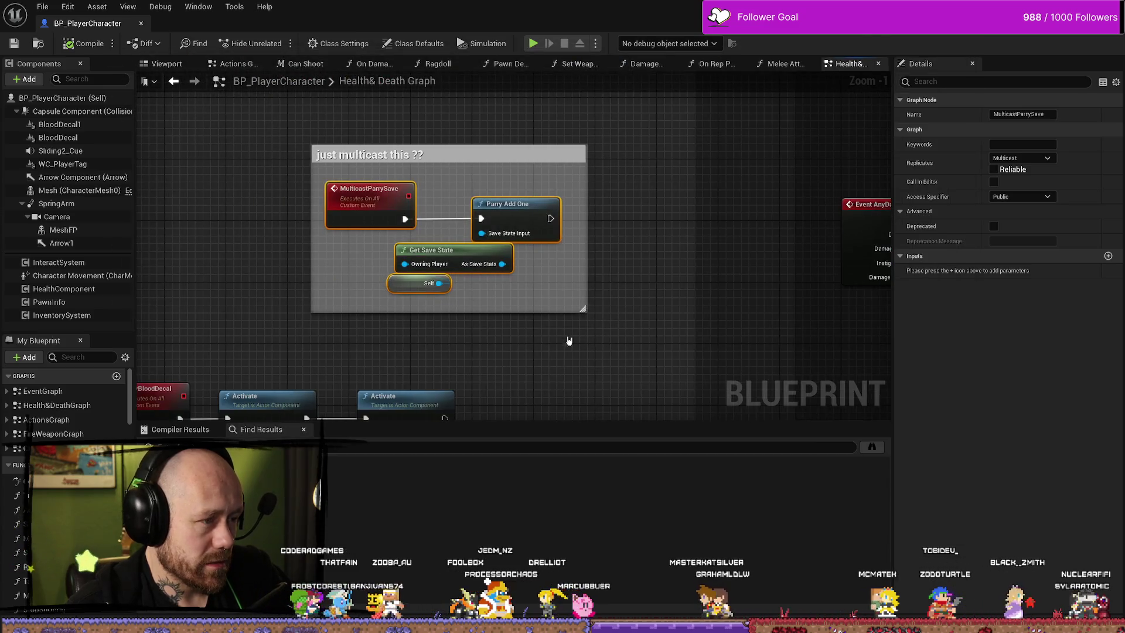
Pan the graph toward the Event AnyDamage branch and deselect Self, keeping only Get Save State.
{"action": "left_click_drag", "start_coordinate": [527, 339], "coordinate": [568, 339]}
{"action": "mouse_move", "coordinate": [495, 289]}
{"action": "left_mouse_down"}
{"action": "mouse_move", "coordinate": [427, 256]}
{"action": "mouse_move", "coordinate": [368, 259]}
{"action": "mouse_move", "coordinate": [598, 254]}
{"action": "mouse_move", "coordinate": [593, 335]}
{"action": "mouse_move", "coordinate": [519, 292]}
{"action": "left_mouse_up"}
{"action": "left_click", "coordinate": [427, 257]}
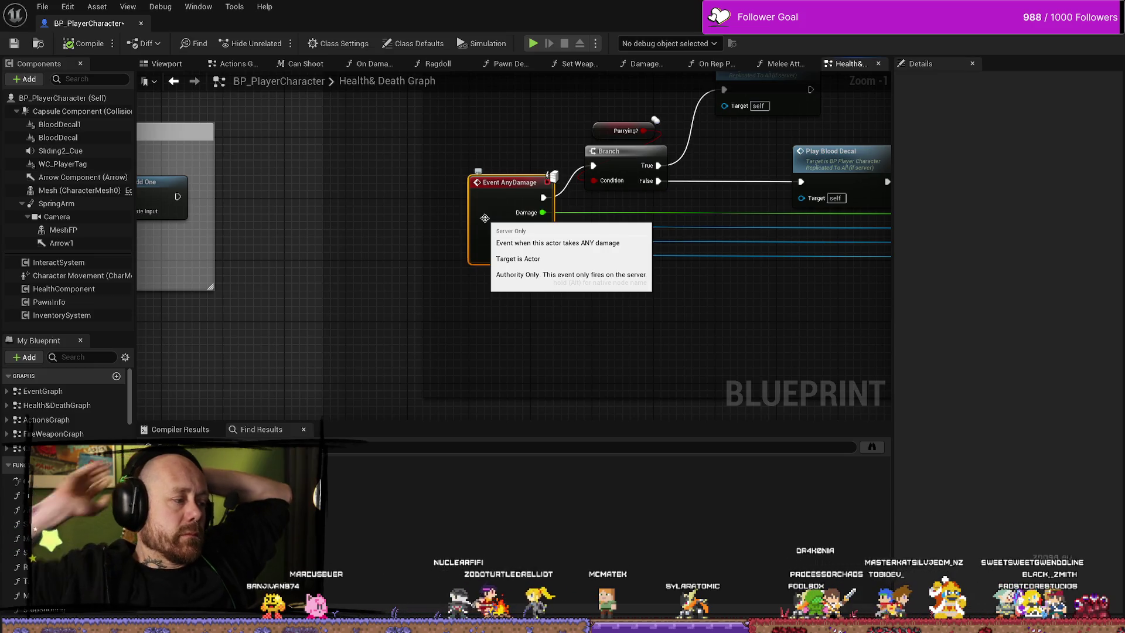
{"action": "scroll", "coordinate": [540, 283], "scroll_direction": "down", "scroll_amount": 4}
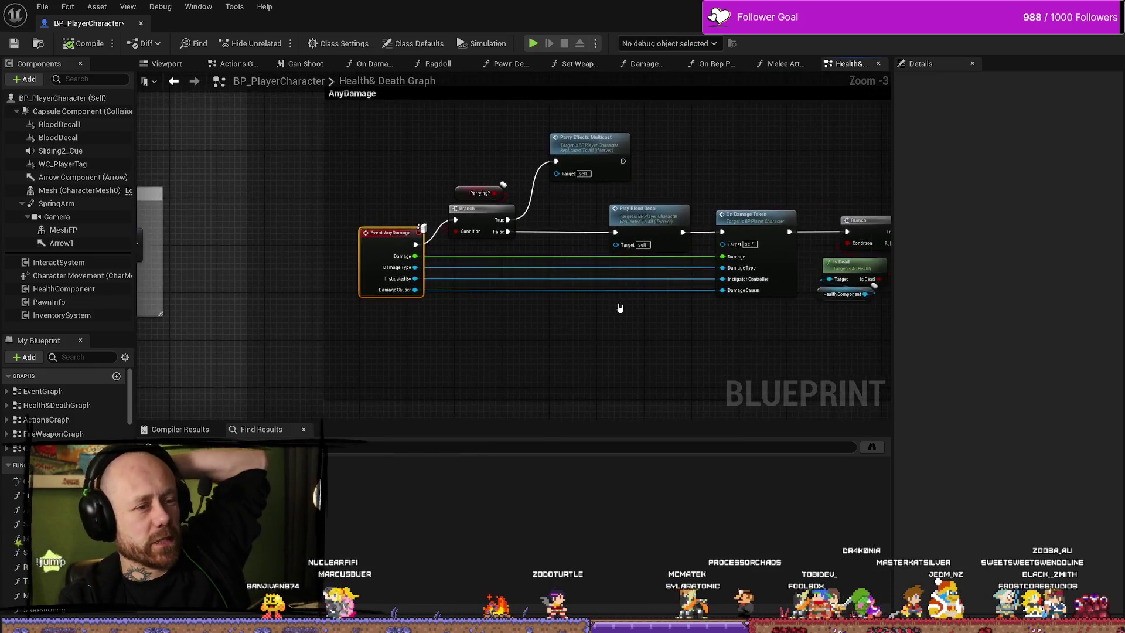
{"action": "scroll", "coordinate": [651, 233], "scroll_direction": "up", "scroll_amount": 2}
{"action": "left_click_drag", "start_coordinate": [651, 232], "coordinate": [554, 130]}
{"action": "scroll", "coordinate": [553, 131], "scroll_direction": "up", "scroll_amount": 1}
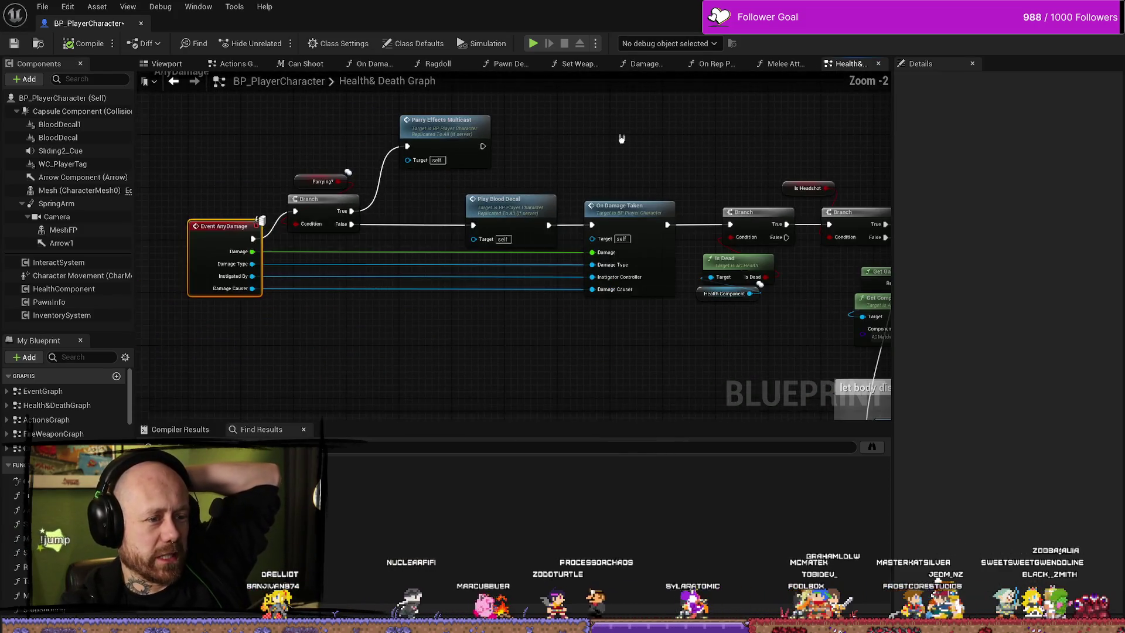
{"action": "left_click_drag", "start_coordinate": [672, 322], "coordinate": [531, 325]}
{"action": "left_click_drag", "start_coordinate": [758, 338], "coordinate": [608, 317]}
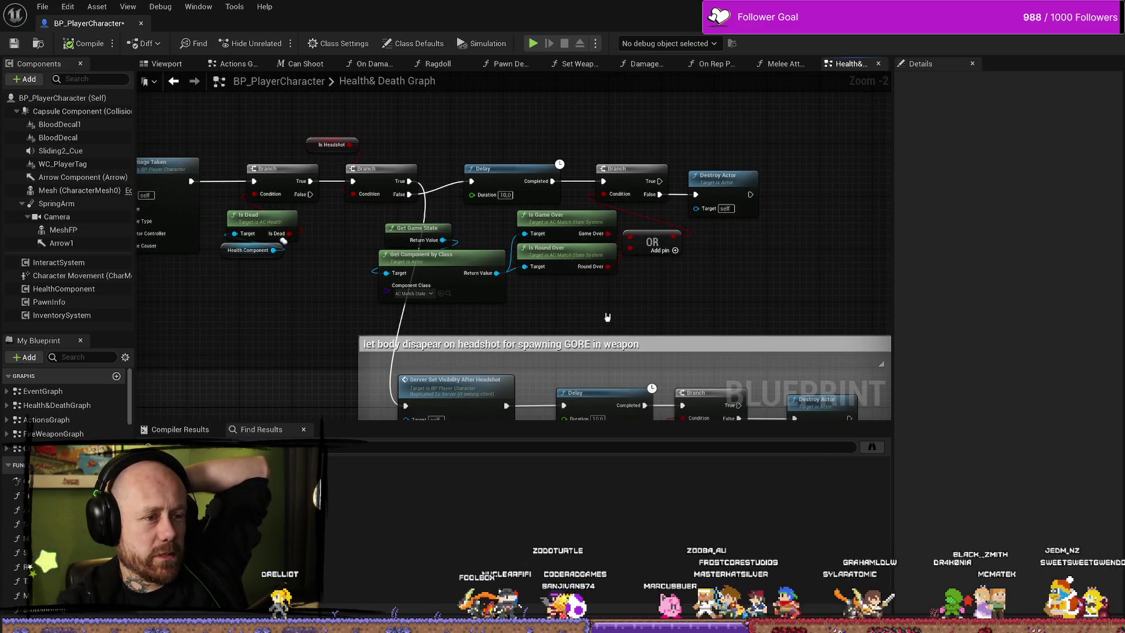
{"action": "mouse_move", "coordinate": [733, 311]}
{"action": "left_mouse_down"}
{"action": "mouse_move", "coordinate": [692, 246]}
{"action": "mouse_move", "coordinate": [663, 157]}
{"action": "mouse_move", "coordinate": [565, 166]}
{"action": "left_mouse_up"}
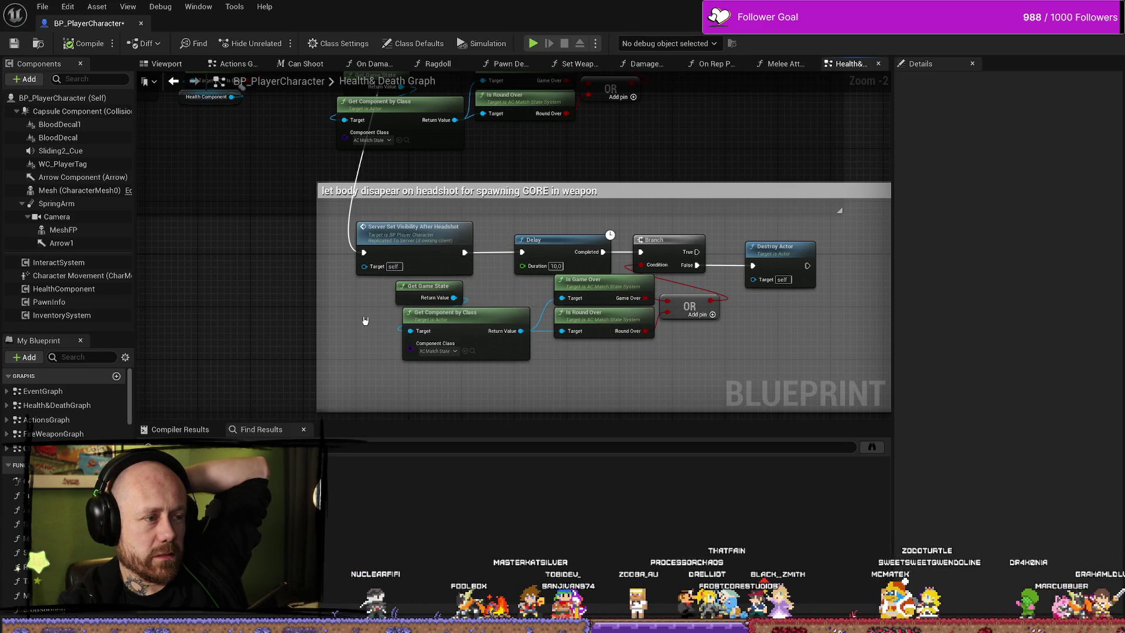
{"action": "left_click_drag", "start_coordinate": [264, 300], "coordinate": [529, 293]}
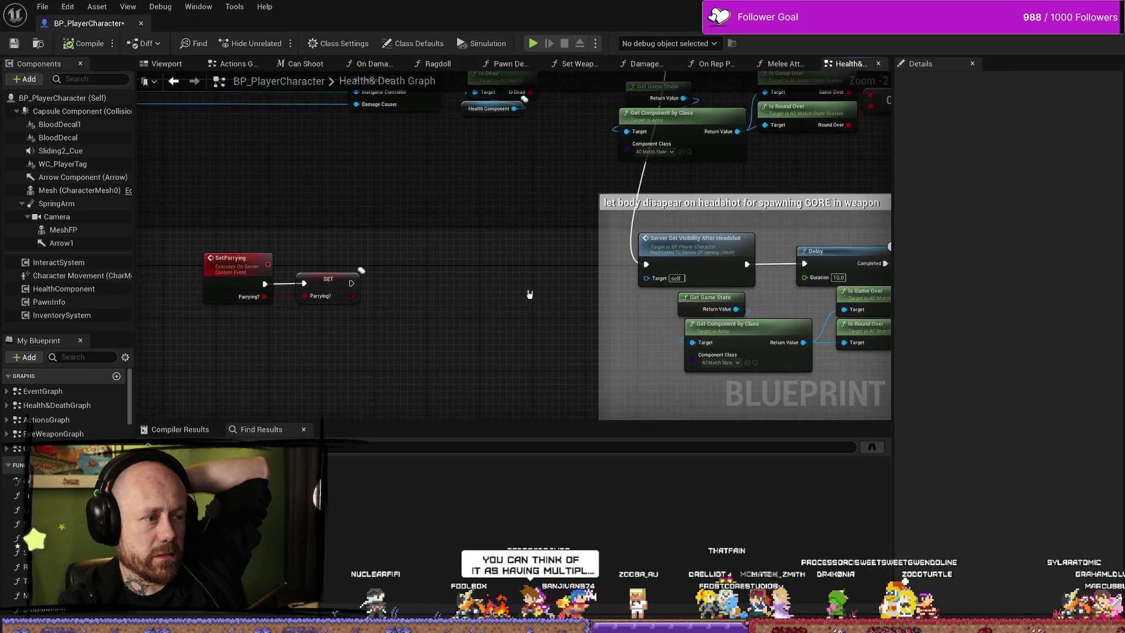
{"action": "left_click_drag", "start_coordinate": [420, 292], "coordinate": [548, 319]}
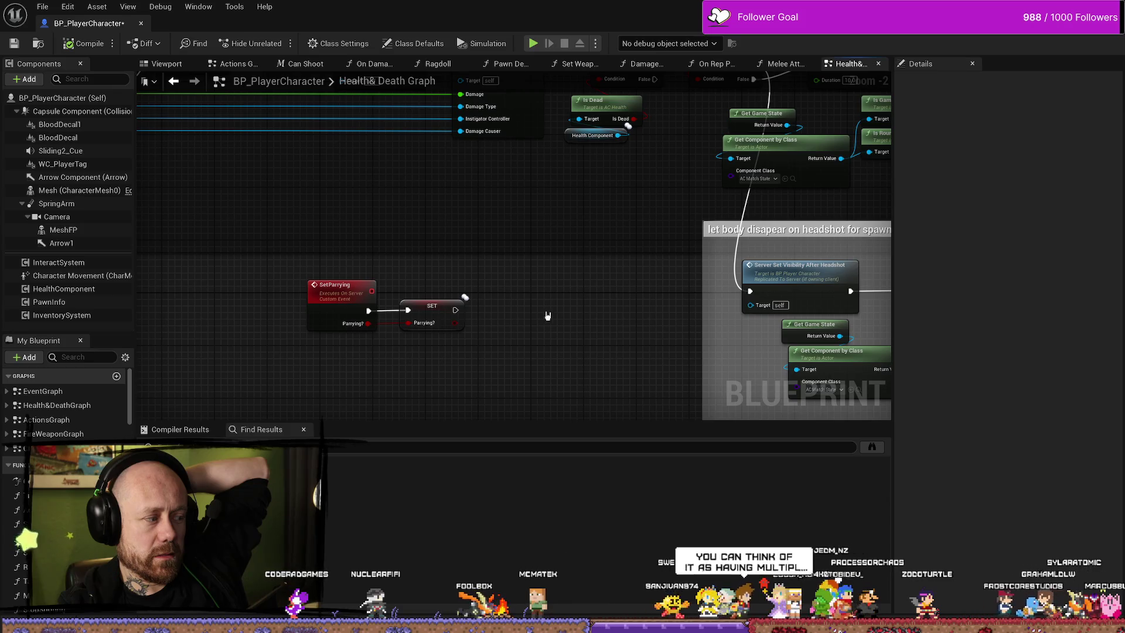
{"action": "key", "text": "1"}
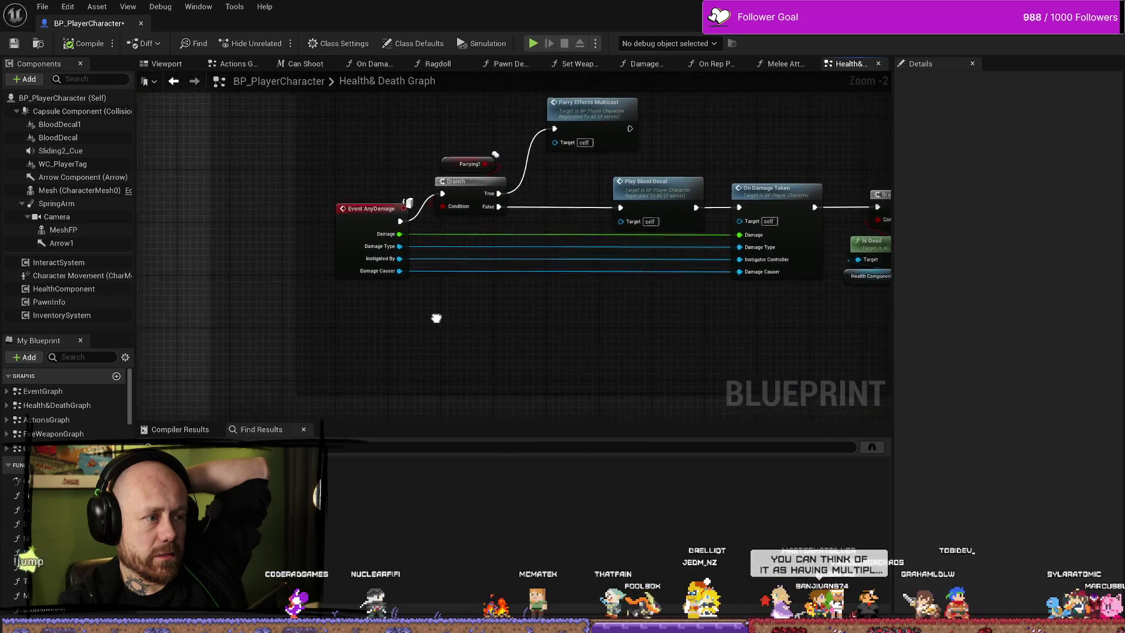
{"action": "left_click_drag", "start_coordinate": [359, 226], "coordinate": [335, 226]}
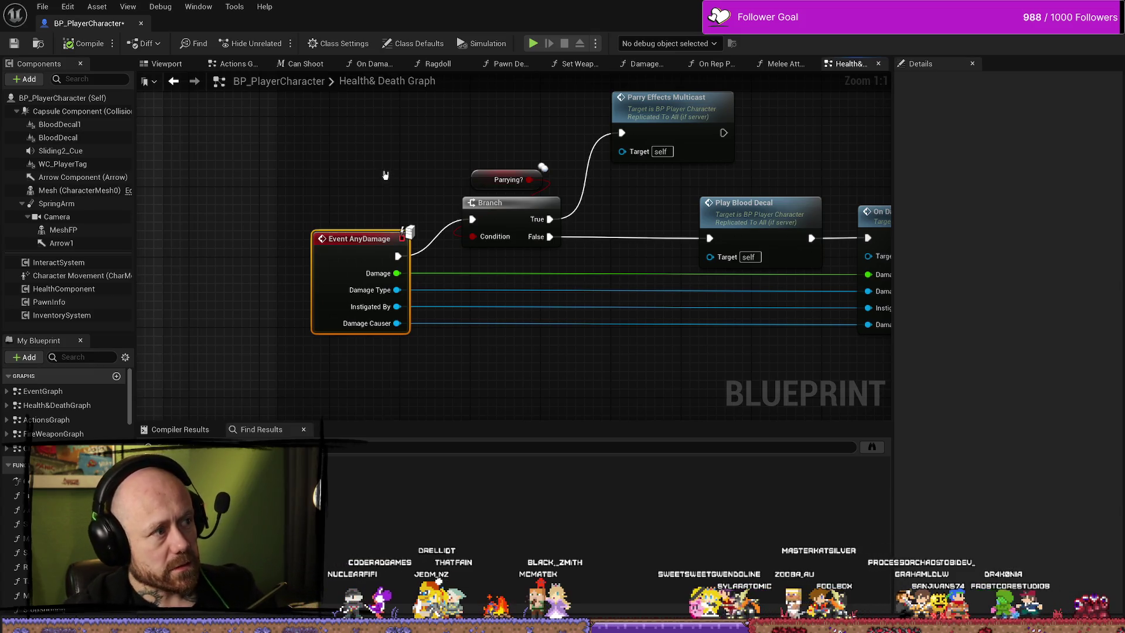
Check the MulticastParrySave event's settings, then bring the parry branch and 'just multicast this ??' comment into view.
{"action": "mouse_move", "coordinate": [377, 178]}
{"action": "left_mouse_down"}
{"action": "mouse_move", "coordinate": [452, 180]}
{"action": "mouse_move", "coordinate": [459, 217]}
{"action": "left_mouse_up"}
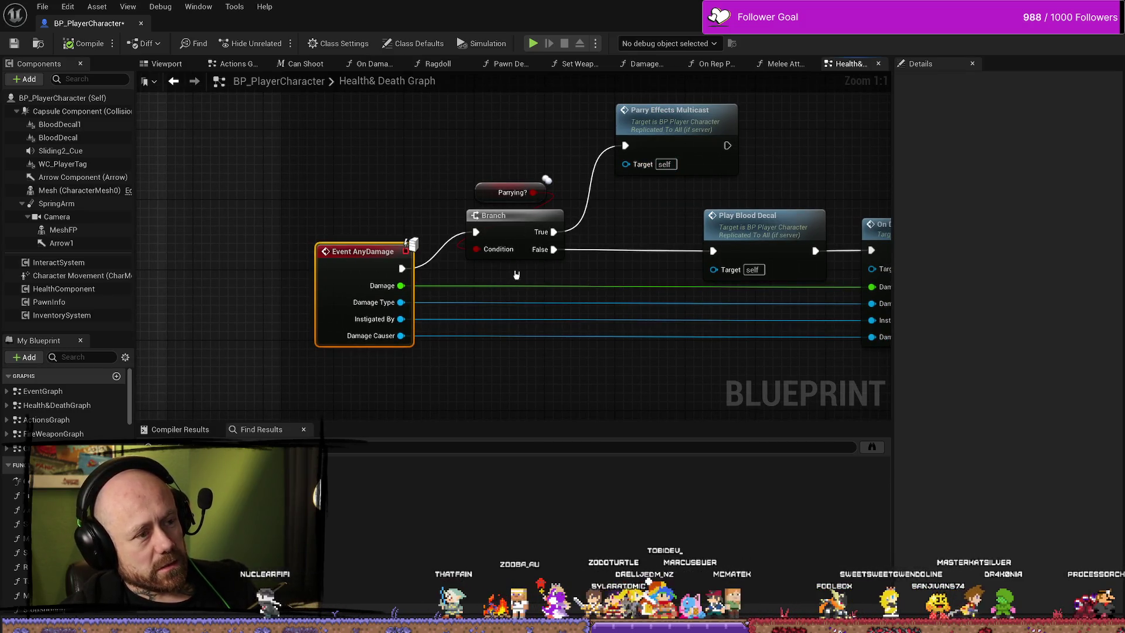
{"action": "left_click_drag", "start_coordinate": [562, 175], "coordinate": [499, 221]}
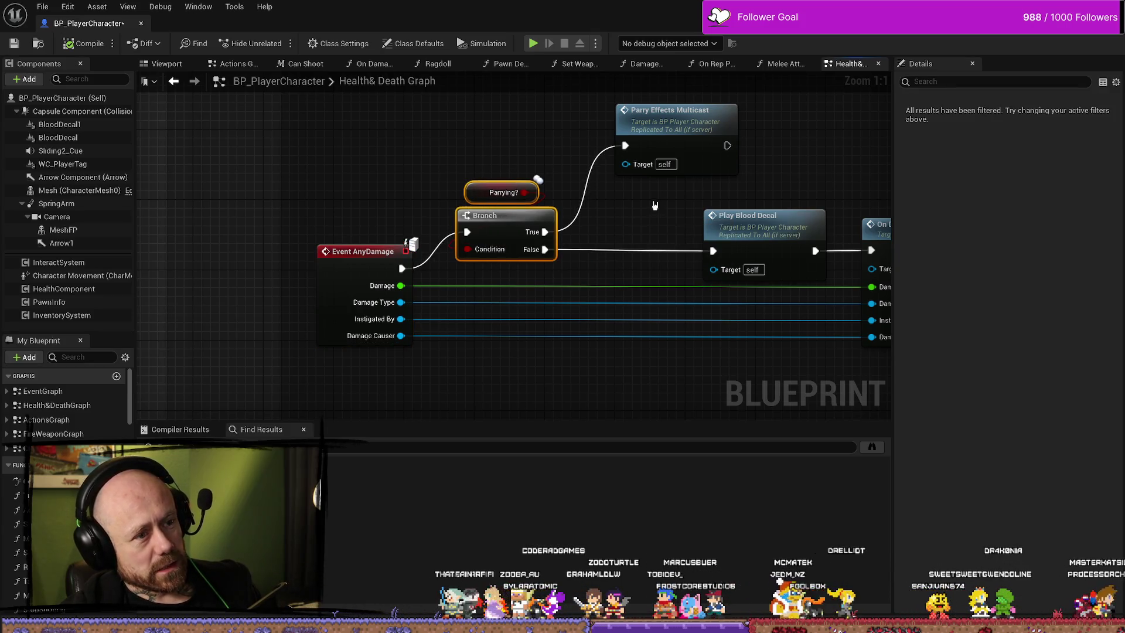
{"action": "left_click_drag", "start_coordinate": [628, 166], "coordinate": [571, 181]}
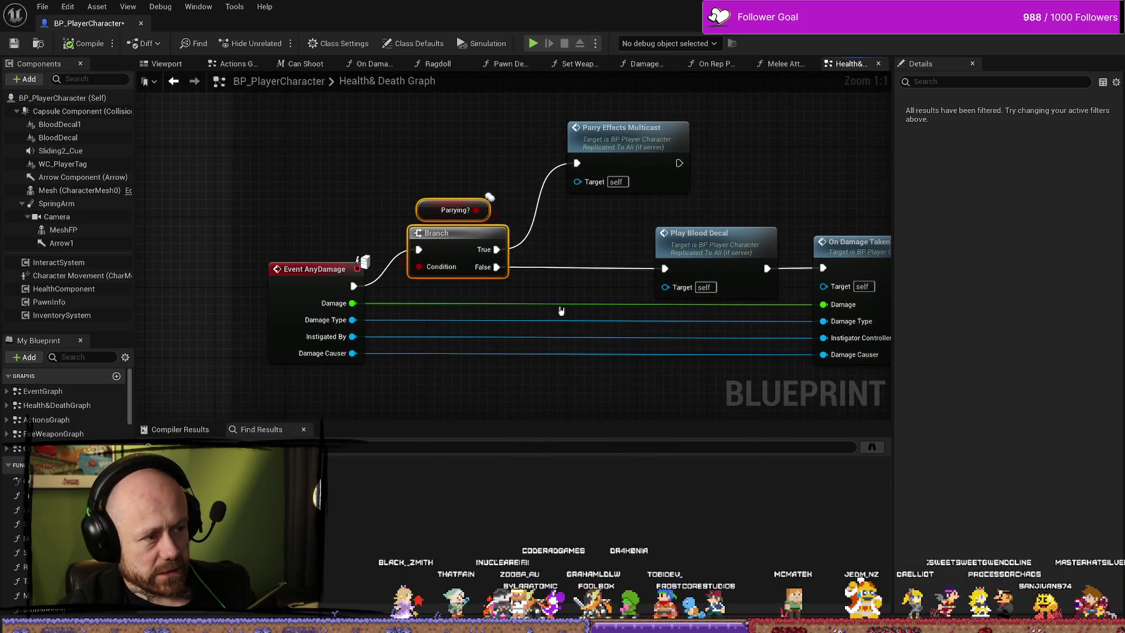
{"action": "mouse_move", "coordinate": [590, 246]}
{"action": "left_mouse_down"}
{"action": "mouse_move", "coordinate": [600, 263]}
{"action": "mouse_move", "coordinate": [877, 219]}
{"action": "left_mouse_up"}
{"action": "scroll", "coordinate": [484, 239], "scroll_direction": "down", "scroll_amount": 3}
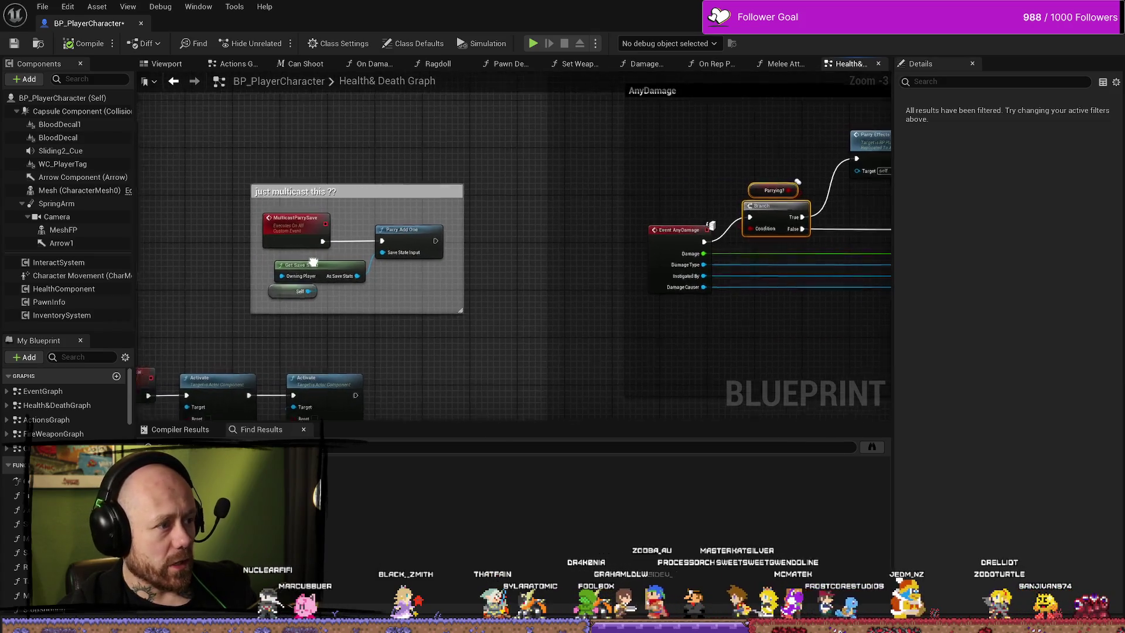
{"action": "scroll", "coordinate": [313, 262], "scroll_direction": "up", "scroll_amount": 4}
{"action": "left_click", "coordinate": [343, 208]}
{"action": "mouse_move", "coordinate": [672, 210]}
{"action": "left_mouse_down"}
{"action": "mouse_move", "coordinate": [280, 199]}
{"action": "mouse_move", "coordinate": [75, 280]}
{"action": "left_mouse_up"}
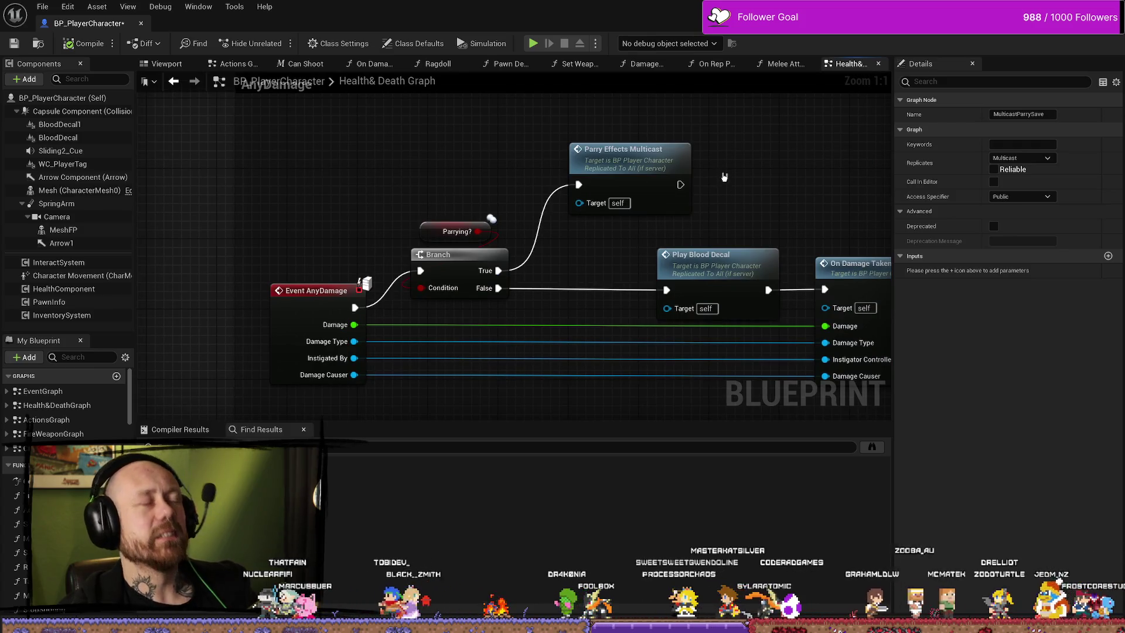
{"action": "mouse_move", "coordinate": [565, 150]}
{"action": "left_mouse_down"}
{"action": "mouse_move", "coordinate": [861, 211]}
{"action": "mouse_move", "coordinate": [615, 197]}
{"action": "mouse_move", "coordinate": [347, 158]}
{"action": "left_mouse_up"}
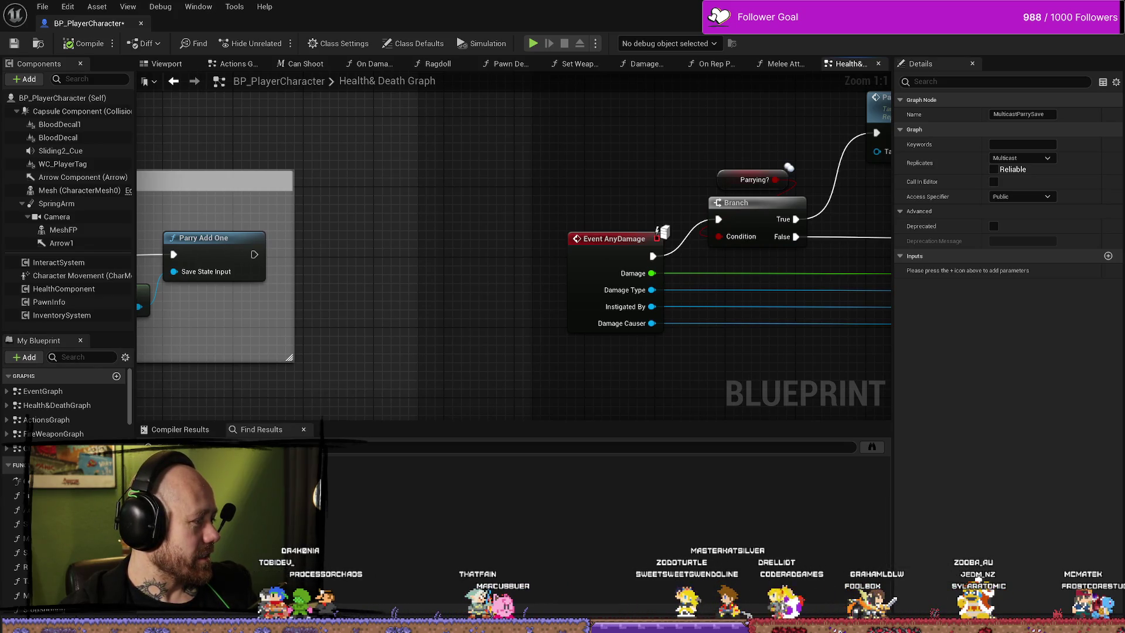
Add a Multicast Parry Save call after Parry Effects Multicast, place it alongside, and save the Blueprint.
{"action": "mouse_move", "coordinate": [762, 153]}
{"action": "left_mouse_down"}
{"action": "mouse_move", "coordinate": [439, 248]}
{"action": "mouse_move", "coordinate": [305, 245]}
{"action": "left_mouse_up"}
{"action": "left_click_drag", "start_coordinate": [508, 226], "coordinate": [581, 214]}
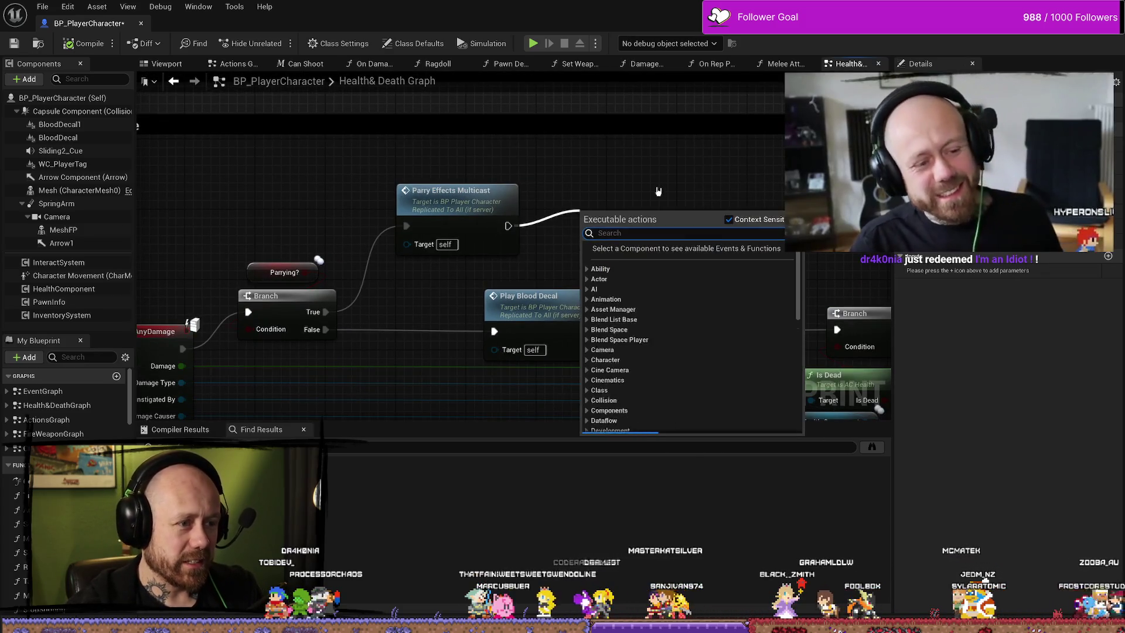
{"action": "type", "text": "multi"}
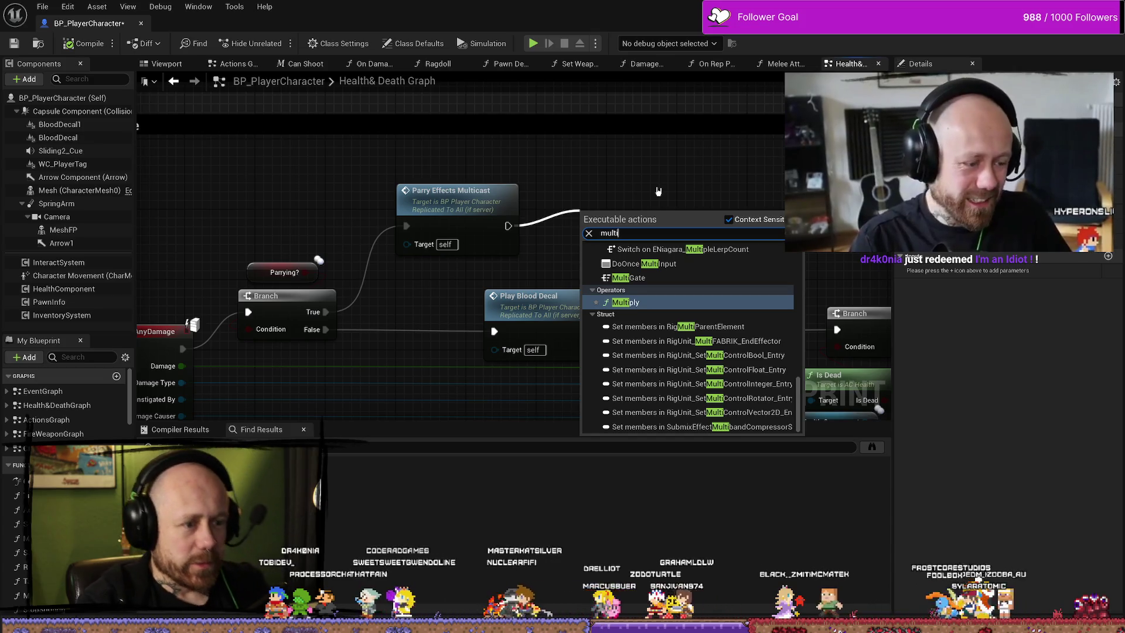
{"action": "left_click", "coordinate": [659, 192]}
{"action": "mouse_move", "coordinate": [497, 249]}
{"action": "left_mouse_down"}
{"action": "mouse_move", "coordinate": [708, 179]}
{"action": "mouse_move", "coordinate": [820, 193]}
{"action": "mouse_move", "coordinate": [616, 199]}
{"action": "left_mouse_up"}
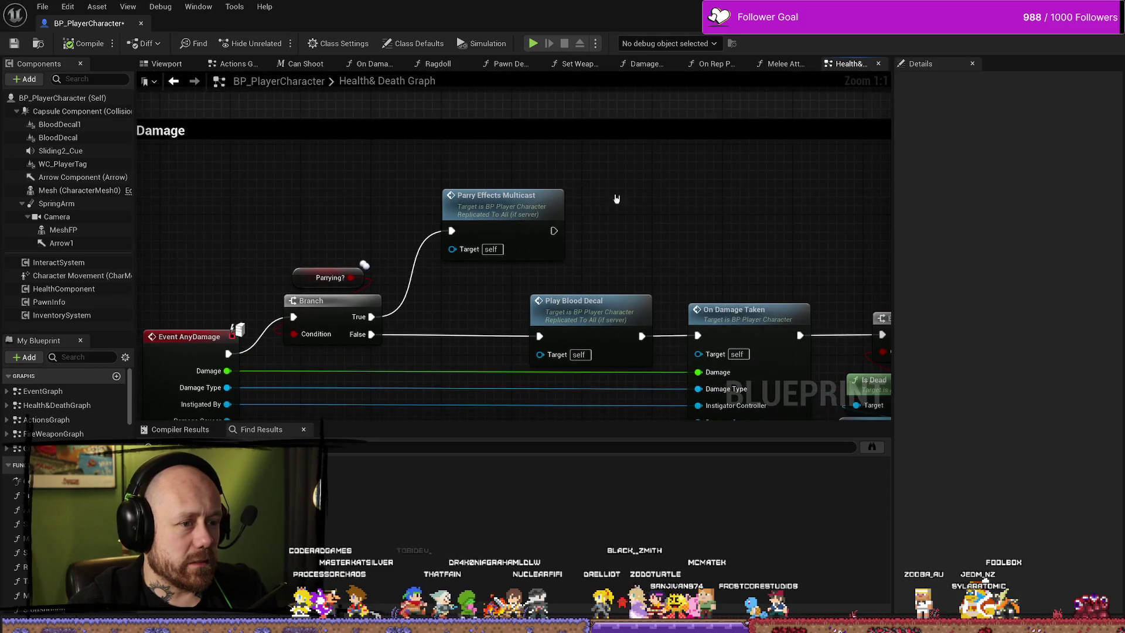
{"action": "left_click_drag", "start_coordinate": [554, 230], "coordinate": [647, 210]}
{"action": "type", "text": "parr"}
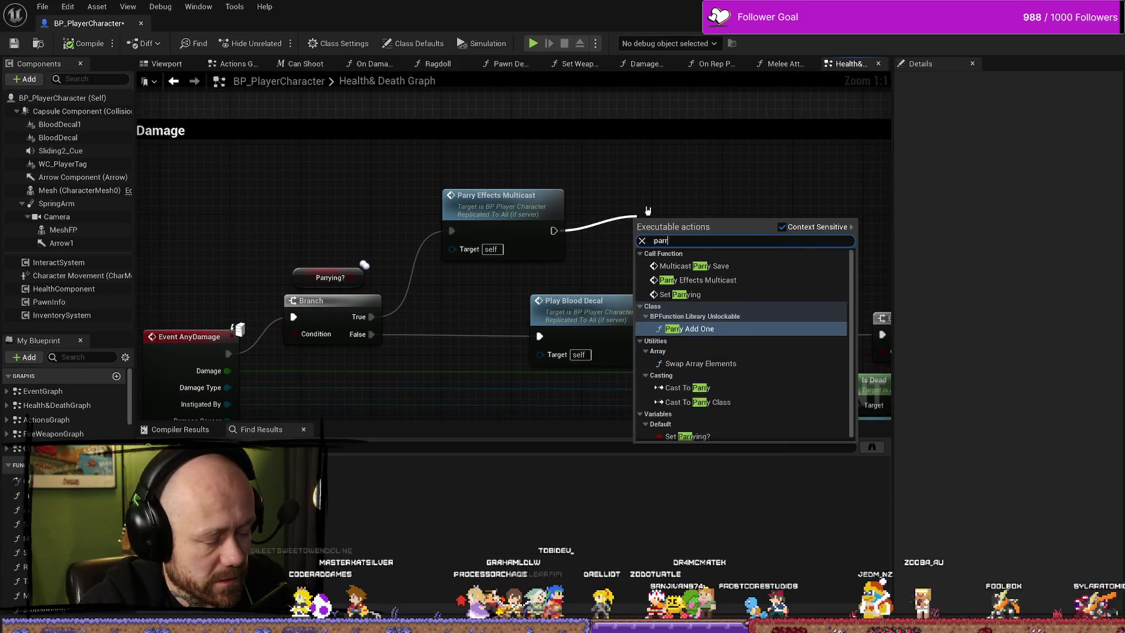
{"action": "type", "text": "y save"}
{"action": "key", "text": "Return"}
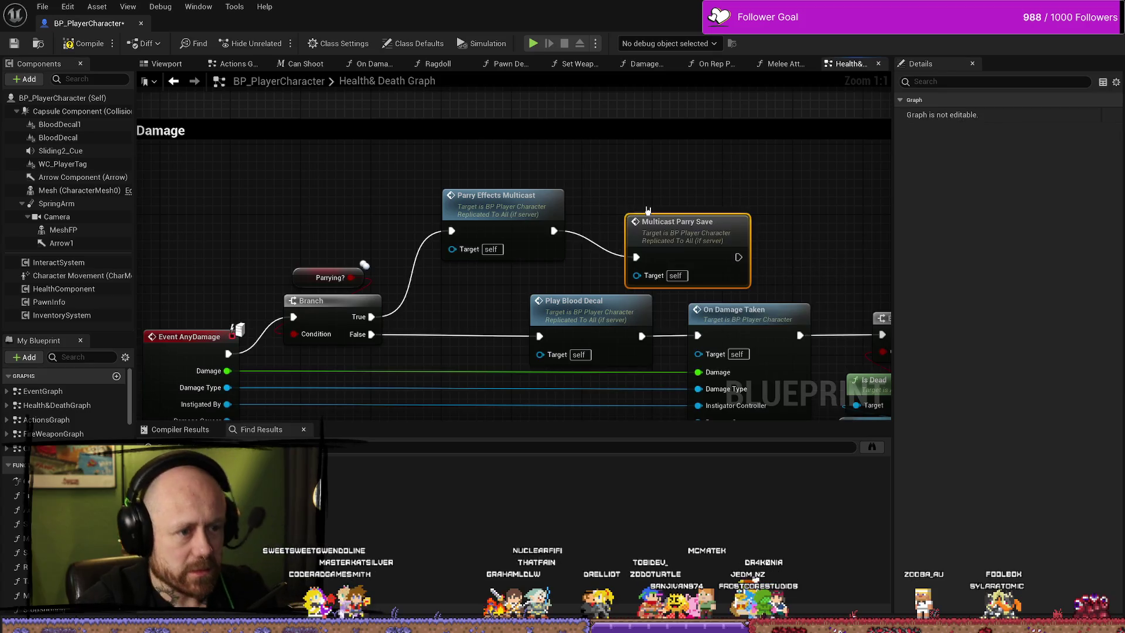
{"action": "left_click_drag", "start_coordinate": [639, 241], "coordinate": [612, 215]}
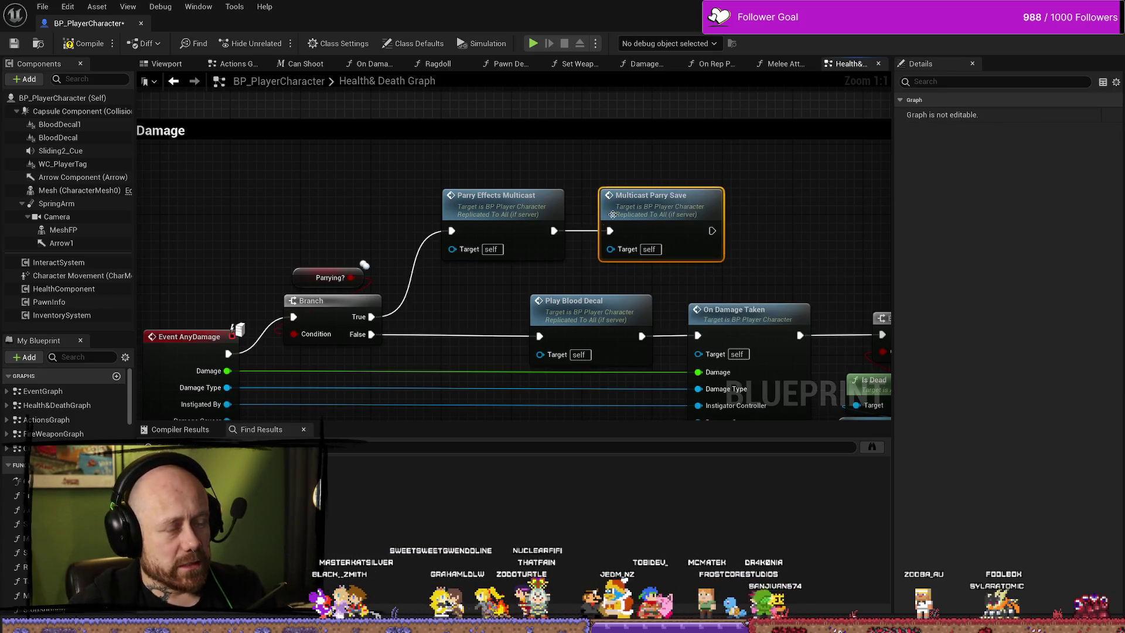
{"action": "left_click_drag", "start_coordinate": [592, 280], "coordinate": [617, 283]}
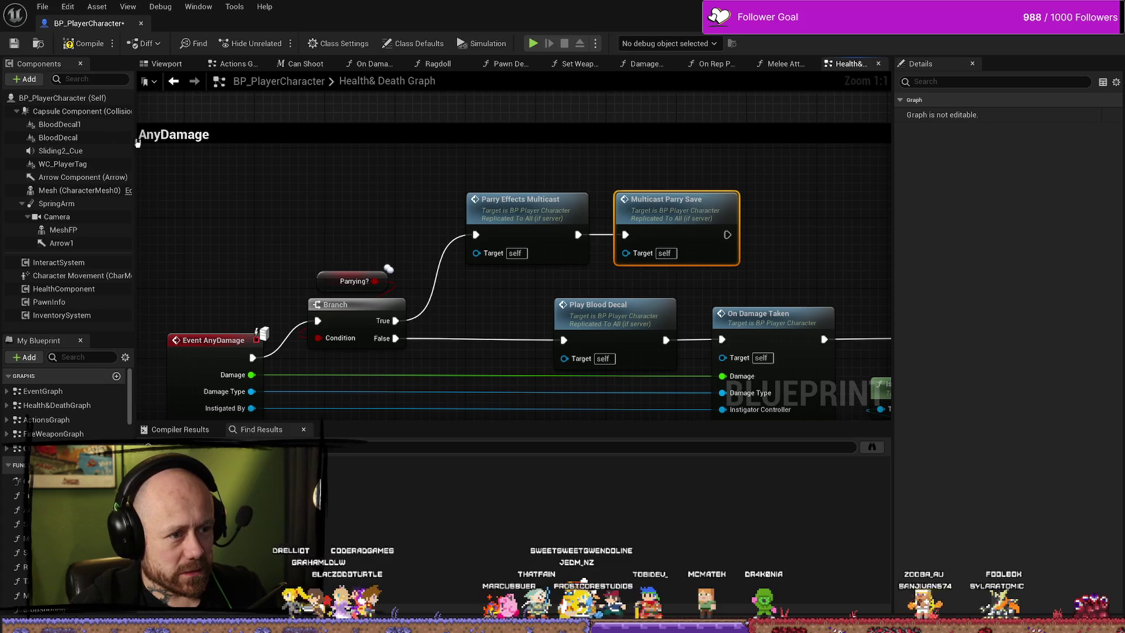
{"action": "left_click", "coordinate": [14, 43]}
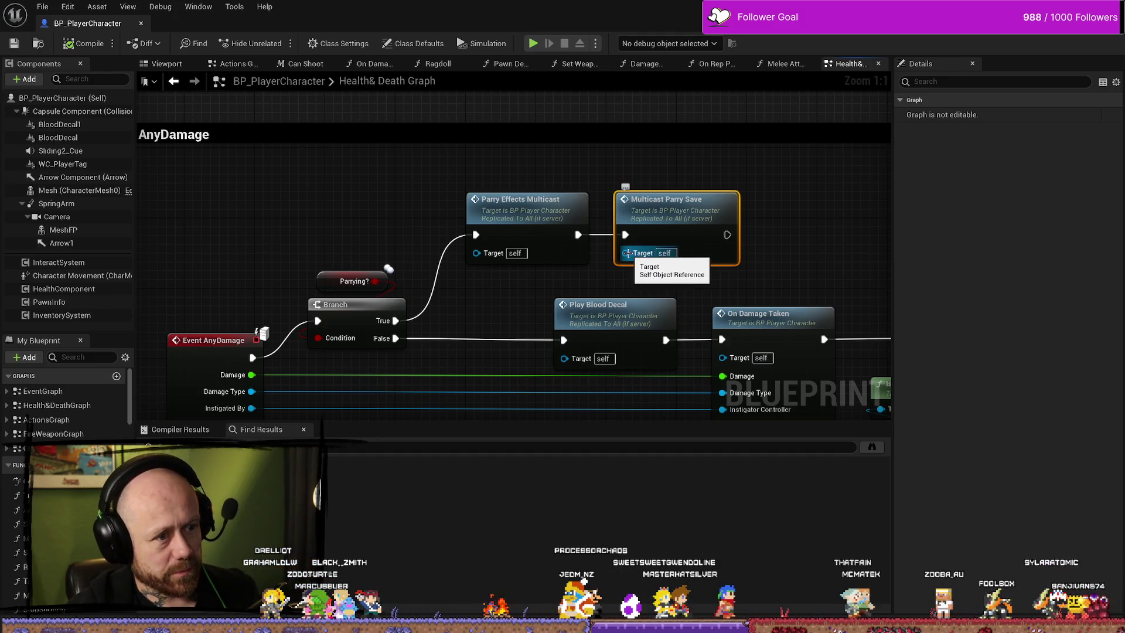
Move Parry Effects Multicast and Multicast Parry Save up-left together, then pan back to the 'just multicast this ??' comment.
{"action": "left_click_drag", "start_coordinate": [605, 276], "coordinate": [620, 262]}
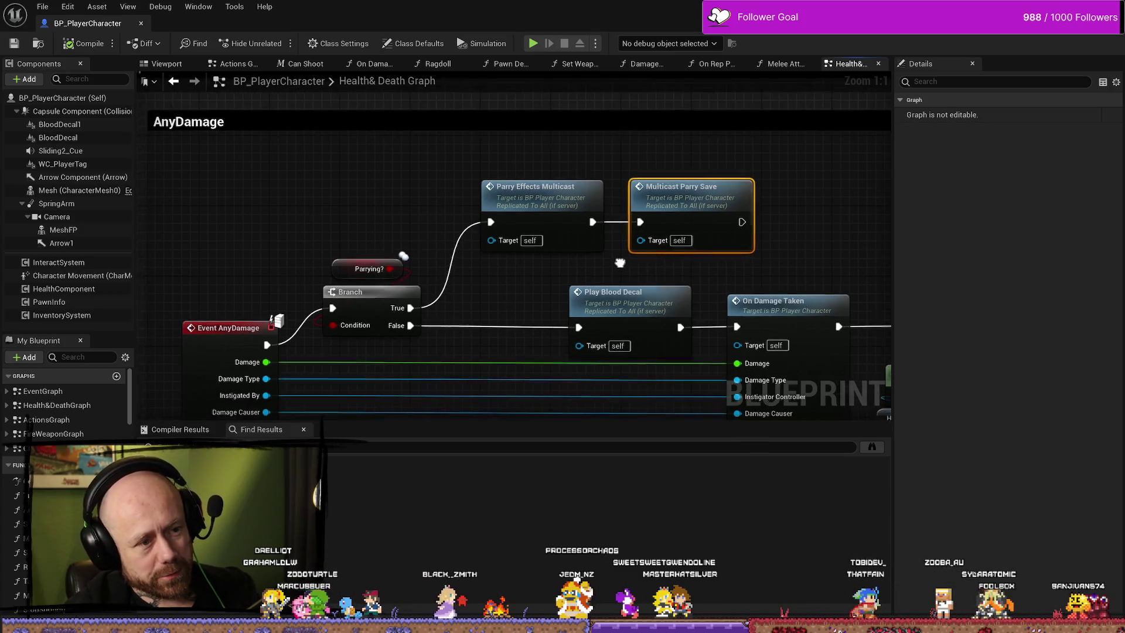
{"action": "left_click_drag", "start_coordinate": [677, 239], "coordinate": [698, 229]}
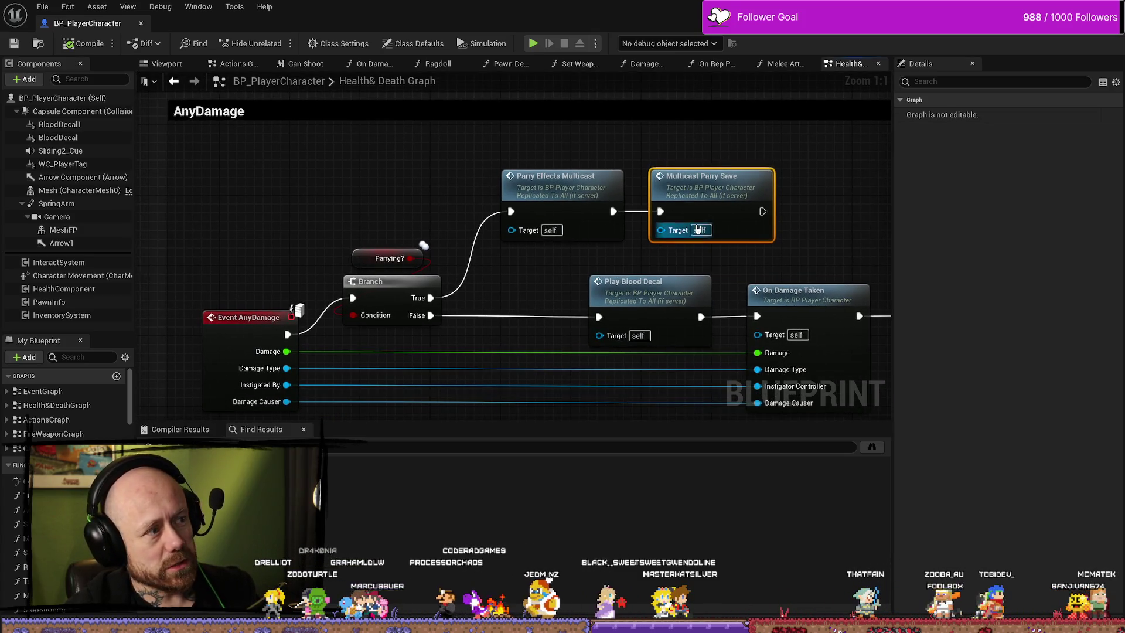
{"action": "mouse_move", "coordinate": [260, 324]}
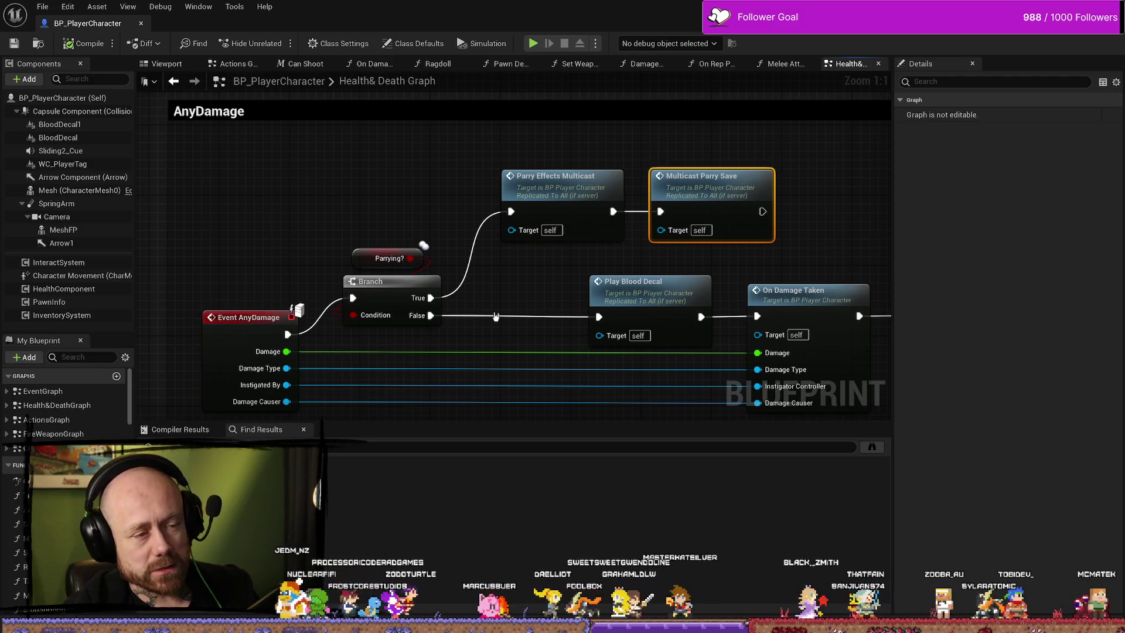
{"action": "left_click_drag", "start_coordinate": [703, 243], "coordinate": [498, 147]}
{"action": "left_click_drag", "start_coordinate": [654, 185], "coordinate": [628, 175]}
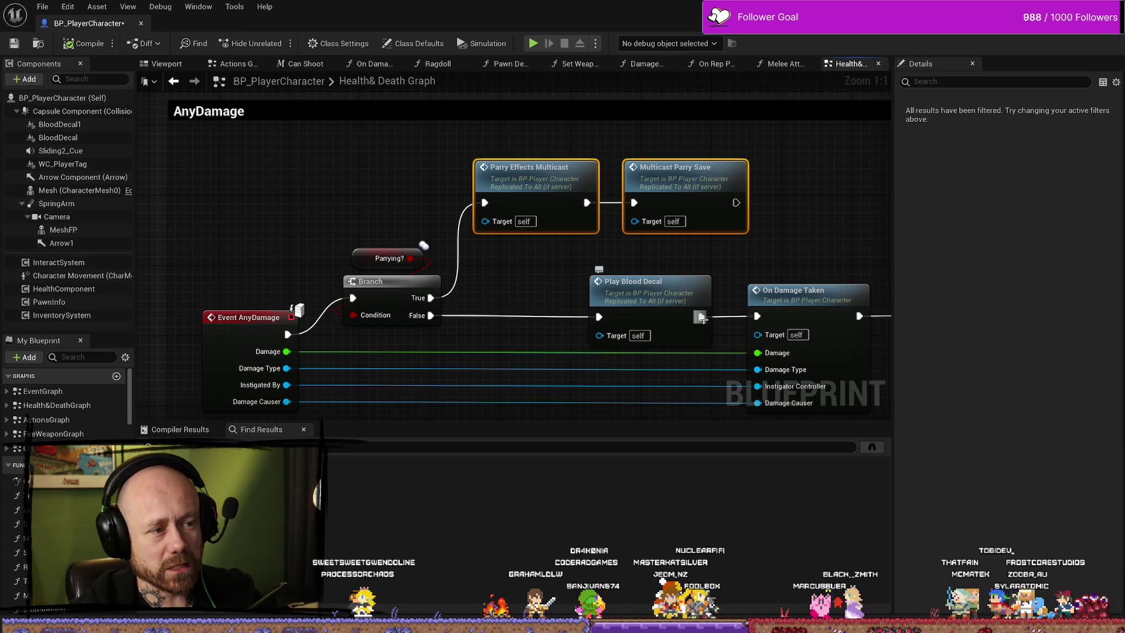
{"action": "left_click_drag", "start_coordinate": [233, 135], "coordinate": [199, 135]}
{"action": "mouse_move", "coordinate": [349, 155]}
{"action": "left_mouse_down"}
{"action": "mouse_move", "coordinate": [844, 118]}
{"action": "mouse_move", "coordinate": [449, 212]}
{"action": "left_mouse_up"}
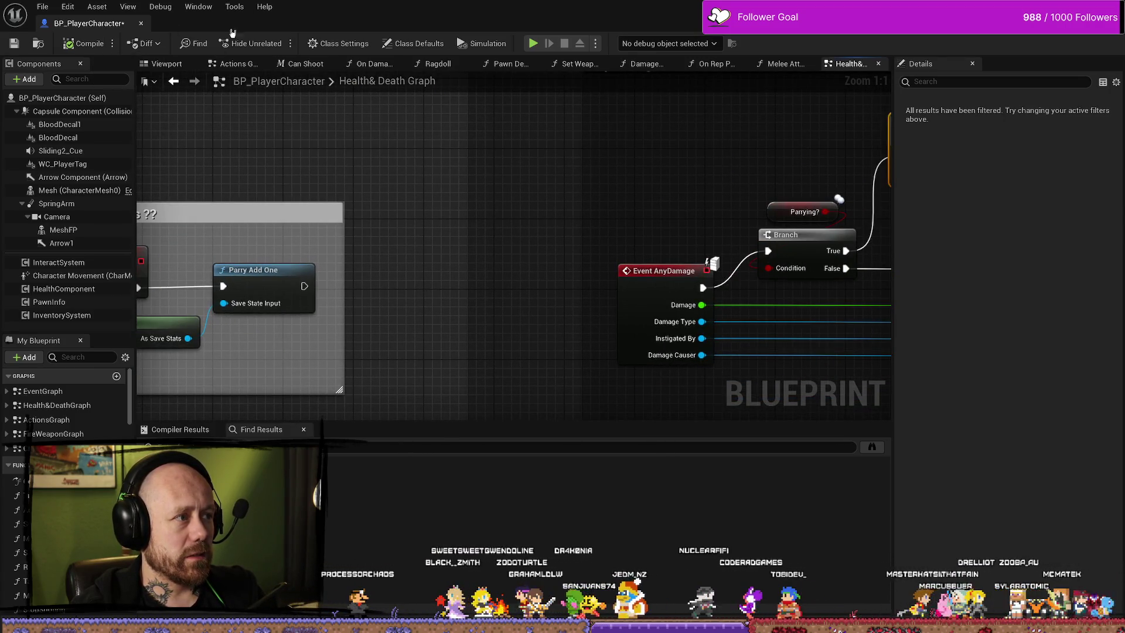
Package the project for Windows into the BloodspillPackaged\ForTesting output folder.
{"action": "left_click", "coordinate": [141, 23]}
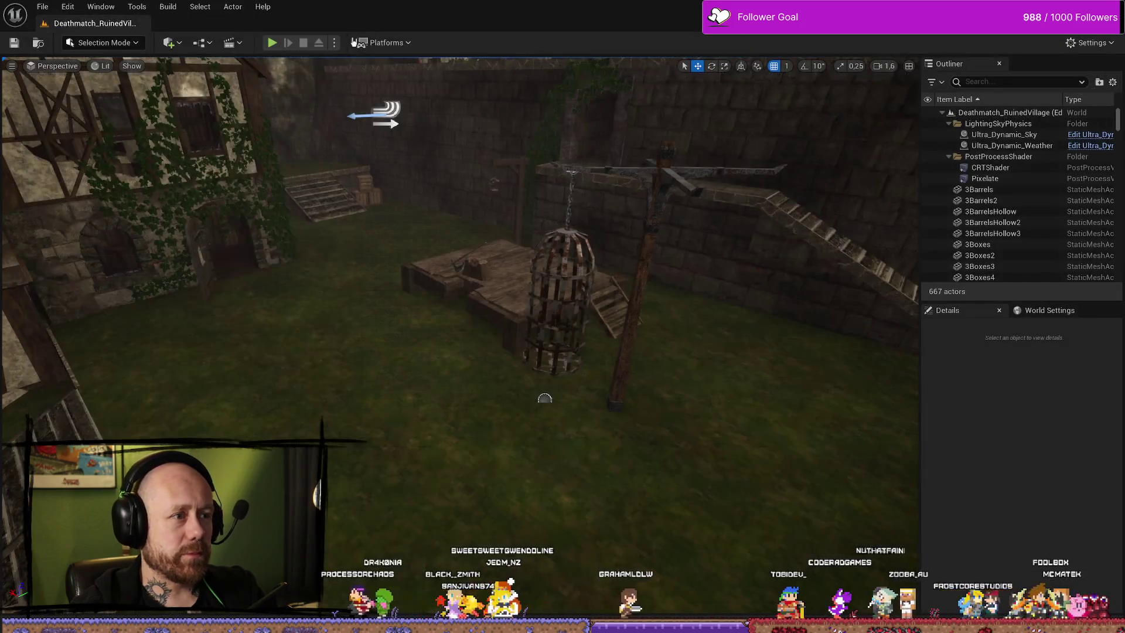
{"action": "left_click", "coordinate": [384, 43]}
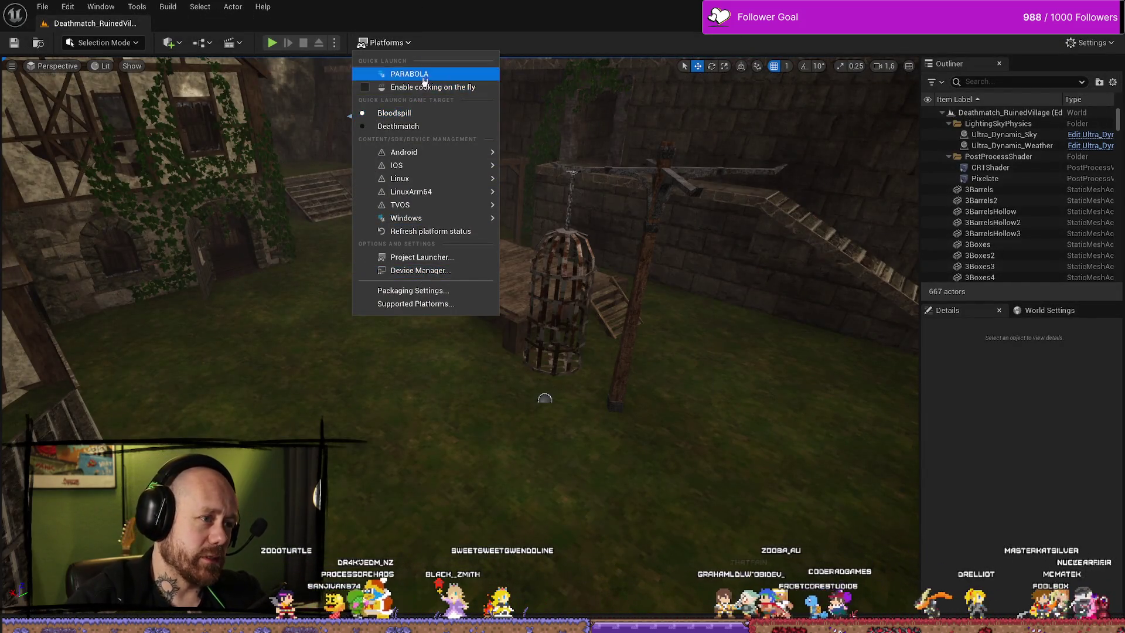
{"action": "mouse_move", "coordinate": [453, 218]}
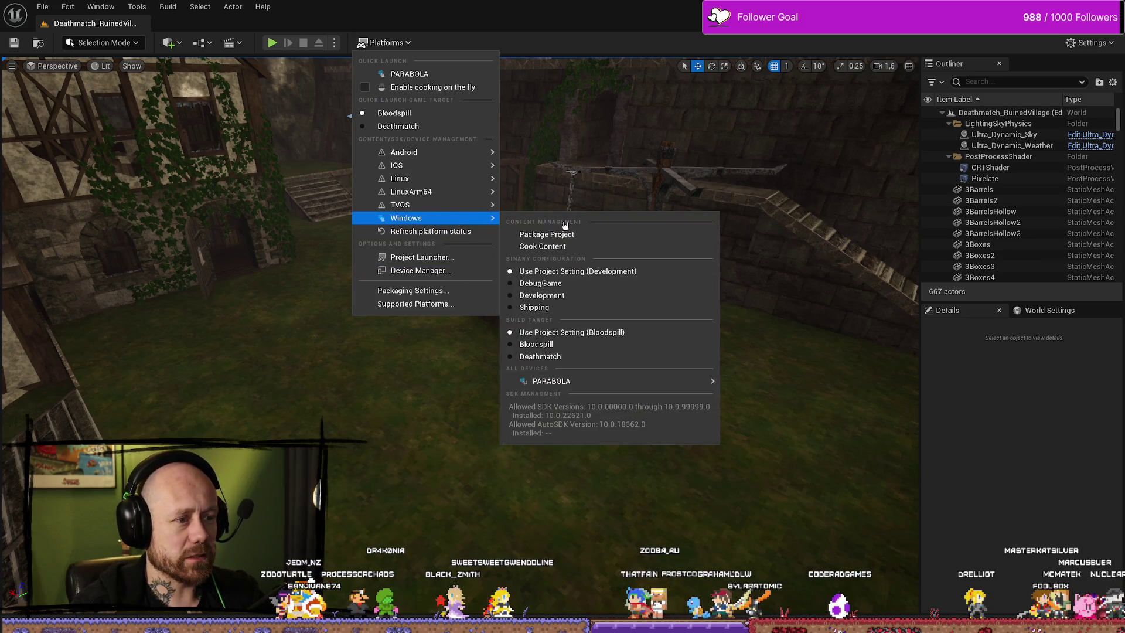
{"action": "left_click", "coordinate": [567, 234]}
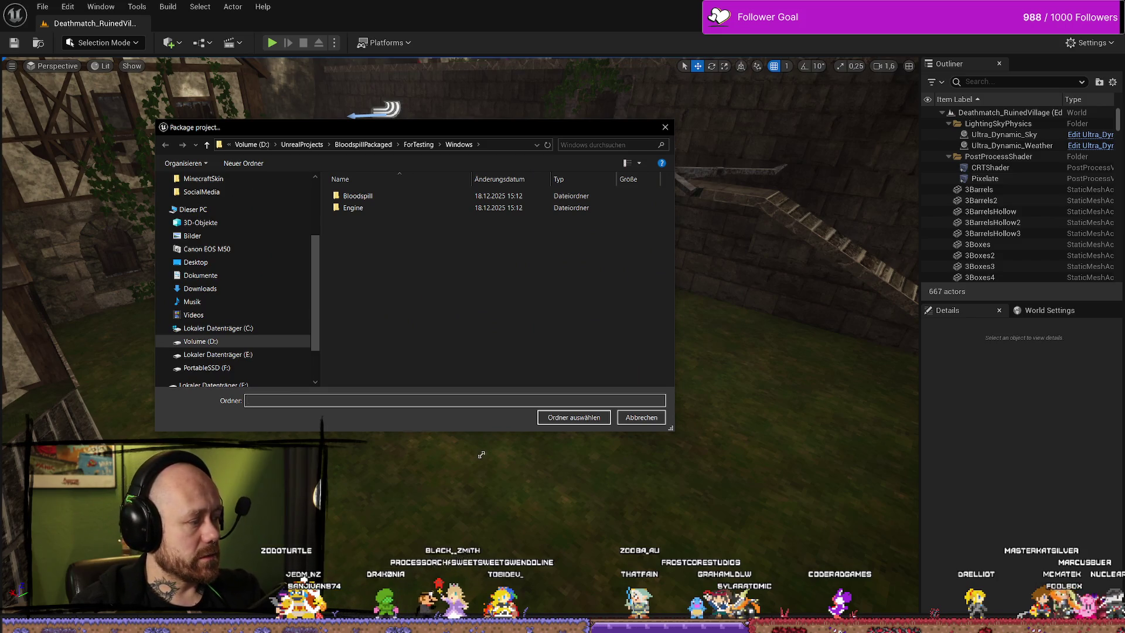
{"action": "left_click", "coordinate": [565, 418]}
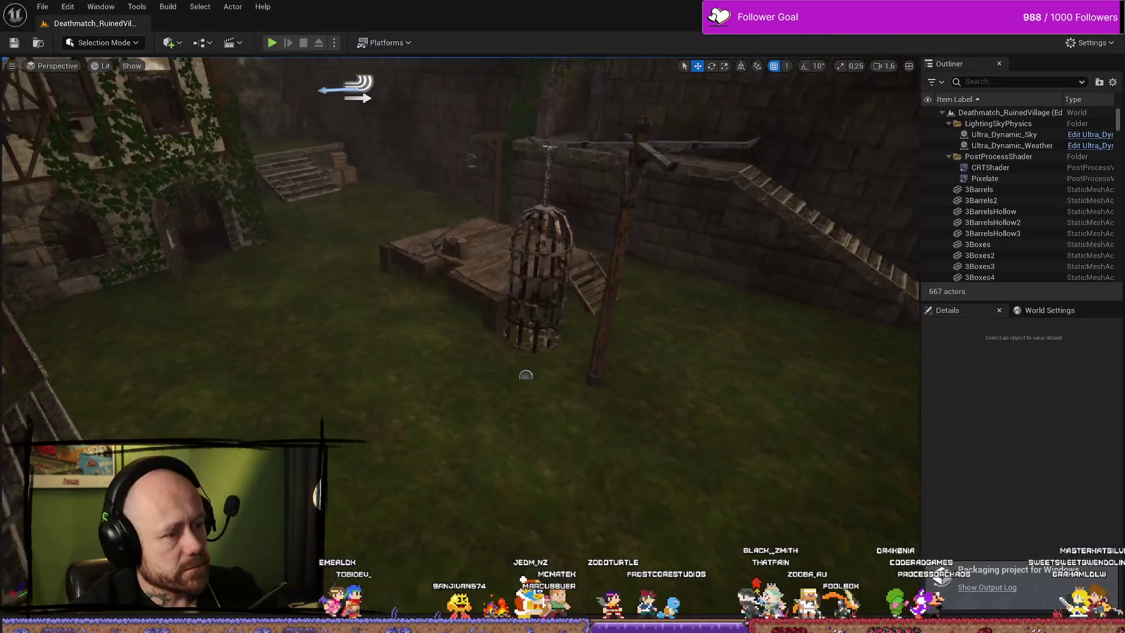
{"action": "key", "text": "ctrl+space"}
Open BP_PlayerCharacter and shift the AnyDamage, Branch, parry and Multicast Parry Save nodes further right.
{"action": "double_click", "coordinate": [317, 437]}
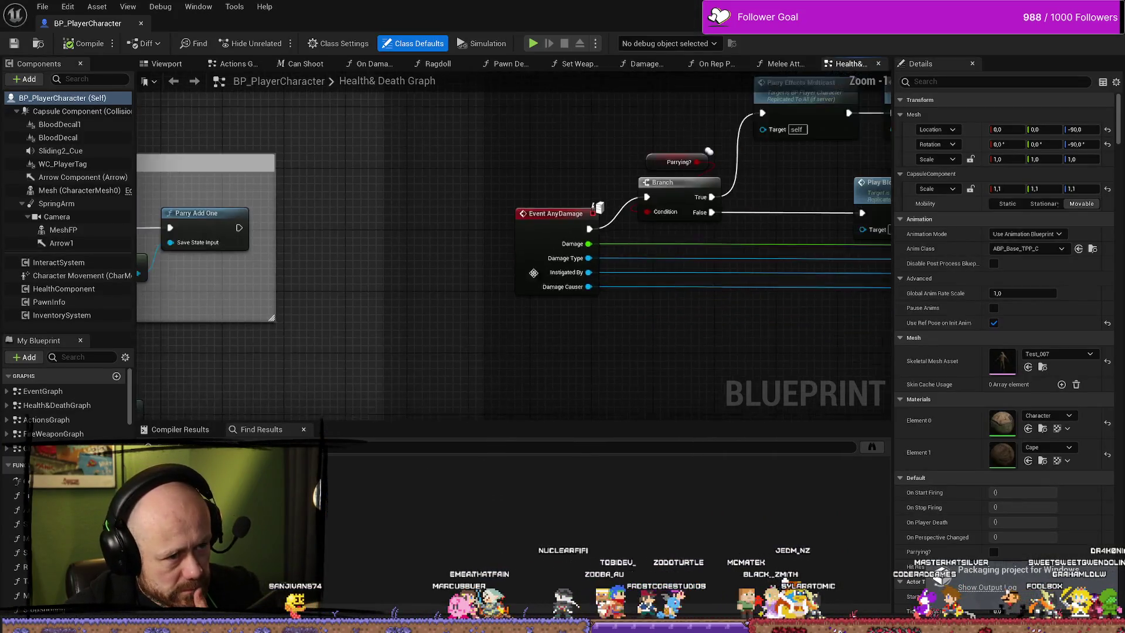
{"action": "scroll", "coordinate": [599, 376], "scroll_direction": "down", "scroll_amount": 2}
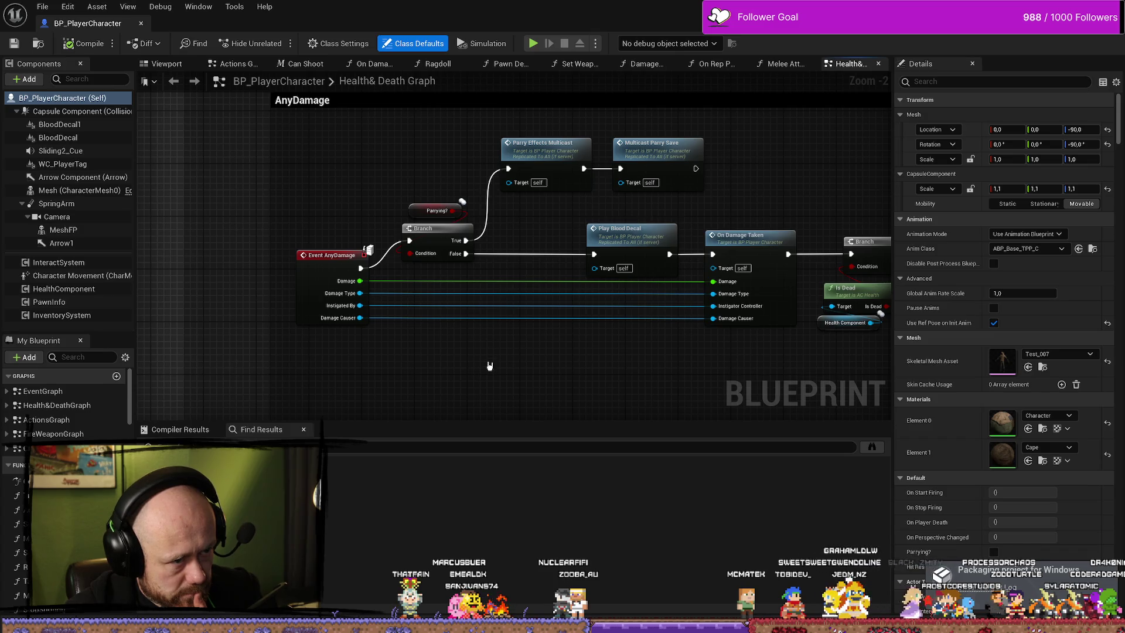
{"action": "mouse_move", "coordinate": [295, 394]}
{"action": "left_mouse_down"}
{"action": "mouse_move", "coordinate": [483, 220]}
{"action": "mouse_move", "coordinate": [595, 140]}
{"action": "left_mouse_up"}
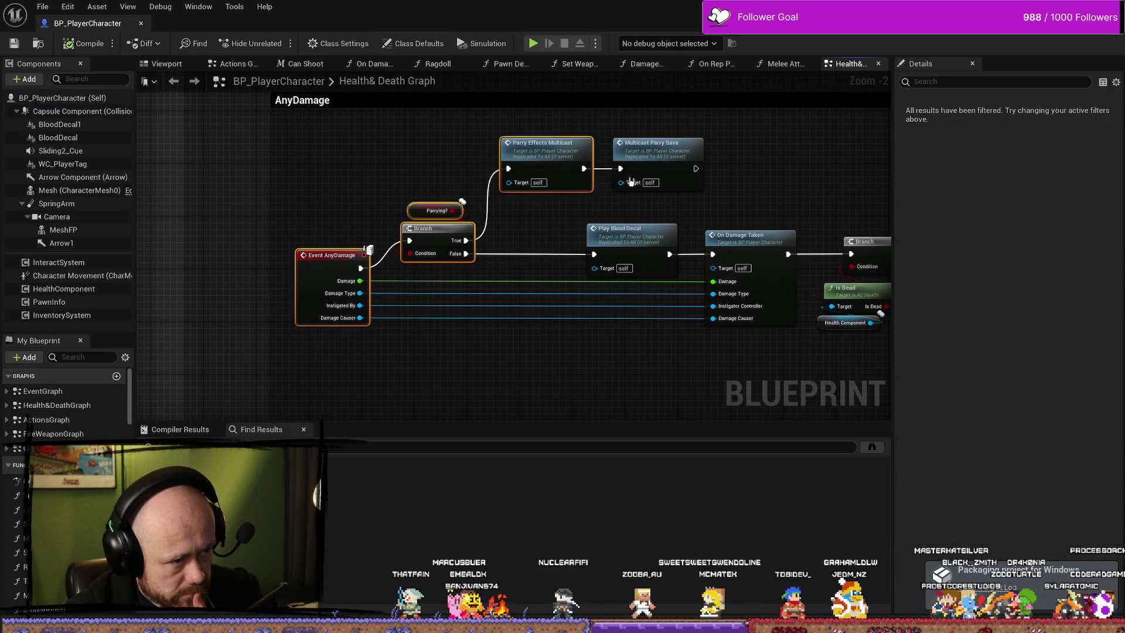
{"action": "left_click", "coordinate": [700, 174], "text": "shift"}
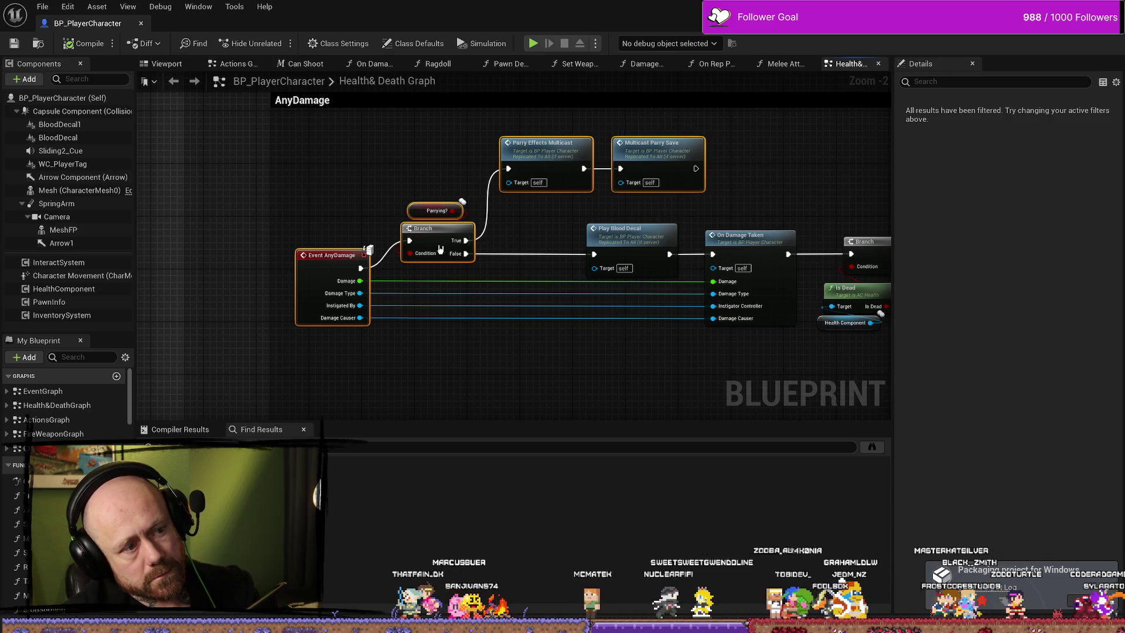
{"action": "left_click_drag", "start_coordinate": [434, 235], "coordinate": [500, 237]}
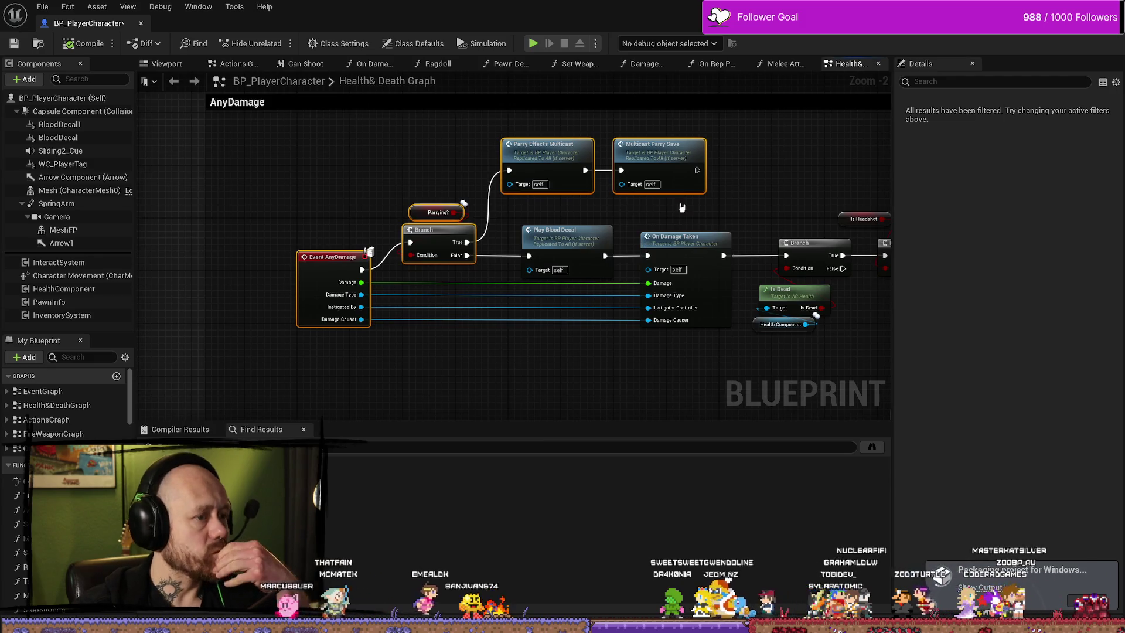
{"action": "left_click_drag", "start_coordinate": [428, 165], "coordinate": [389, 165]}
{"action": "left_click", "coordinate": [389, 165]}
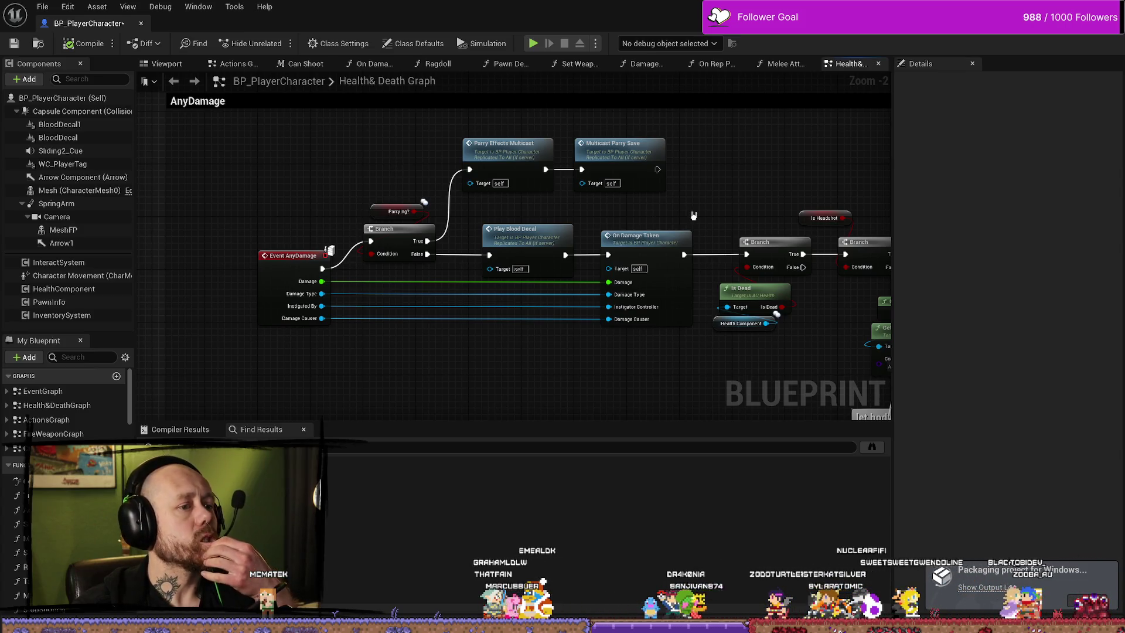
Review the Delay, headshot branch and body-disappear comment, then return the view to the AnyDamage chain.
{"action": "mouse_move", "coordinate": [703, 217]}
{"action": "left_mouse_down"}
{"action": "mouse_move", "coordinate": [797, 224]}
{"action": "mouse_move", "coordinate": [524, 213]}
{"action": "left_mouse_up"}
{"action": "scroll", "coordinate": [604, 222], "scroll_direction": "up", "scroll_amount": 2}
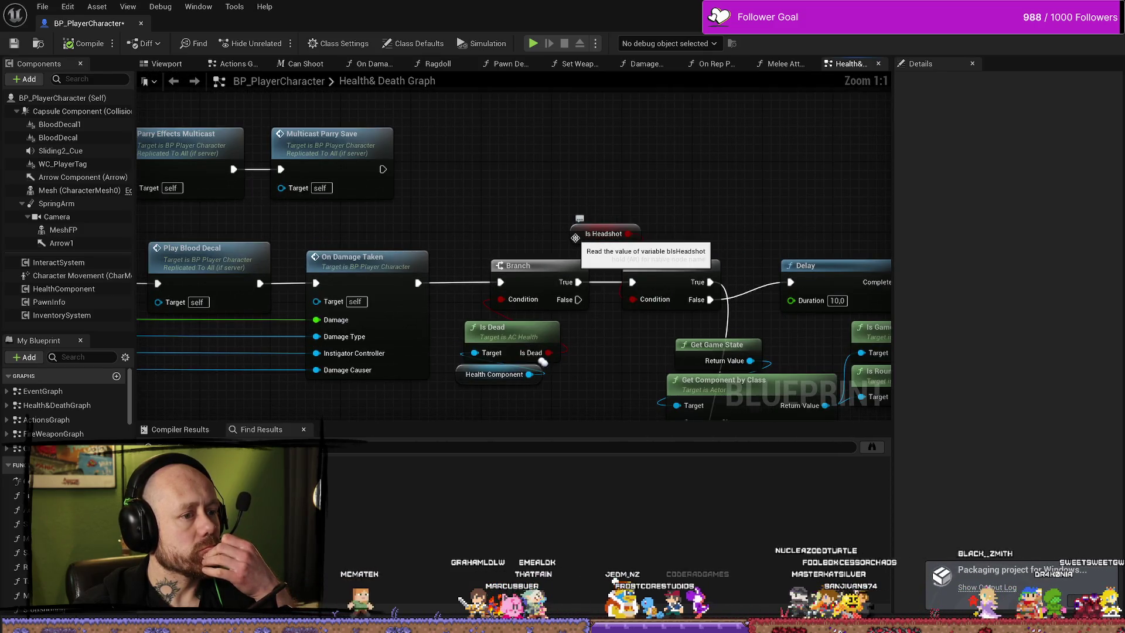
{"action": "mouse_move", "coordinate": [576, 237]}
{"action": "left_mouse_down"}
{"action": "mouse_move", "coordinate": [691, 176]}
{"action": "mouse_move", "coordinate": [604, 185]}
{"action": "left_mouse_up"}
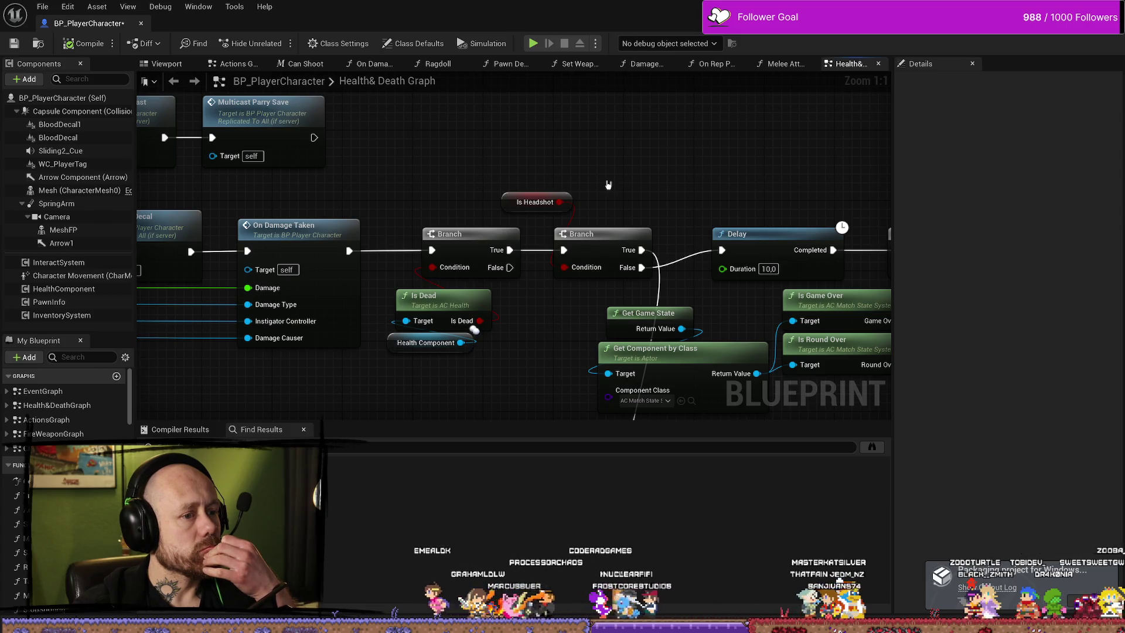
{"action": "scroll", "coordinate": [645, 234], "scroll_direction": "down", "scroll_amount": 2}
{"action": "mouse_move", "coordinate": [689, 277]}
{"action": "left_mouse_down"}
{"action": "mouse_move", "coordinate": [518, 239]}
{"action": "mouse_move", "coordinate": [527, 208]}
{"action": "mouse_move", "coordinate": [441, 208]}
{"action": "mouse_move", "coordinate": [291, 249]}
{"action": "mouse_move", "coordinate": [469, 209]}
{"action": "mouse_move", "coordinate": [713, 299]}
{"action": "mouse_move", "coordinate": [604, 333]}
{"action": "left_mouse_up"}
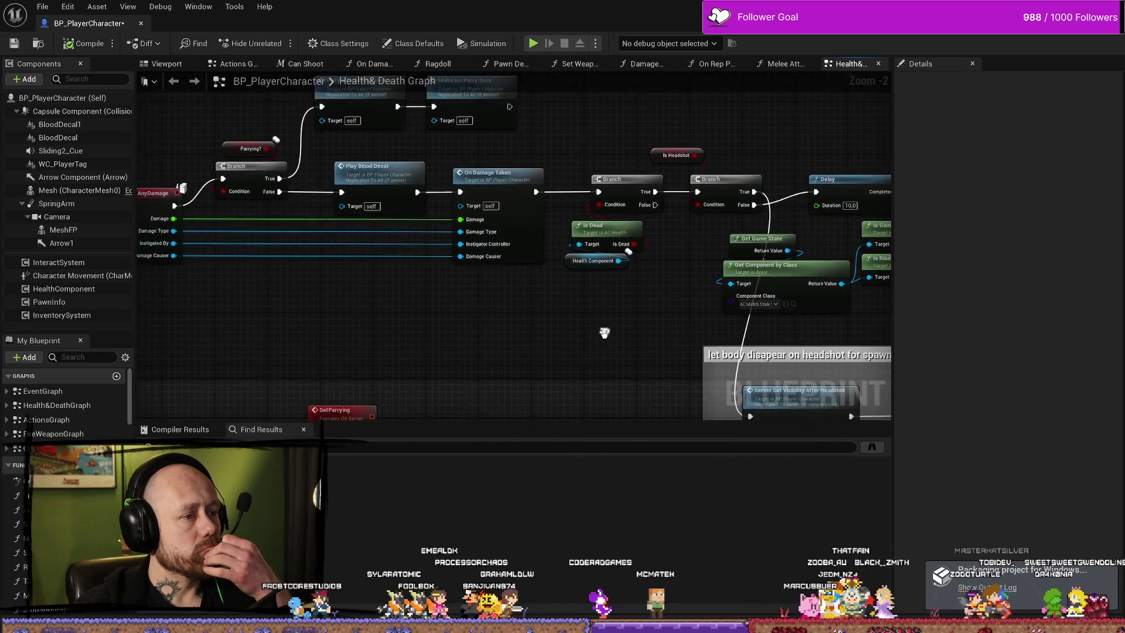
{"action": "scroll", "coordinate": [388, 301], "scroll_direction": "up", "scroll_amount": 2}
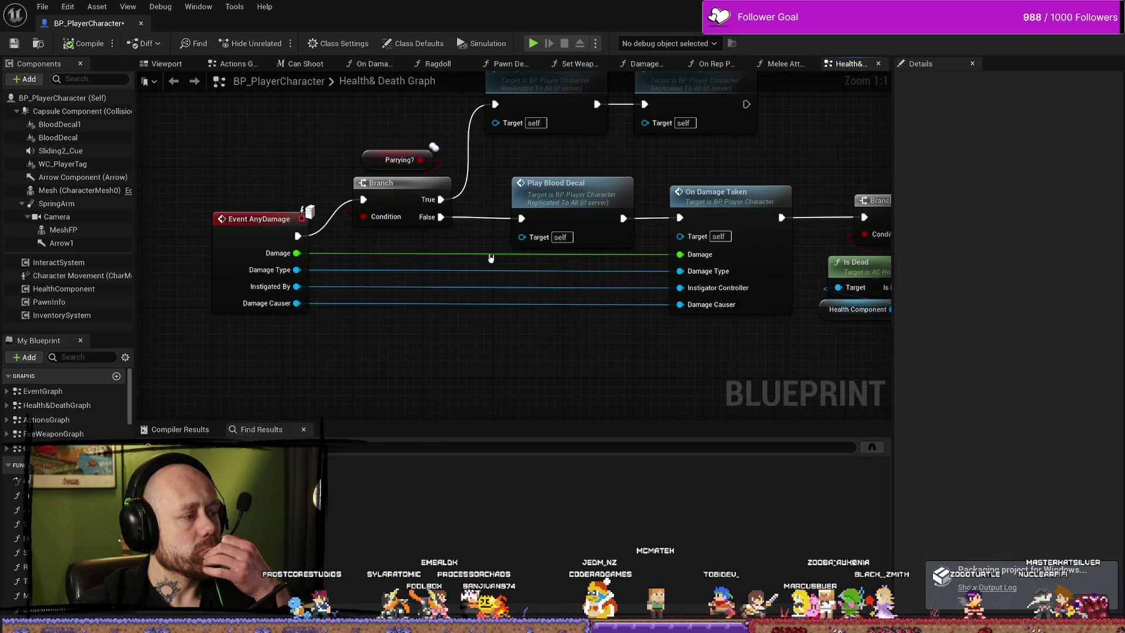
{"action": "left_click_drag", "start_coordinate": [559, 143], "coordinate": [501, 178]}
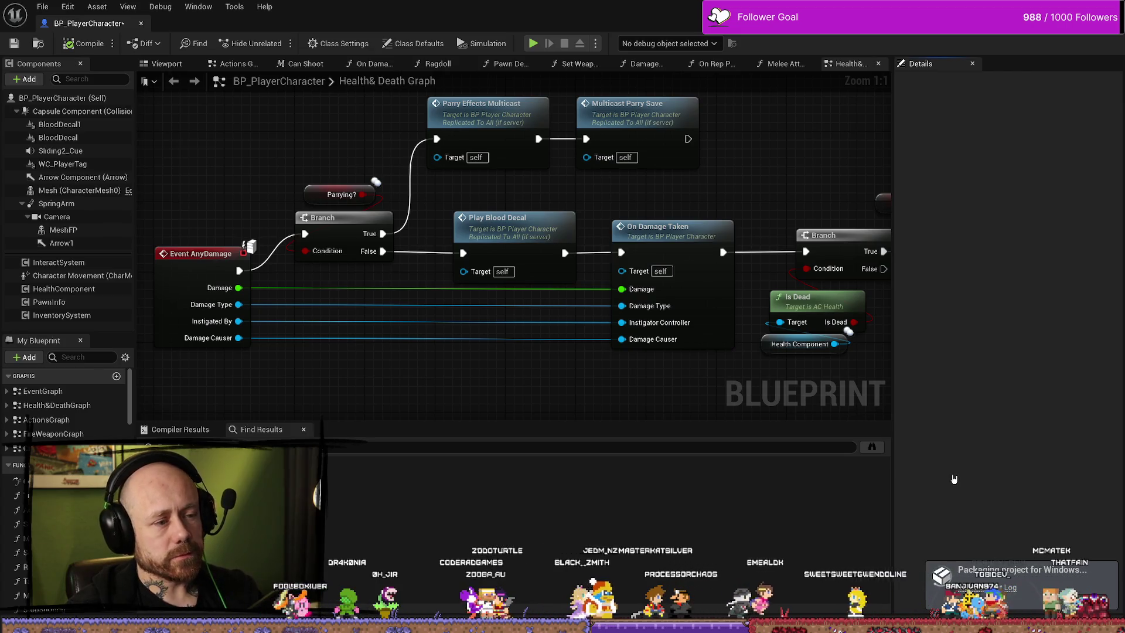
Narrow the damage logic comment box by pulling its right edge inward.
{"action": "scroll", "coordinate": [565, 385], "scroll_direction": "down", "scroll_amount": 10}
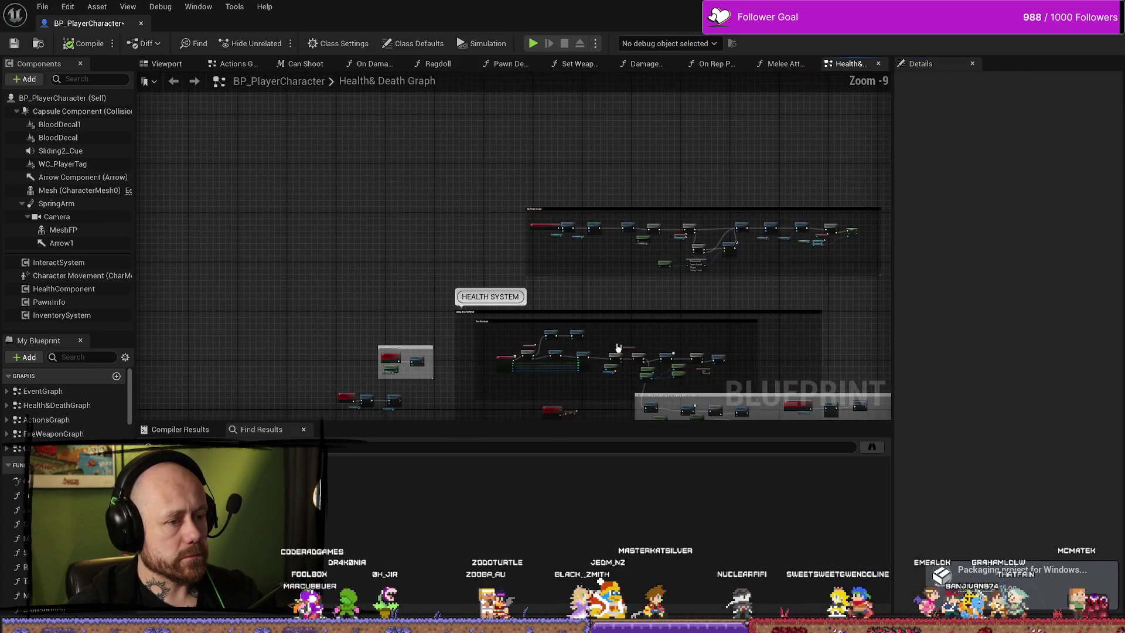
{"action": "scroll", "coordinate": [663, 350], "scroll_direction": "up", "scroll_amount": 5}
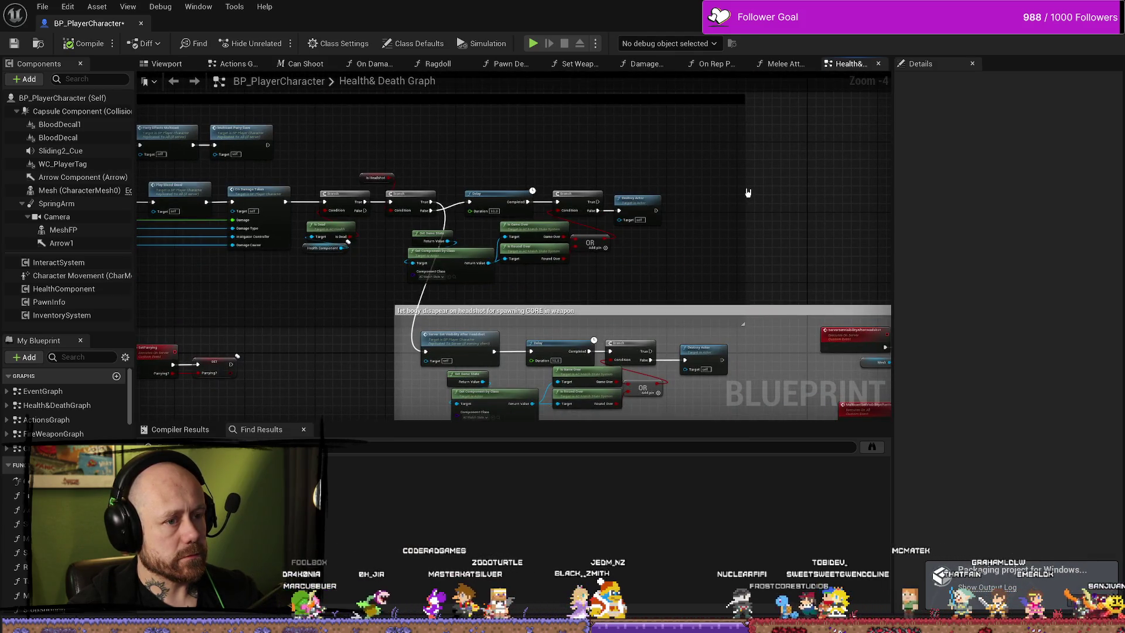
{"action": "mouse_move", "coordinate": [745, 189]}
{"action": "left_mouse_down"}
{"action": "mouse_move", "coordinate": [702, 189]}
{"action": "mouse_move", "coordinate": [814, 202]}
{"action": "mouse_move", "coordinate": [508, 195]}
{"action": "left_mouse_up"}
{"action": "scroll", "coordinate": [815, 202], "scroll_direction": "up", "scroll_amount": 1}
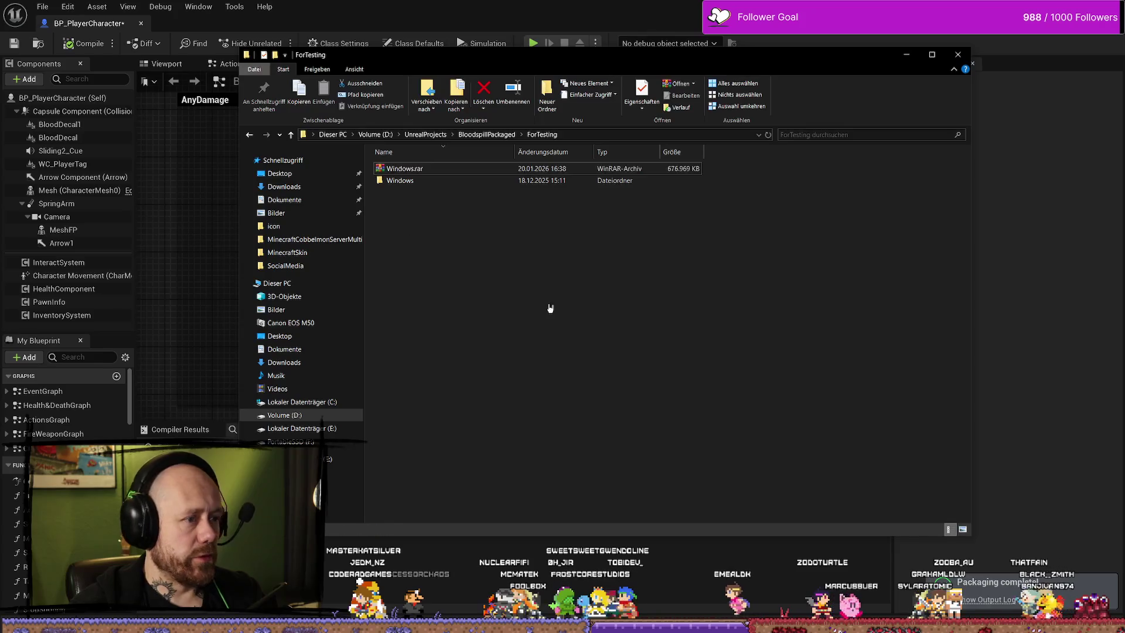
Check the packaged Windows folder's contents, then compress it into Windows.rar with WinRAR.
{"action": "double_click", "coordinate": [446, 179]}
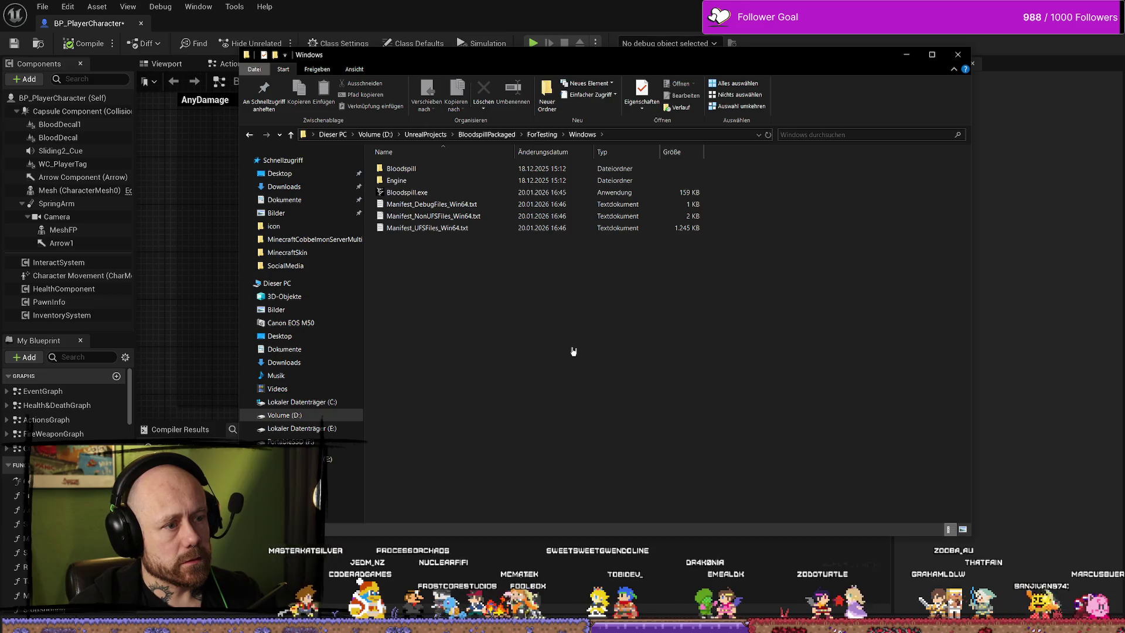
{"action": "key", "text": "alt+Up"}
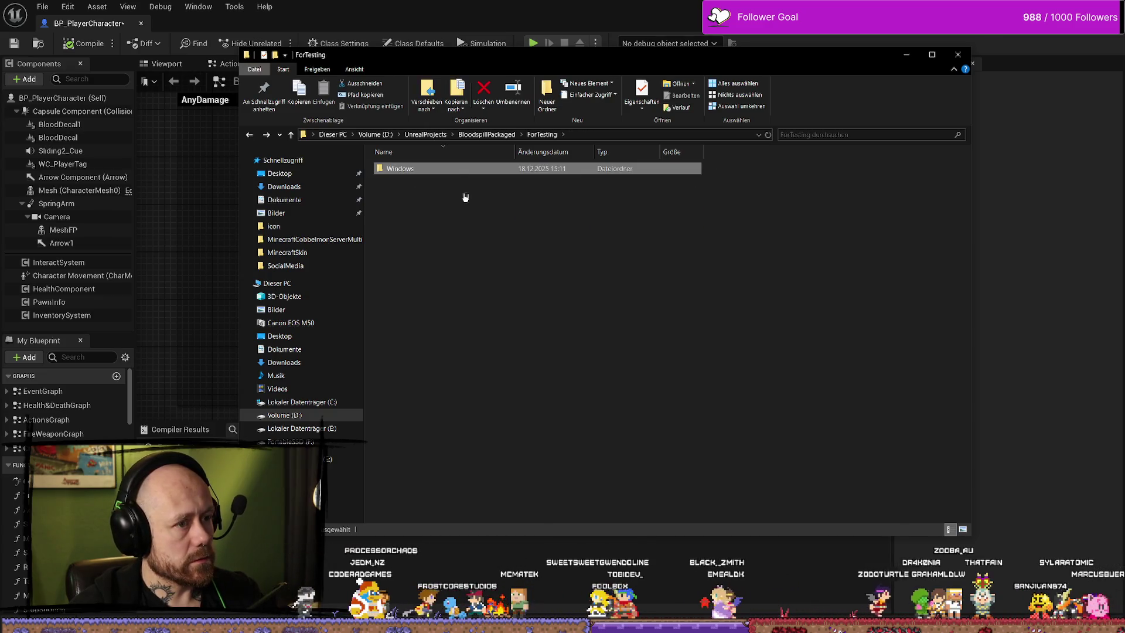
{"action": "right_click", "coordinate": [428, 169]}
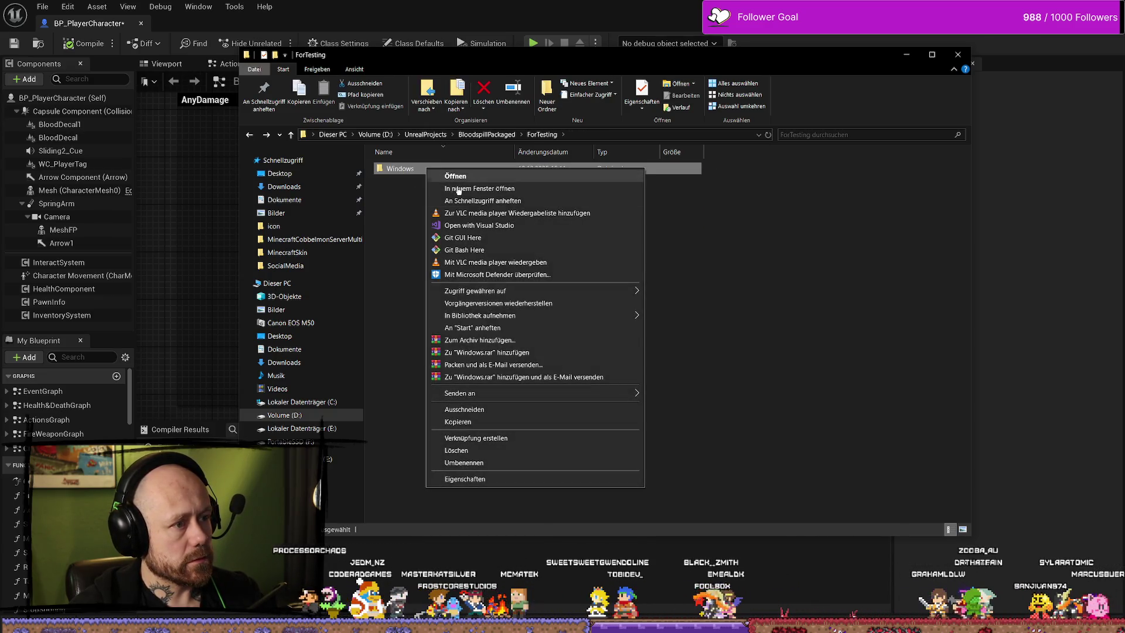
{"action": "left_click", "coordinate": [497, 340]}
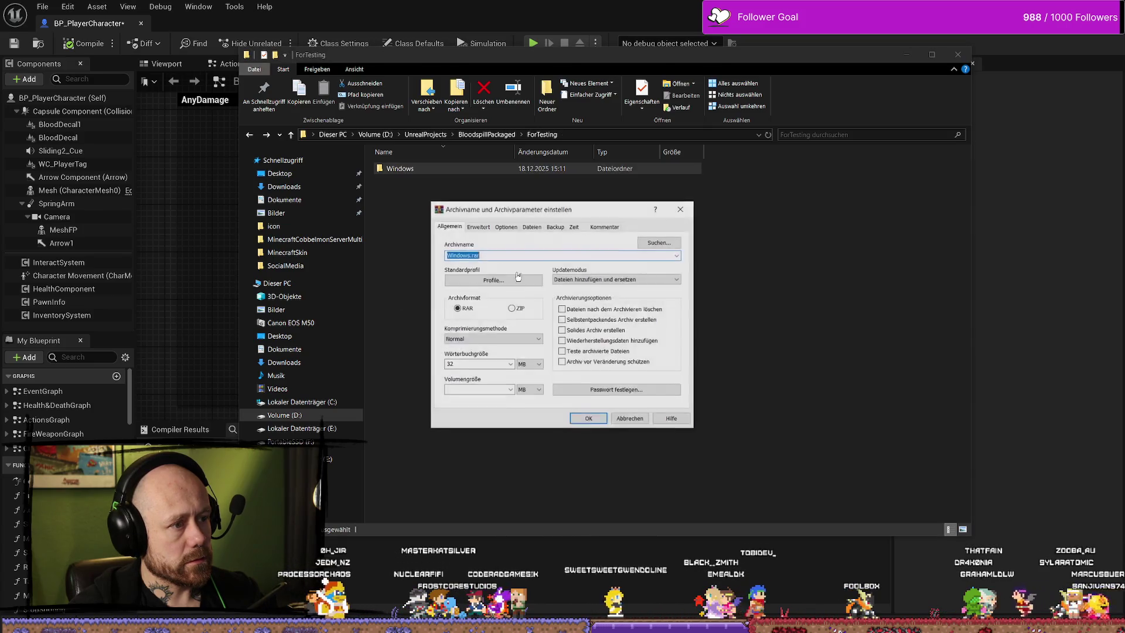
{"action": "left_click", "coordinate": [586, 417]}
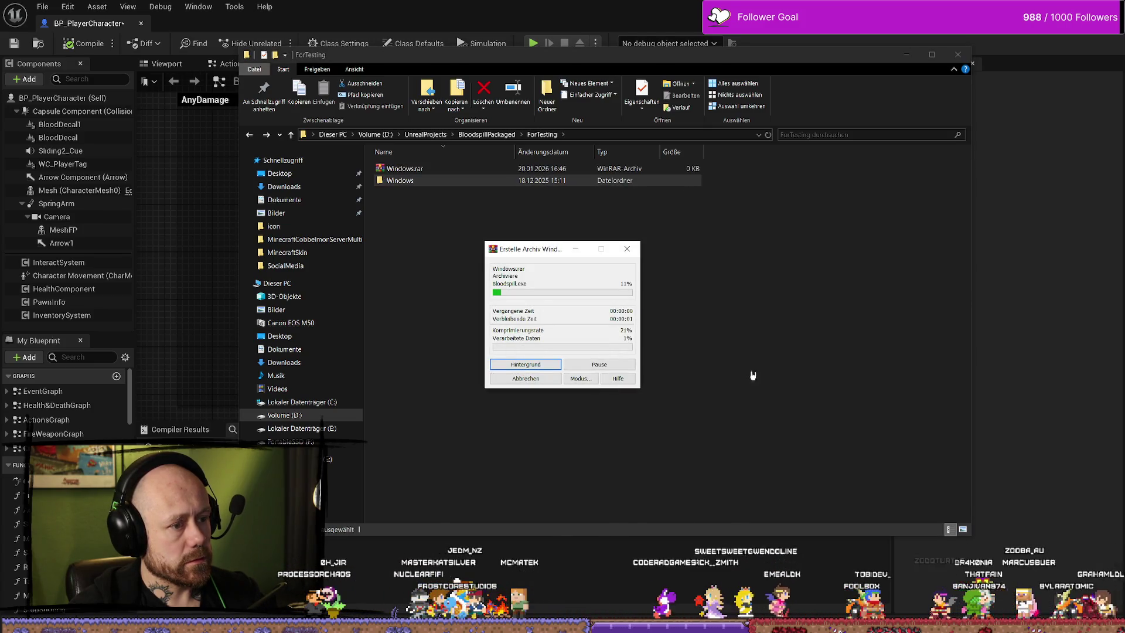
{"action": "left_click", "coordinate": [795, 380]}
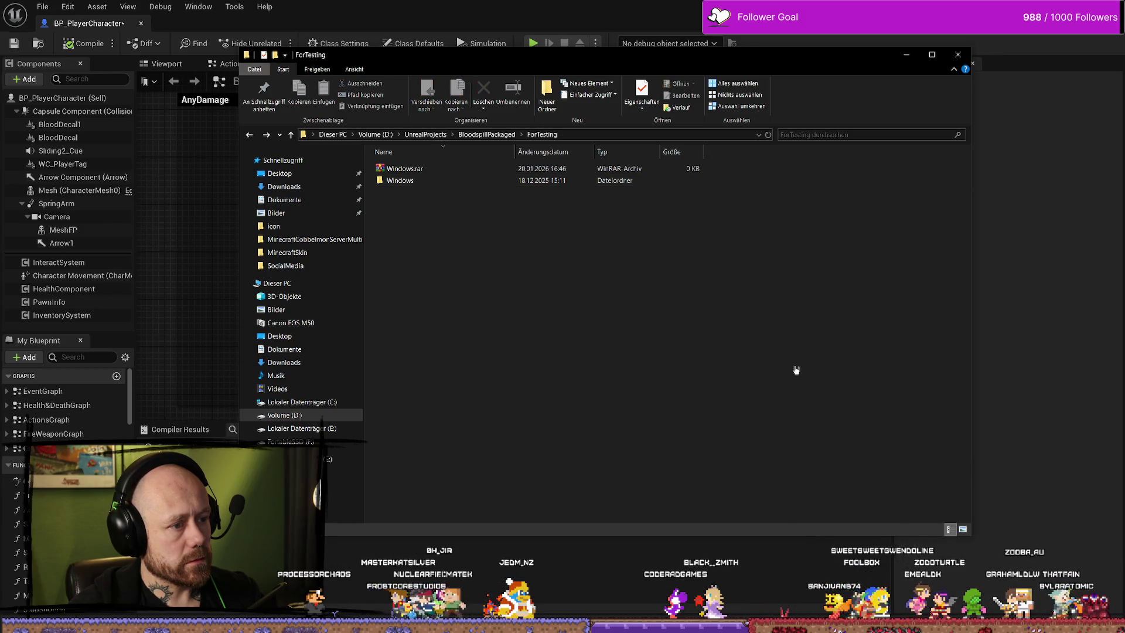
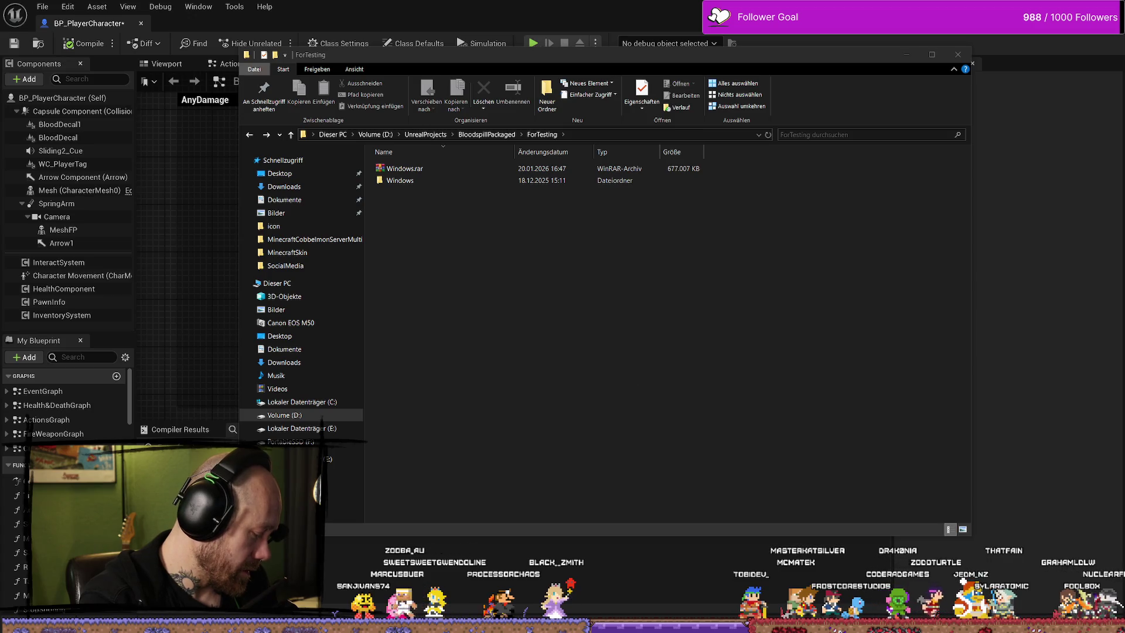
Select then deselect Windows.rar in ForTesting, and minimize File Explorer to return to the editor.
{"action": "left_click", "coordinate": [688, 335]}
{"action": "left_click", "coordinate": [406, 171]}
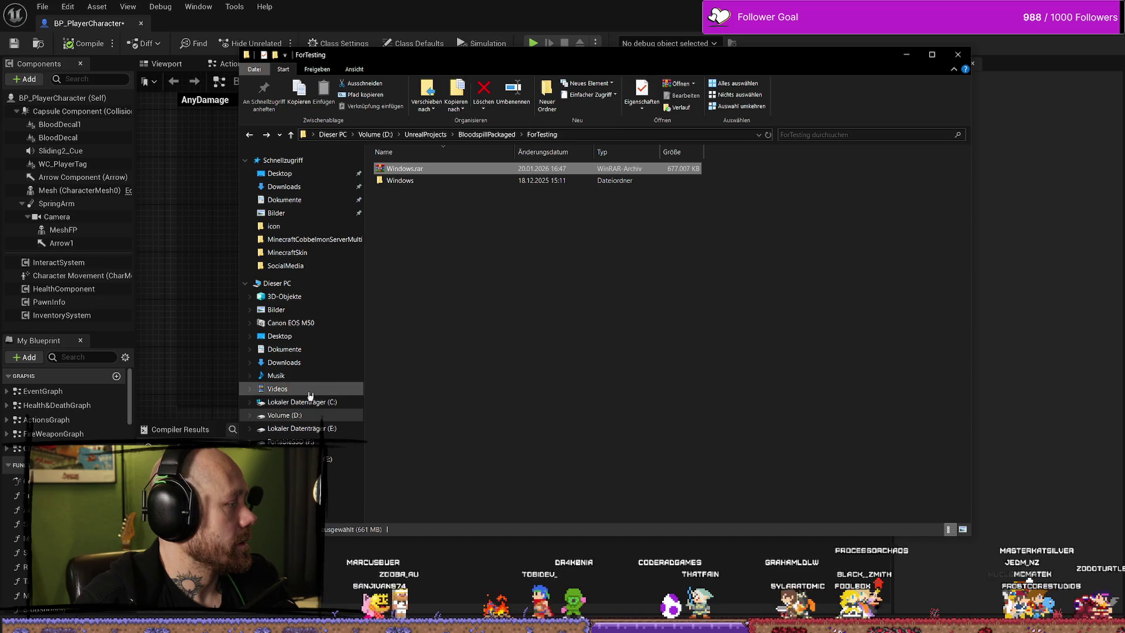
{"action": "left_click", "coordinate": [561, 370]}
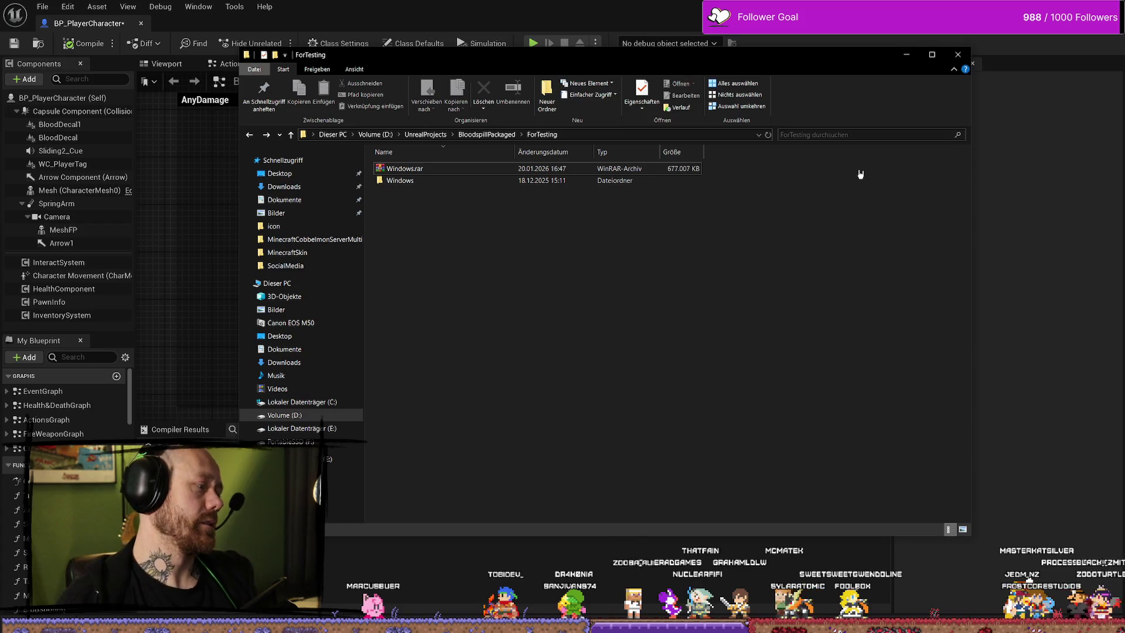
{"action": "left_click", "coordinate": [907, 55]}
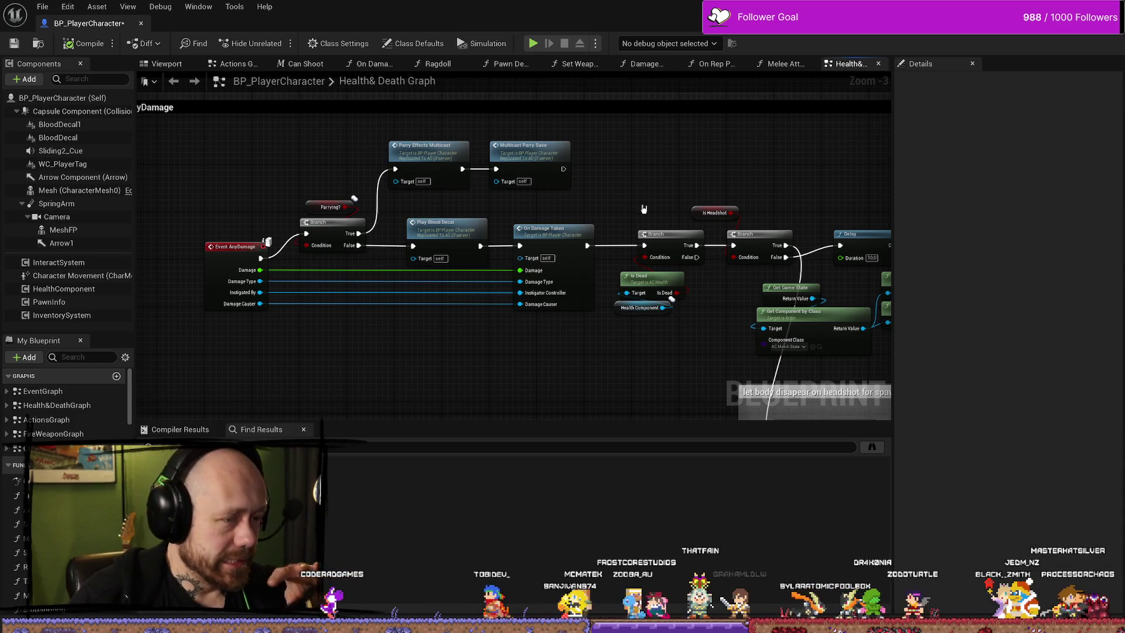
Box-select the SetParrying event and its SET node and move them up-left.
{"action": "mouse_move", "coordinate": [313, 219]}
{"action": "left_mouse_down"}
{"action": "mouse_move", "coordinate": [439, 244]}
{"action": "mouse_move", "coordinate": [790, 239]}
{"action": "left_mouse_up"}
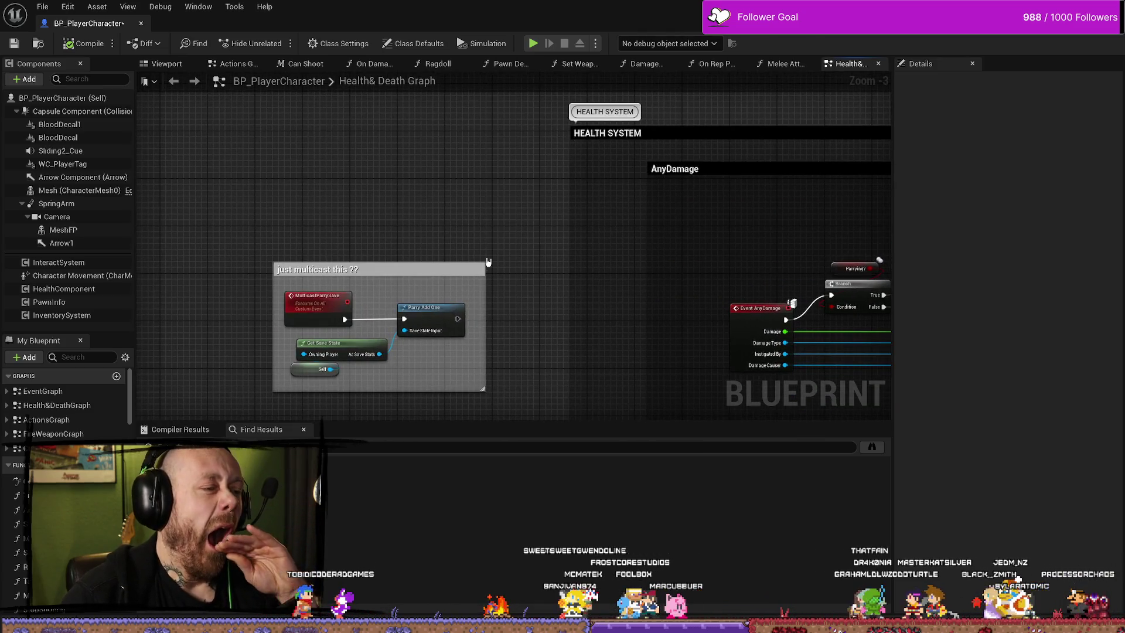
{"action": "left_click_drag", "start_coordinate": [471, 279], "coordinate": [271, 352]}
{"action": "left_click_drag", "start_coordinate": [448, 370], "coordinate": [280, 340]}
{"action": "left_click_drag", "start_coordinate": [557, 243], "coordinate": [464, 218]}
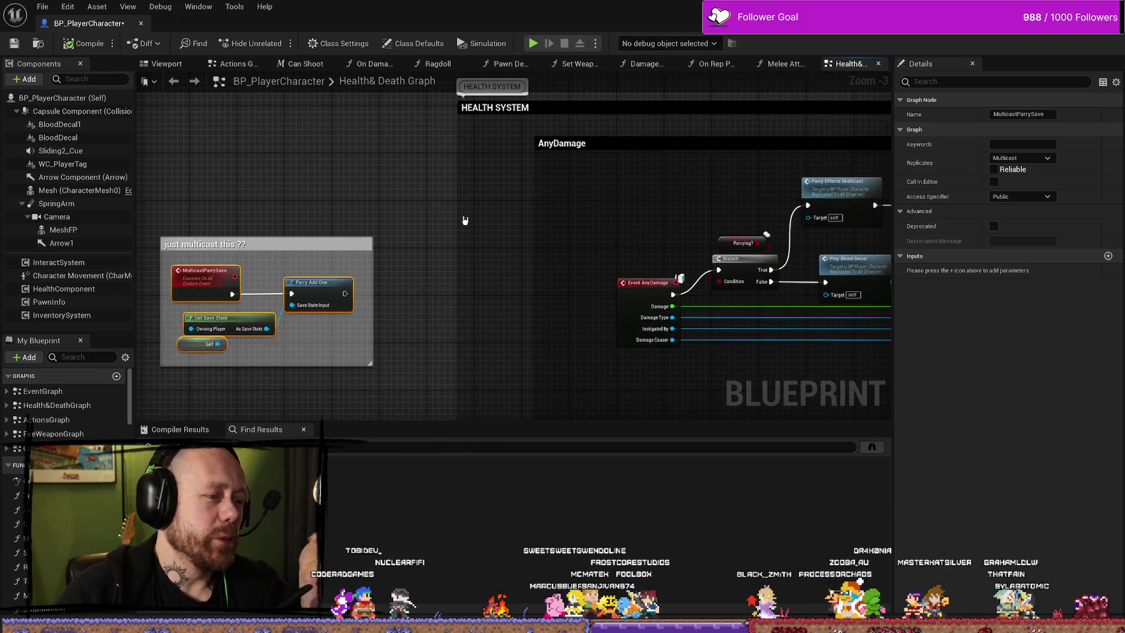
{"action": "left_click_drag", "start_coordinate": [587, 240], "coordinate": [479, 222]}
{"action": "mouse_move", "coordinate": [692, 209]}
{"action": "left_mouse_down"}
{"action": "mouse_move", "coordinate": [612, 206]}
{"action": "mouse_move", "coordinate": [524, 178]}
{"action": "left_mouse_up"}
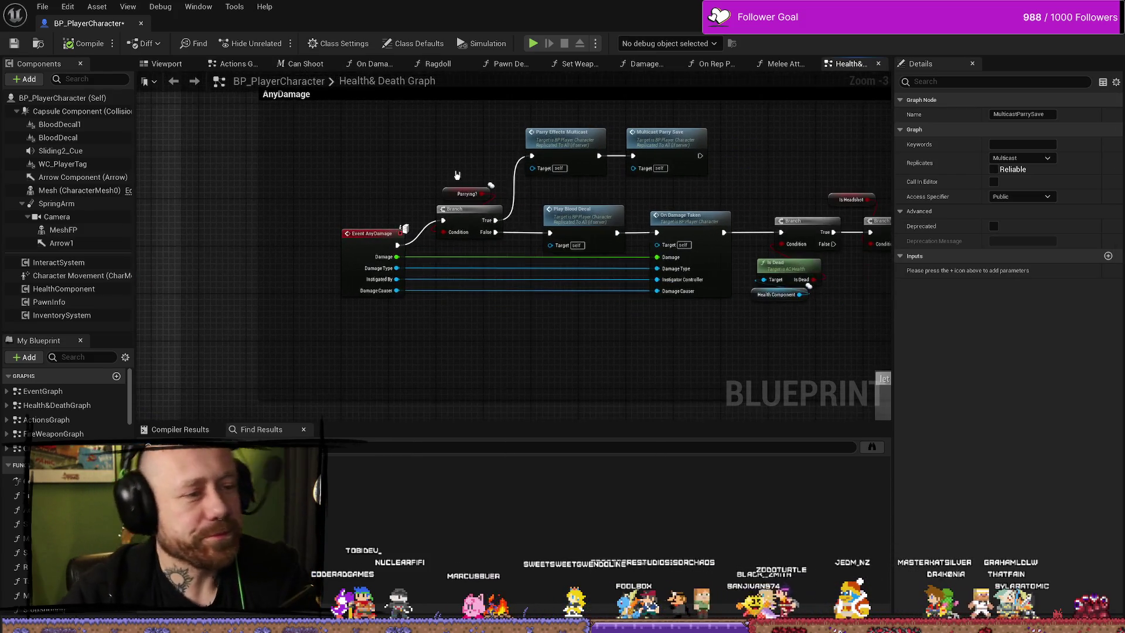
{"action": "scroll", "coordinate": [603, 185], "scroll_direction": "down", "scroll_amount": 5}
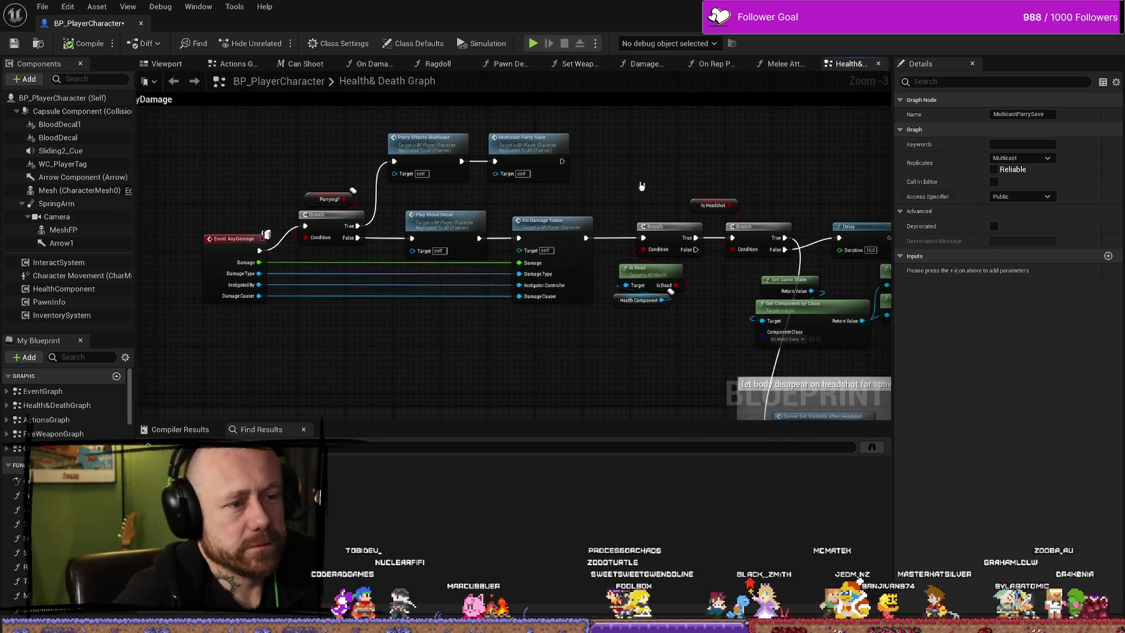
{"action": "scroll", "coordinate": [445, 223], "scroll_direction": "up", "scroll_amount": 6}
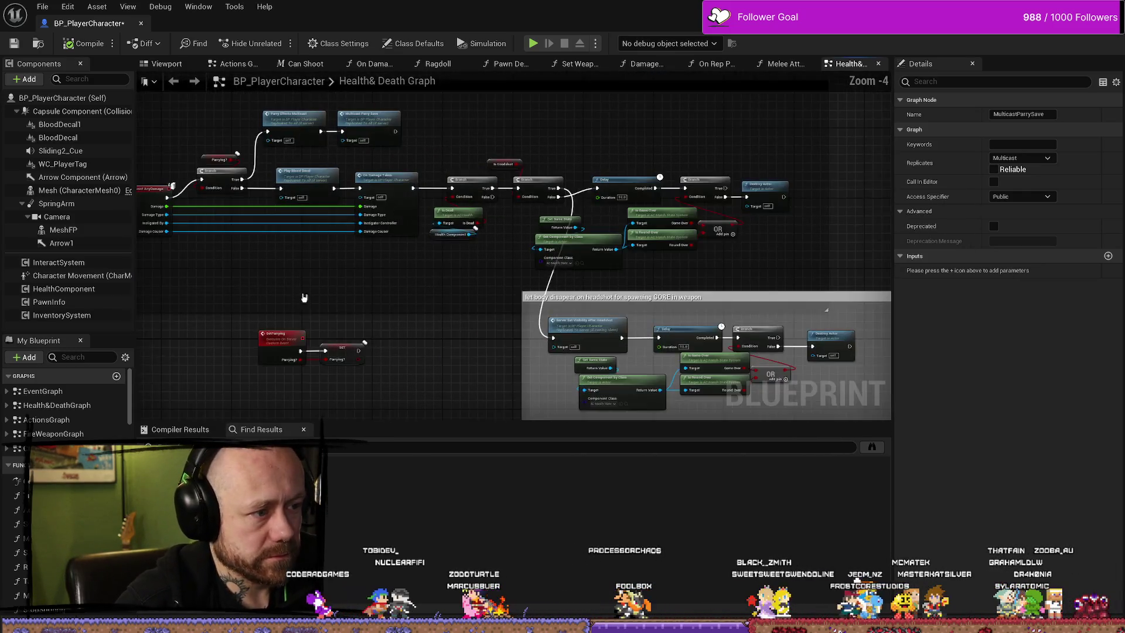
{"action": "left_click_drag", "start_coordinate": [473, 233], "coordinate": [352, 297]}
{"action": "mouse_move", "coordinate": [460, 261]}
{"action": "left_mouse_down"}
{"action": "mouse_move", "coordinate": [436, 245]}
{"action": "mouse_move", "coordinate": [498, 167]}
{"action": "mouse_move", "coordinate": [490, 222]}
{"action": "mouse_move", "coordinate": [502, 290]}
{"action": "mouse_move", "coordinate": [318, 324]}
{"action": "left_mouse_up"}
{"action": "scroll", "coordinate": [623, 307], "scroll_direction": "down", "scroll_amount": 3}
{"action": "scroll", "coordinate": [583, 276], "scroll_direction": "up", "scroll_amount": 2}
Drag the upper comment box's bottom edge up to shorten it.
{"action": "left_click_drag", "start_coordinate": [850, 194], "coordinate": [613, 207]}
{"action": "mouse_move", "coordinate": [681, 203]}
{"action": "left_mouse_down"}
{"action": "mouse_move", "coordinate": [609, 227]}
{"action": "mouse_move", "coordinate": [765, 209]}
{"action": "left_mouse_up"}
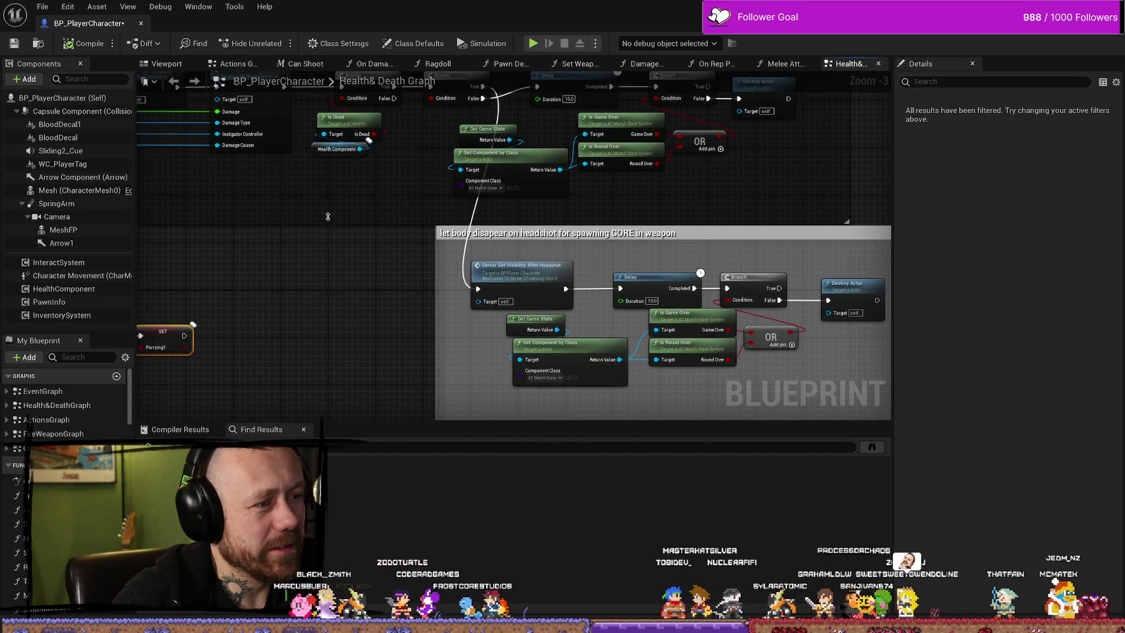
{"action": "left_click_drag", "start_coordinate": [327, 217], "coordinate": [328, 207]}
{"action": "left_click_drag", "start_coordinate": [377, 273], "coordinate": [553, 263]}
{"action": "left_click_drag", "start_coordinate": [879, 170], "coordinate": [706, 184]}
{"action": "scroll", "coordinate": [707, 184], "scroll_direction": "down", "scroll_amount": 1}
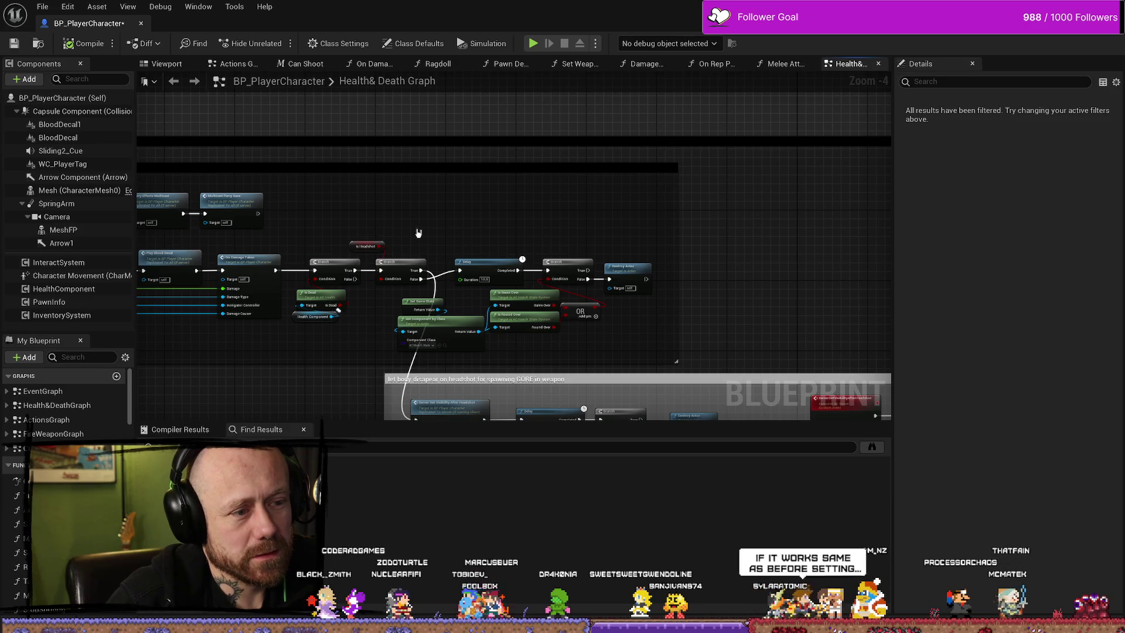
{"action": "left_click_drag", "start_coordinate": [418, 234], "coordinate": [662, 157]}
{"action": "left_click_drag", "start_coordinate": [200, 140], "coordinate": [323, 183]}
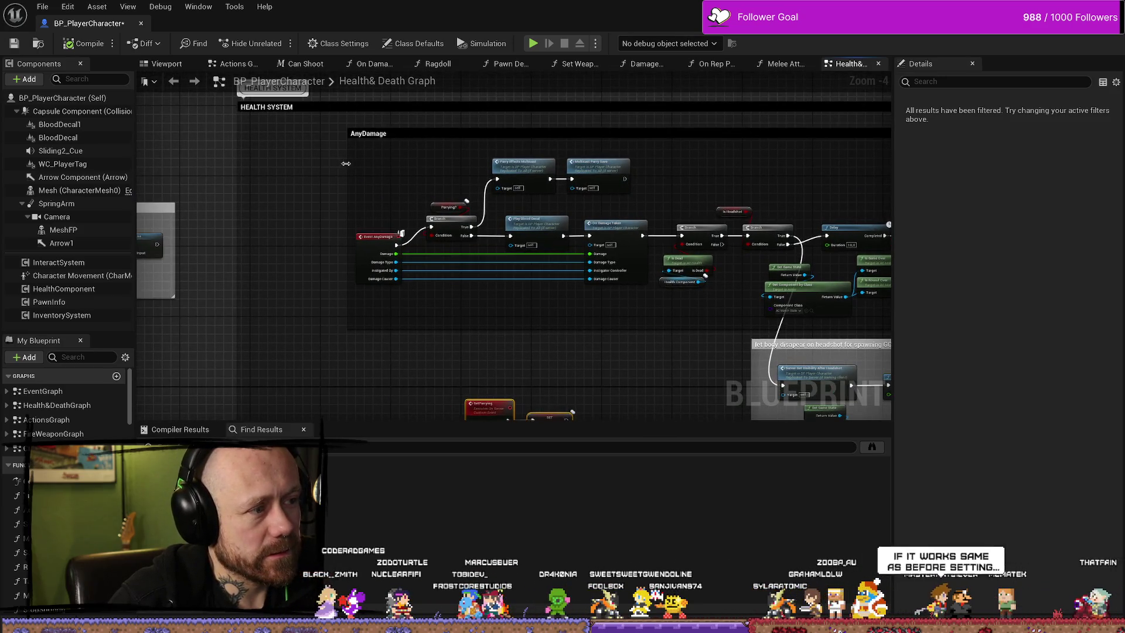
{"action": "scroll", "coordinate": [360, 204], "scroll_direction": "down", "scroll_amount": 8}
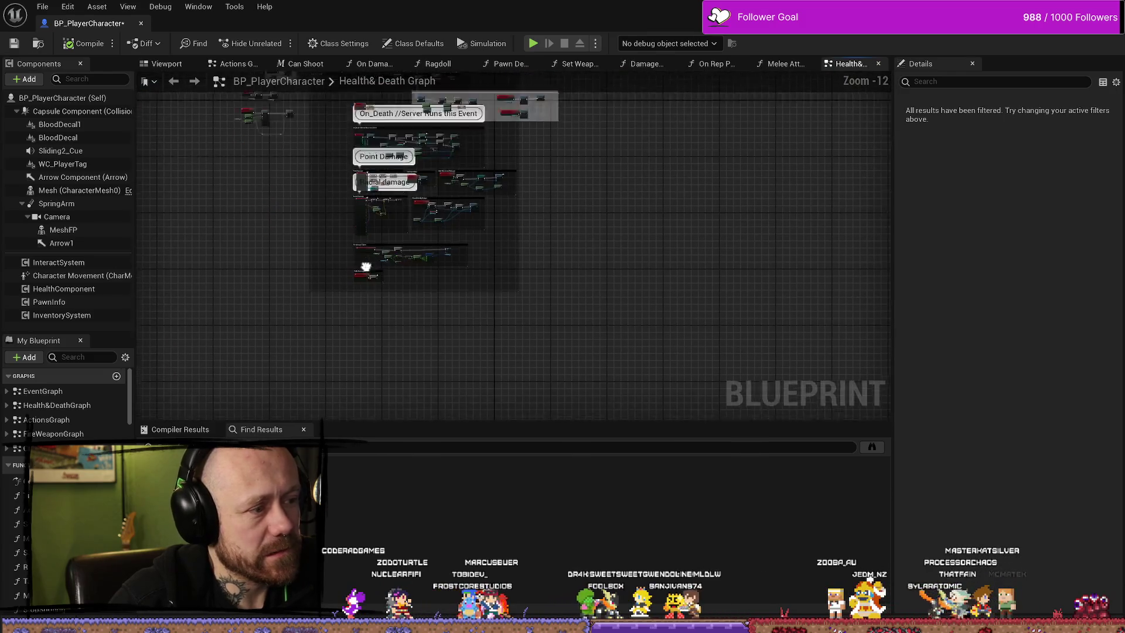
Drag the HEALTH SYSTEM comment's left edge inward to narrow it.
{"action": "scroll", "coordinate": [351, 234], "scroll_direction": "up", "scroll_amount": 5}
{"action": "scroll", "coordinate": [350, 261], "scroll_direction": "up", "scroll_amount": 3}
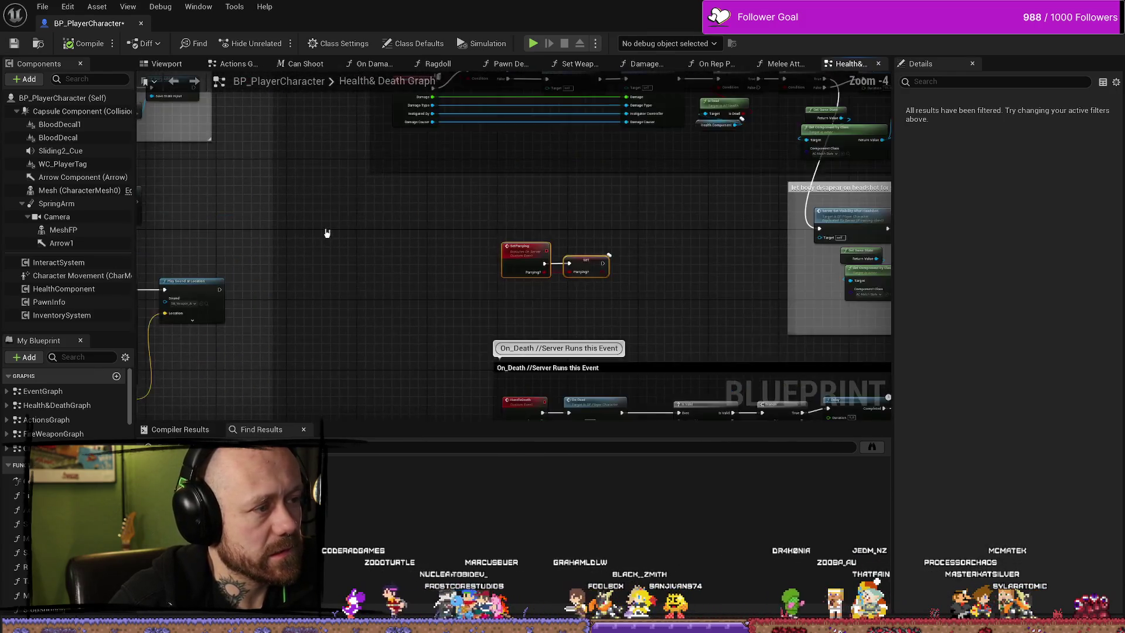
{"action": "scroll", "coordinate": [327, 234], "scroll_direction": "down", "scroll_amount": 3}
{"action": "left_click_drag", "start_coordinate": [303, 217], "coordinate": [337, 218]}
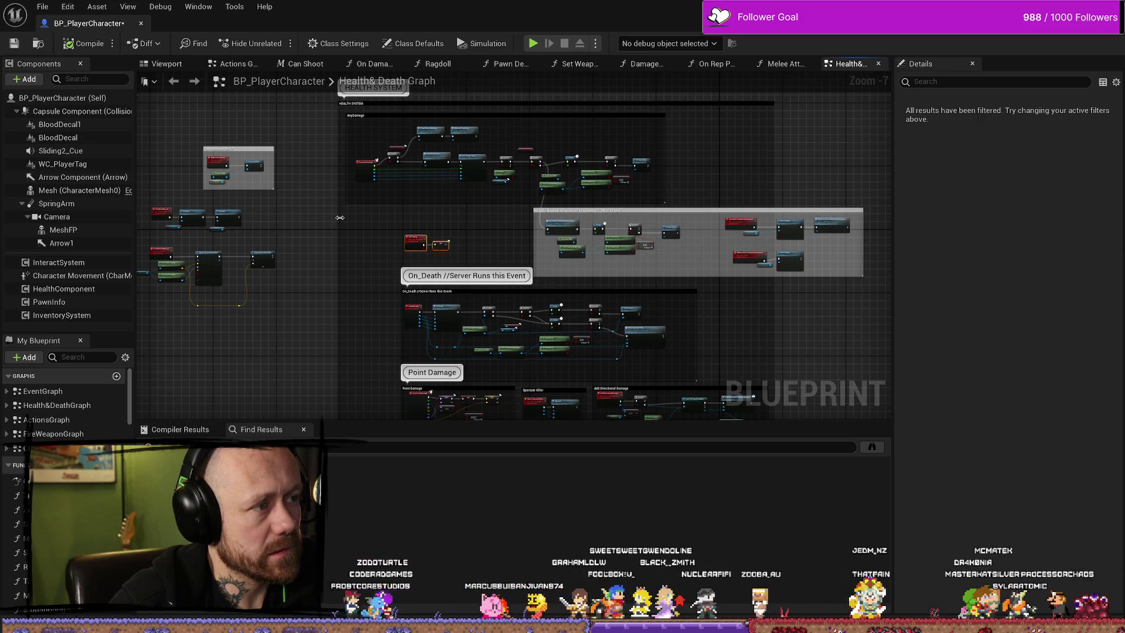
{"action": "scroll", "coordinate": [360, 241], "scroll_direction": "up", "scroll_amount": 3}
{"action": "scroll", "coordinate": [351, 234], "scroll_direction": "up", "scroll_amount": 3}
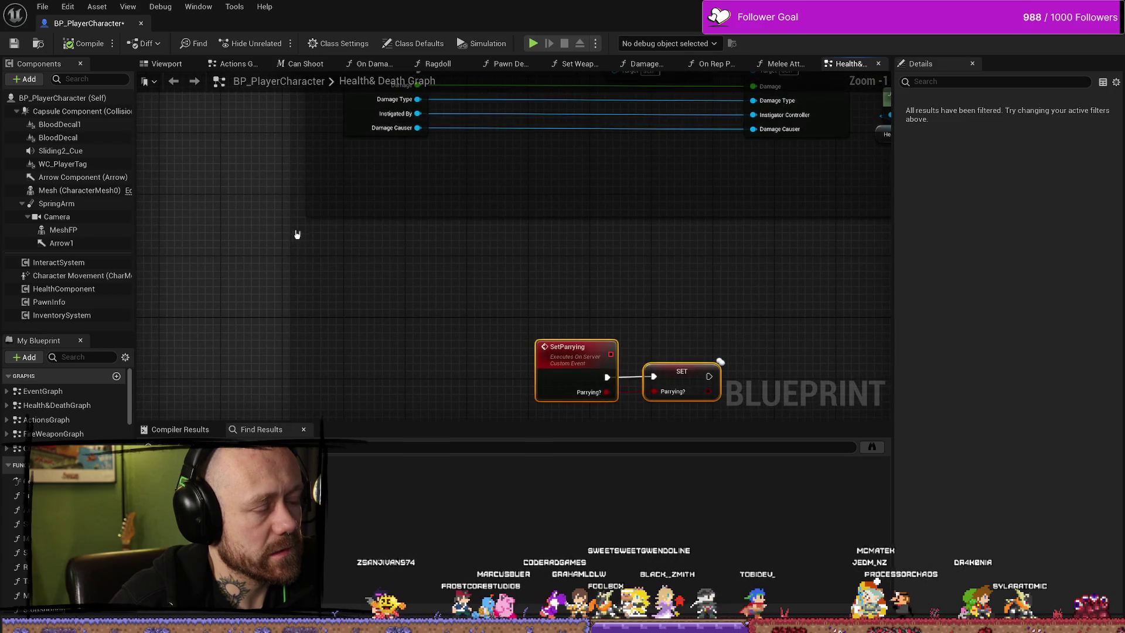
{"action": "scroll", "coordinate": [410, 258], "scroll_direction": "down", "scroll_amount": 3}
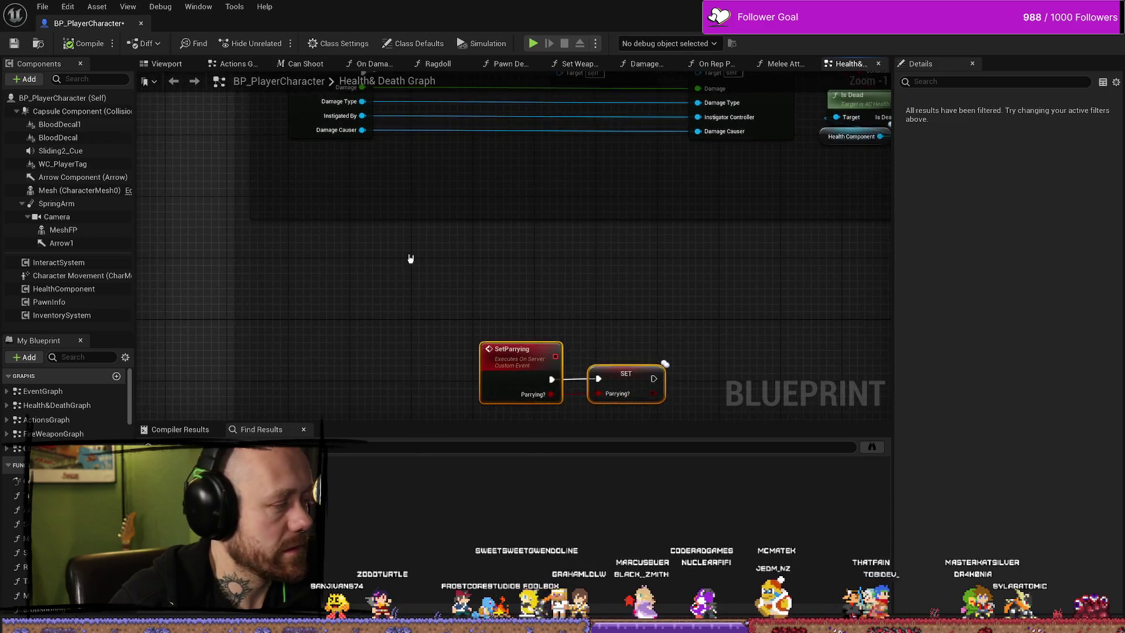
{"action": "scroll", "coordinate": [416, 255], "scroll_direction": "down", "scroll_amount": 3}
{"action": "scroll", "coordinate": [419, 264], "scroll_direction": "up", "scroll_amount": 3}
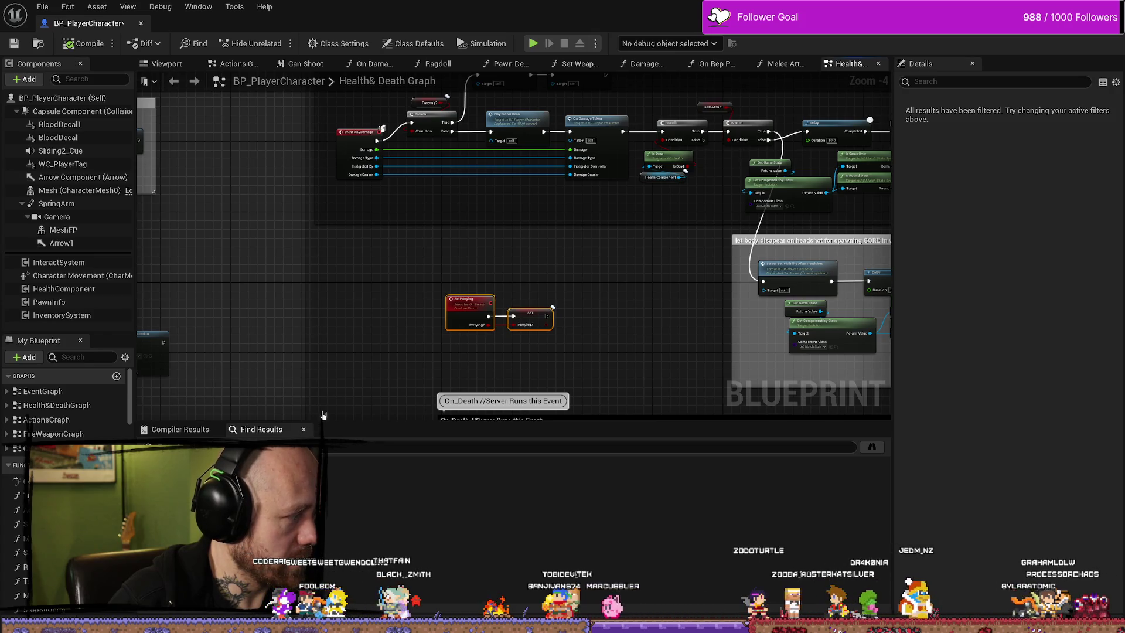
Go back to the 'just multicast this ??' group and select Get Save State and Self.
{"action": "mouse_move", "coordinate": [406, 370]}
{"action": "left_mouse_down"}
{"action": "mouse_move", "coordinate": [329, 411]}
{"action": "mouse_move", "coordinate": [338, 393]}
{"action": "left_mouse_up"}
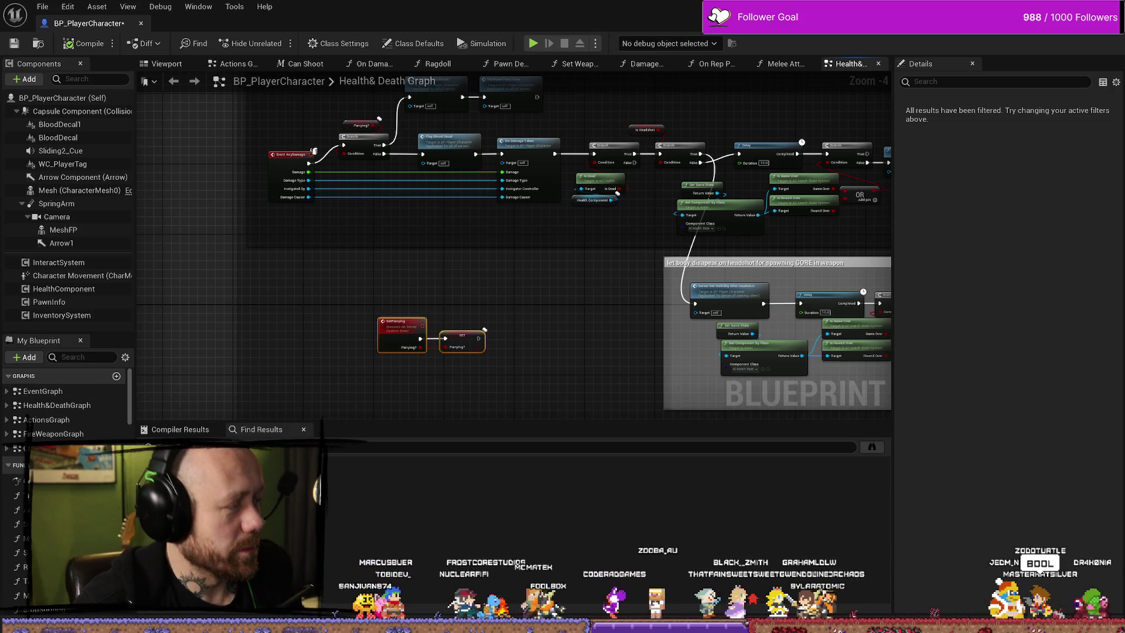
{"action": "mouse_move", "coordinate": [217, 236]}
{"action": "left_mouse_down"}
{"action": "mouse_move", "coordinate": [178, 326]}
{"action": "mouse_move", "coordinate": [465, 209]}
{"action": "mouse_move", "coordinate": [610, 185]}
{"action": "left_mouse_up"}
{"action": "scroll", "coordinate": [610, 186], "scroll_direction": "up", "scroll_amount": 5}
{"action": "mouse_move", "coordinate": [399, 228]}
{"action": "left_mouse_down"}
{"action": "mouse_move", "coordinate": [559, 176]}
{"action": "mouse_move", "coordinate": [578, 199]}
{"action": "mouse_move", "coordinate": [532, 209]}
{"action": "mouse_move", "coordinate": [518, 228]}
{"action": "mouse_move", "coordinate": [518, 288]}
{"action": "left_mouse_up"}
{"action": "left_click_drag", "start_coordinate": [633, 181], "coordinate": [651, 181]}
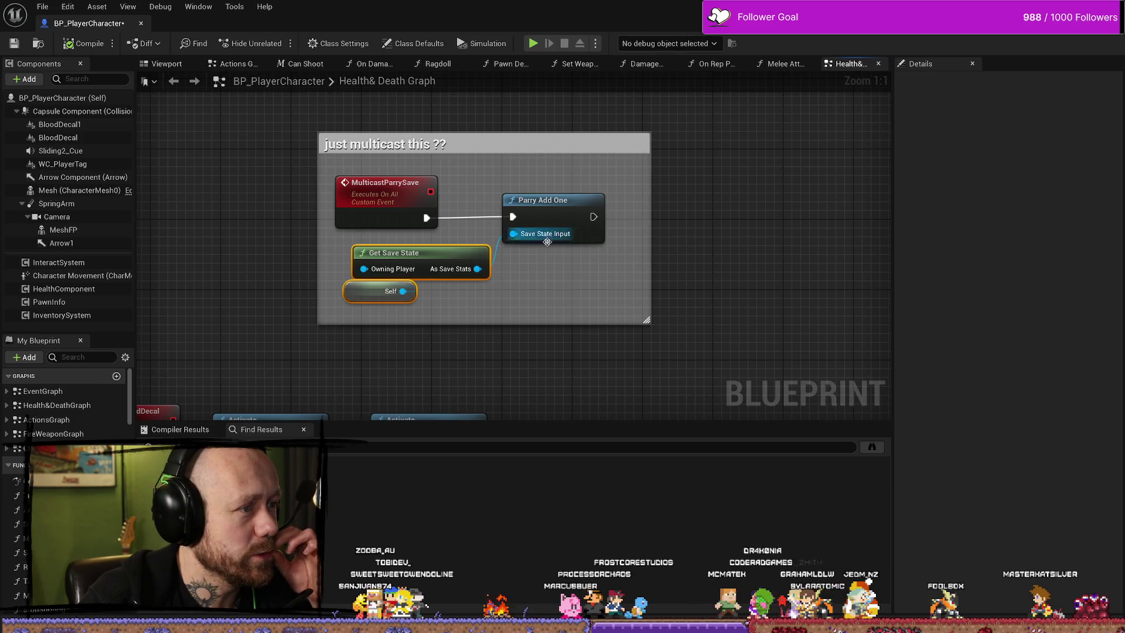
{"action": "left_click", "coordinate": [551, 209]}
{"action": "left_click_drag", "start_coordinate": [476, 298], "coordinate": [406, 260]}
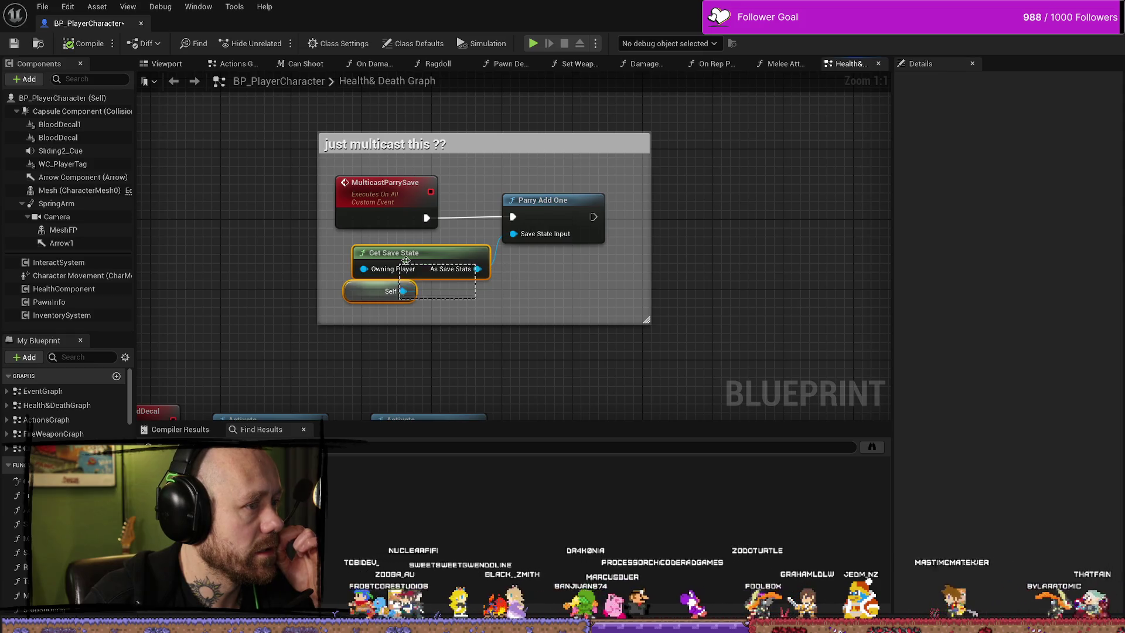
{"action": "key", "text": "ctrl+z"}
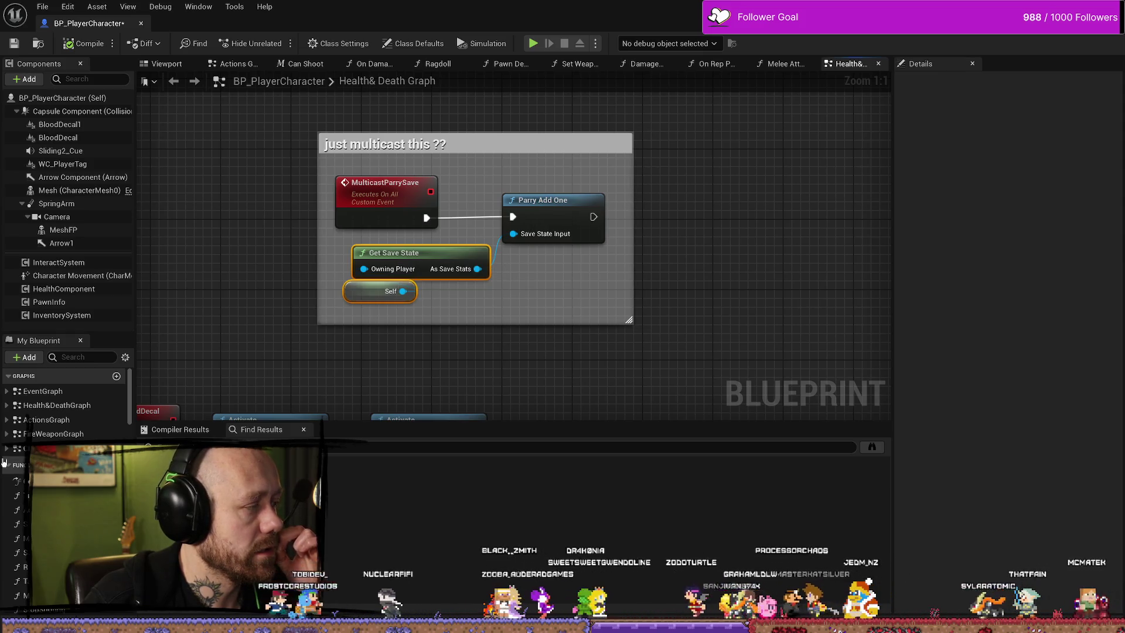
{"action": "mouse_move", "coordinate": [630, 252]}
{"action": "left_mouse_down"}
{"action": "mouse_move", "coordinate": [589, 217]}
{"action": "mouse_move", "coordinate": [469, 170]}
{"action": "left_mouse_up"}
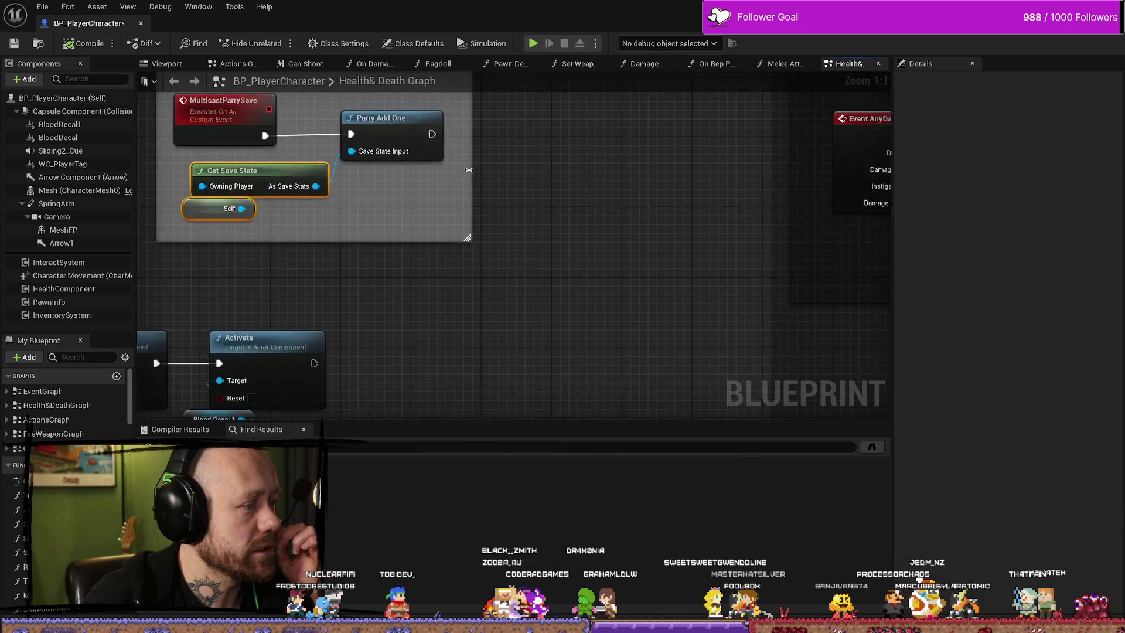
{"action": "scroll", "coordinate": [555, 179], "scroll_direction": "down", "scroll_amount": 2}
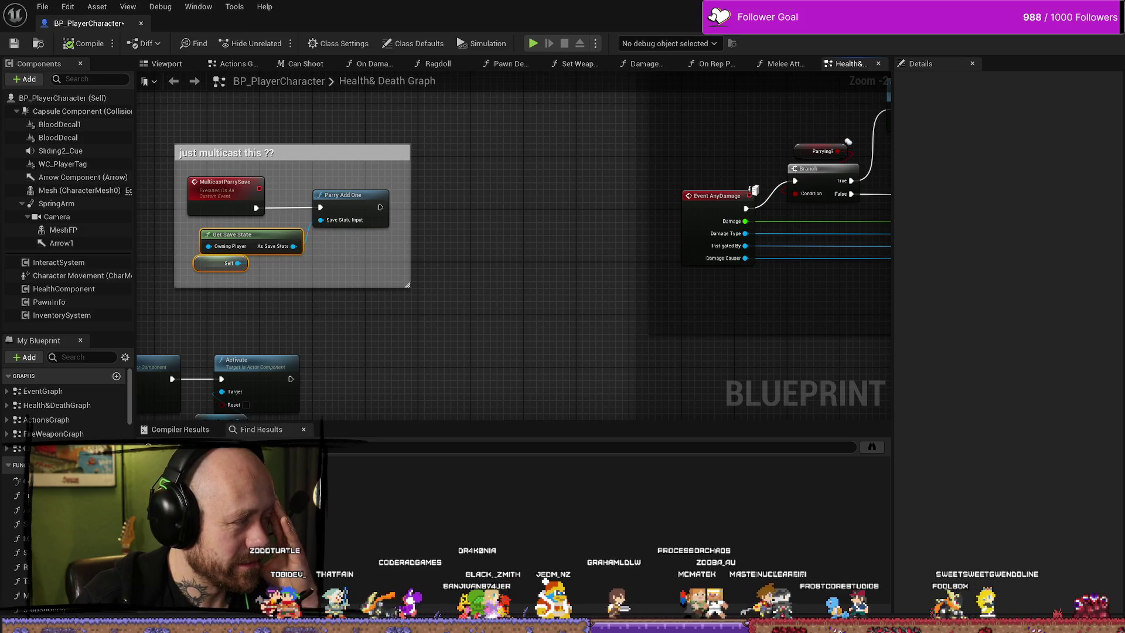
{"action": "mouse_move", "coordinate": [528, 326]}
{"action": "left_mouse_down"}
{"action": "mouse_move", "coordinate": [372, 326]}
{"action": "mouse_move", "coordinate": [457, 297]}
{"action": "mouse_move", "coordinate": [568, 218]}
{"action": "left_mouse_up"}
{"action": "left_click_drag", "start_coordinate": [464, 244], "coordinate": [538, 194]}
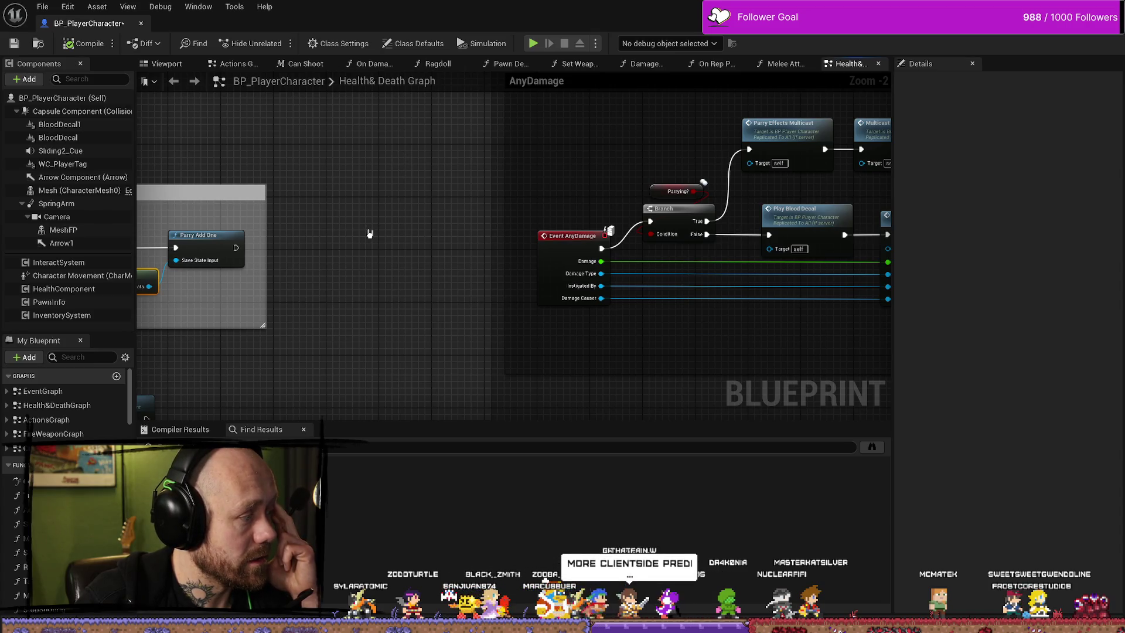
Select the Parrying? node, then jump from the Play Blood Decal call to its PlayBloodDecal event.
{"action": "left_click_drag", "start_coordinate": [379, 181], "coordinate": [241, 194]}
{"action": "left_click", "coordinate": [531, 205]}
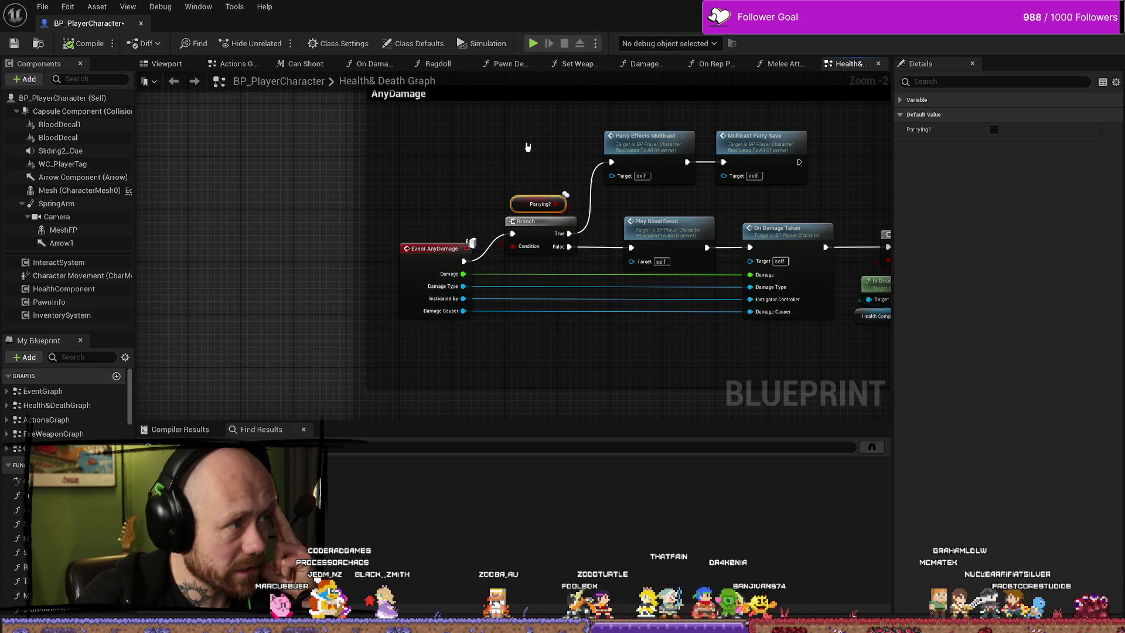
{"action": "double_click", "coordinate": [663, 226]}
{"action": "left_click", "coordinate": [424, 318]}
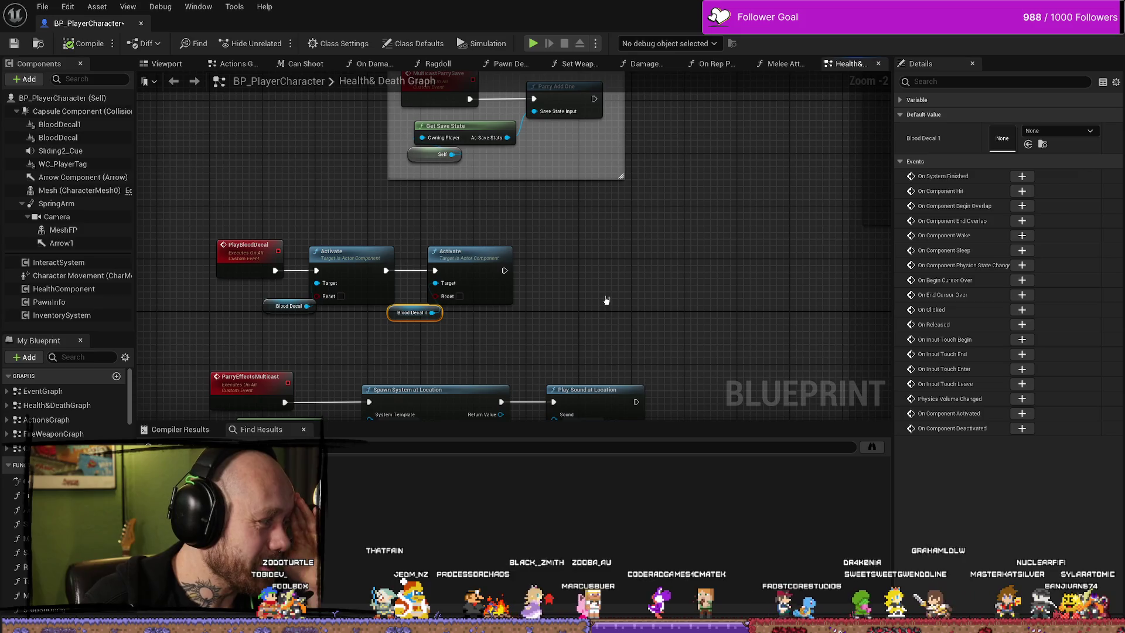
Select the blood-decal nodes and shift the second Activate and Blood Decal 1 right.
{"action": "mouse_move", "coordinate": [607, 286]}
{"action": "left_mouse_down"}
{"action": "mouse_move", "coordinate": [623, 287]}
{"action": "mouse_move", "coordinate": [492, 317]}
{"action": "mouse_move", "coordinate": [632, 330]}
{"action": "left_mouse_up"}
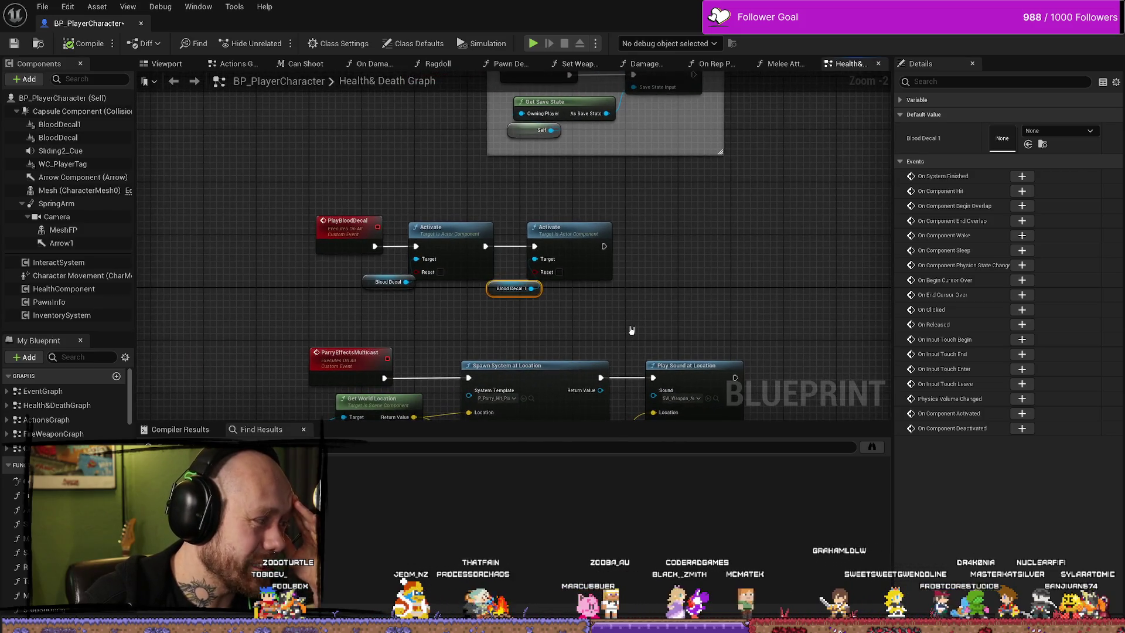
{"action": "left_click_drag", "start_coordinate": [554, 293], "coordinate": [344, 201]}
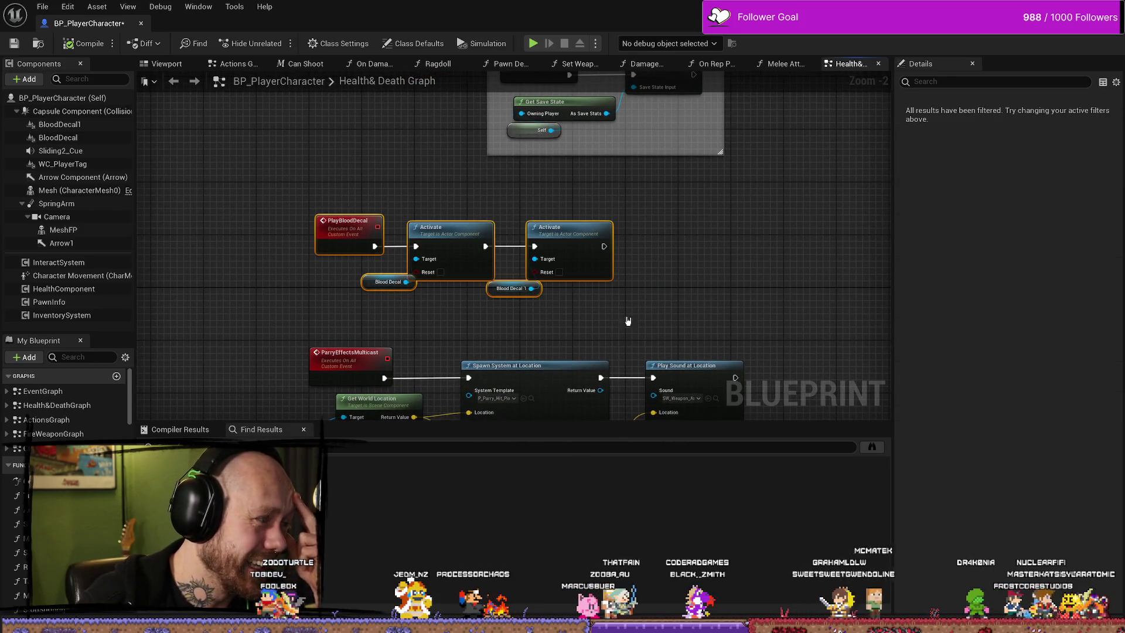
{"action": "left_click", "coordinate": [702, 315]}
{"action": "left_click_drag", "start_coordinate": [702, 315], "coordinate": [531, 261]}
{"action": "mouse_move", "coordinate": [448, 321]}
{"action": "left_mouse_down"}
{"action": "mouse_move", "coordinate": [393, 196]}
{"action": "mouse_move", "coordinate": [394, 170]}
{"action": "left_mouse_up"}
{"action": "left_click", "coordinate": [473, 213]}
{"action": "mouse_move", "coordinate": [705, 276]}
{"action": "left_mouse_down"}
{"action": "mouse_move", "coordinate": [626, 314]}
{"action": "mouse_move", "coordinate": [422, 335]}
{"action": "left_mouse_up"}
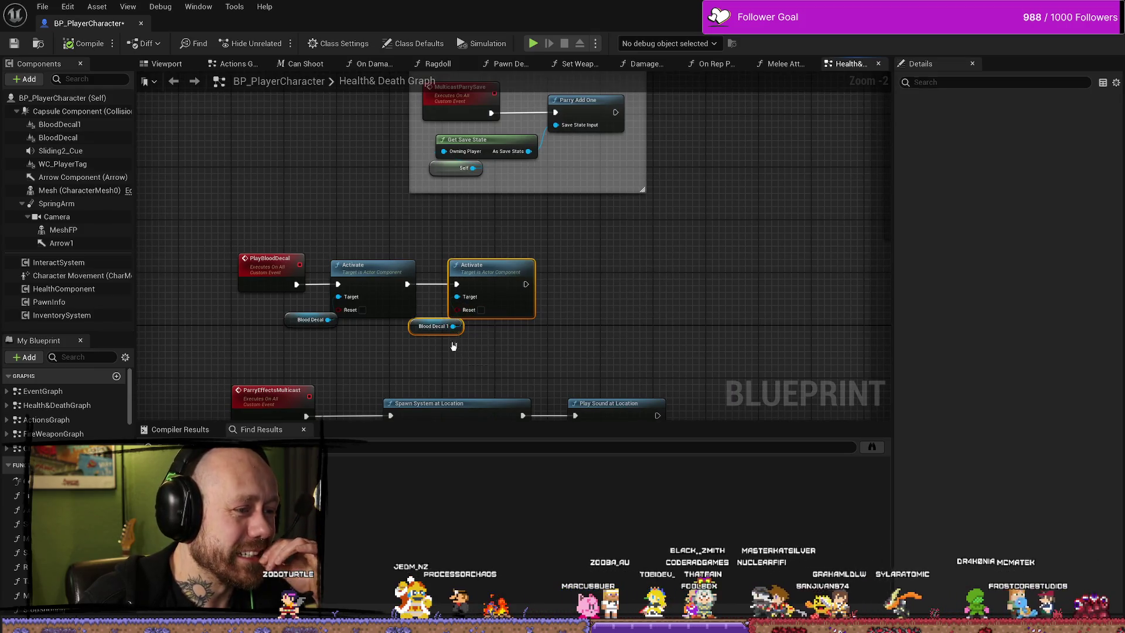
{"action": "left_click_drag", "start_coordinate": [497, 268], "coordinate": [523, 268]}
Place Blood Decal and Blood Decal 1 under their Activate nodes and nudge them into line.
{"action": "mouse_move", "coordinate": [417, 234]}
{"action": "left_mouse_down"}
{"action": "mouse_move", "coordinate": [316, 352]}
{"action": "mouse_move", "coordinate": [344, 332]}
{"action": "left_mouse_up"}
{"action": "left_click", "coordinate": [311, 320]}
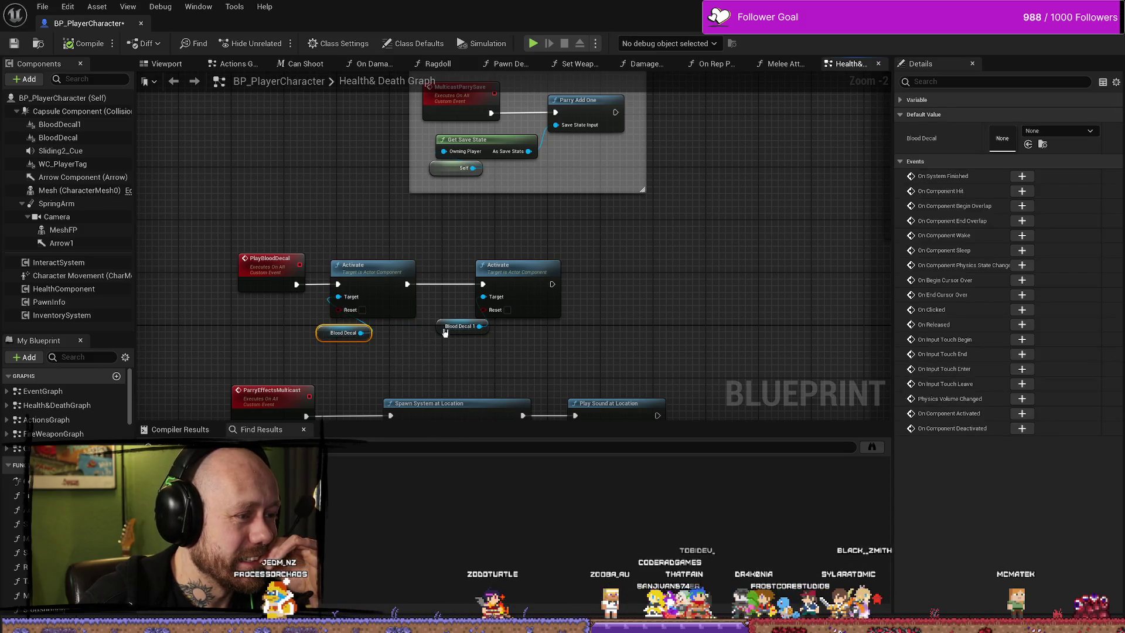
{"action": "left_click_drag", "start_coordinate": [444, 331], "coordinate": [480, 338]}
{"action": "mouse_move", "coordinate": [521, 245]}
{"action": "left_mouse_down"}
{"action": "mouse_move", "coordinate": [403, 382]}
{"action": "mouse_move", "coordinate": [410, 376]}
{"action": "left_mouse_up"}
{"action": "left_click_drag", "start_coordinate": [498, 275], "coordinate": [479, 275]}
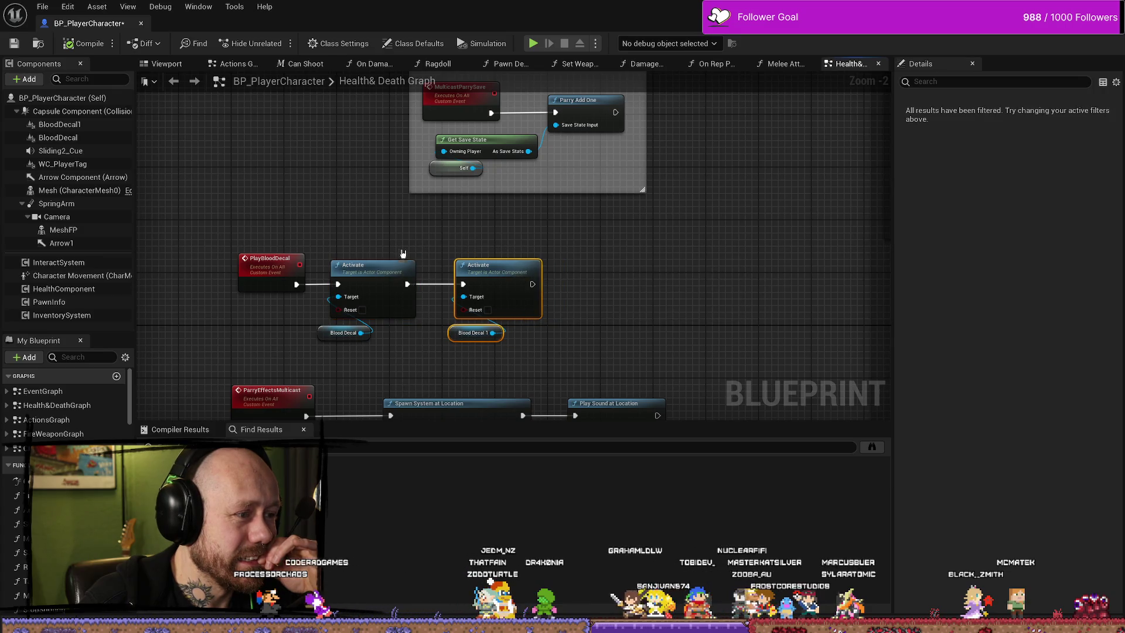
{"action": "left_click", "coordinate": [371, 272]}
Pan the graph to the 'just multicast this ??' comment beside Event AnyDamage.
{"action": "mouse_move", "coordinate": [572, 244]}
{"action": "left_mouse_down"}
{"action": "mouse_move", "coordinate": [660, 269]}
{"action": "mouse_move", "coordinate": [659, 325]}
{"action": "left_mouse_up"}
{"action": "left_click_drag", "start_coordinate": [651, 227], "coordinate": [636, 246]}
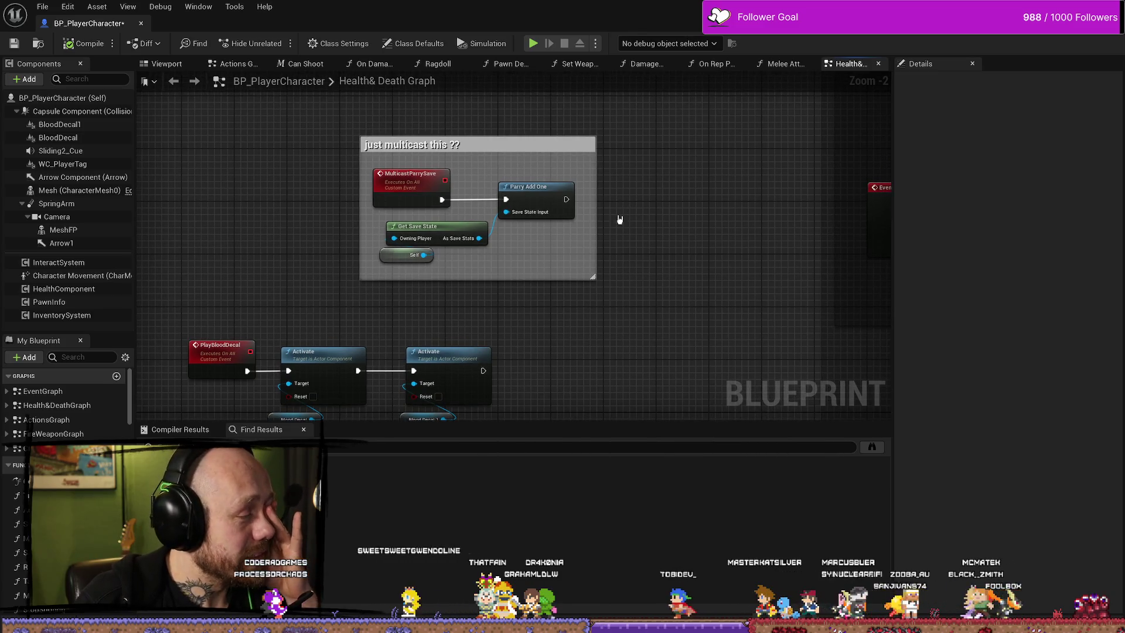
{"action": "mouse_move", "coordinate": [610, 209]}
{"action": "left_mouse_down"}
{"action": "mouse_move", "coordinate": [633, 249]}
{"action": "mouse_move", "coordinate": [508, 218]}
{"action": "left_mouse_up"}
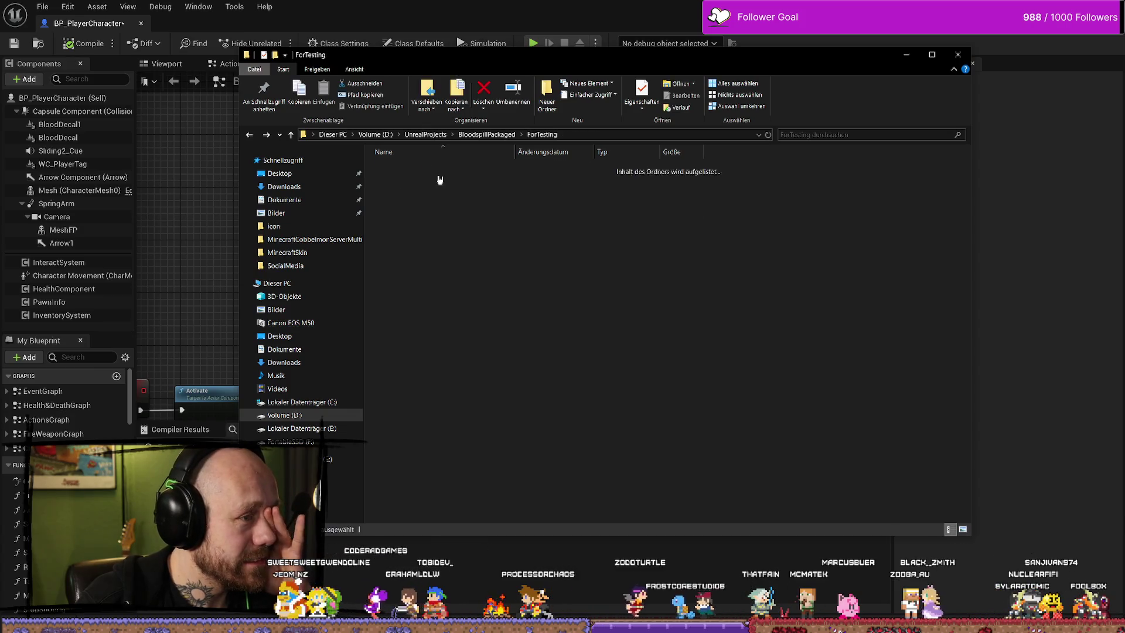
Open the Windows folder in ForTesting and launch Bloodspill.exe.
{"action": "double_click", "coordinate": [441, 181]}
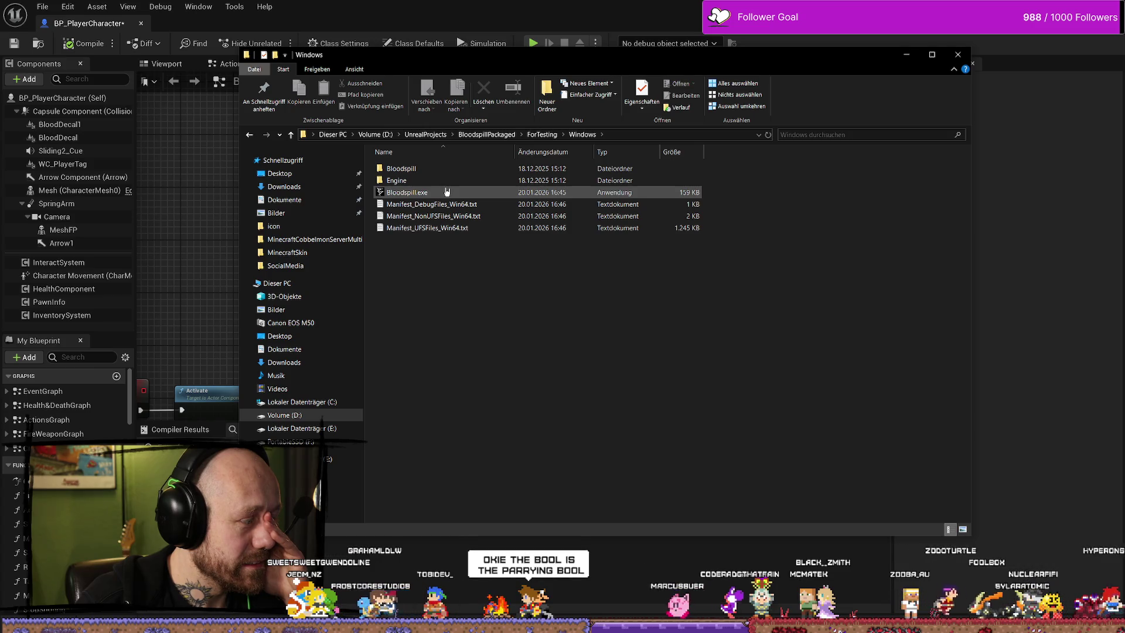
{"action": "left_click", "coordinate": [447, 192]}
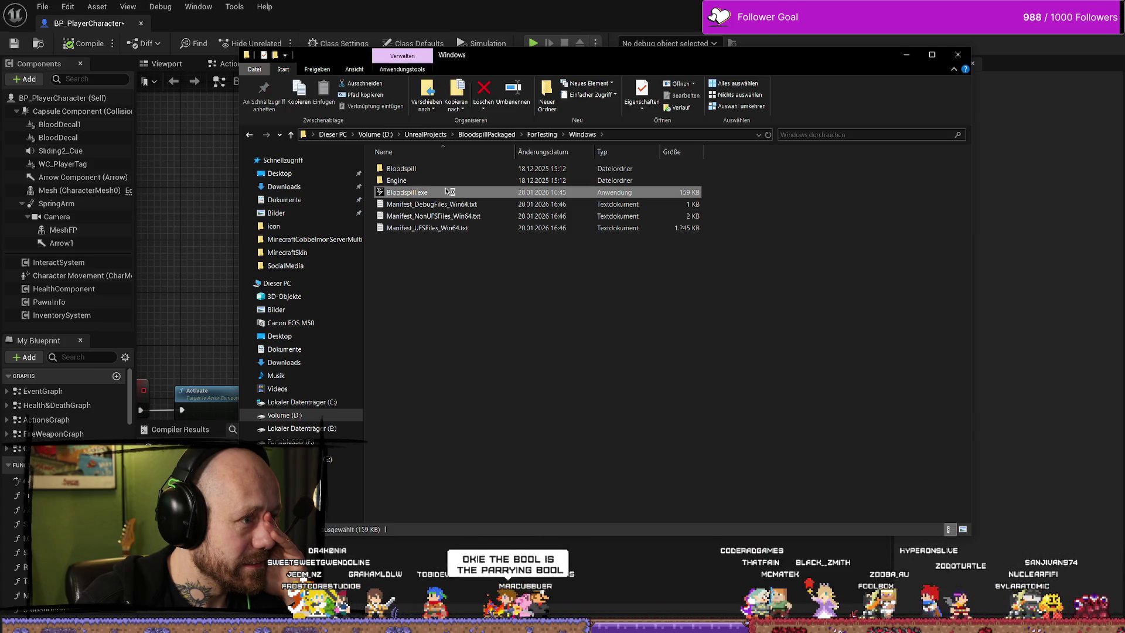
{"action": "double_click", "coordinate": [408, 192]}
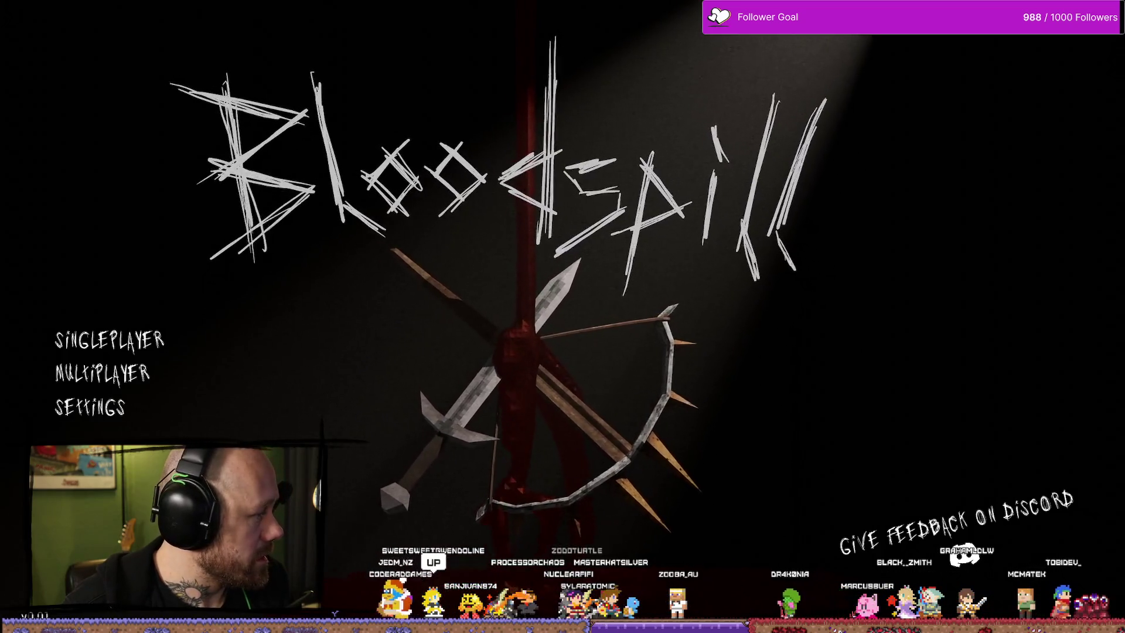
Join the listed multiplayer server and spawn with the crossbow loadout.
{"action": "left_click", "coordinate": [132, 378]}
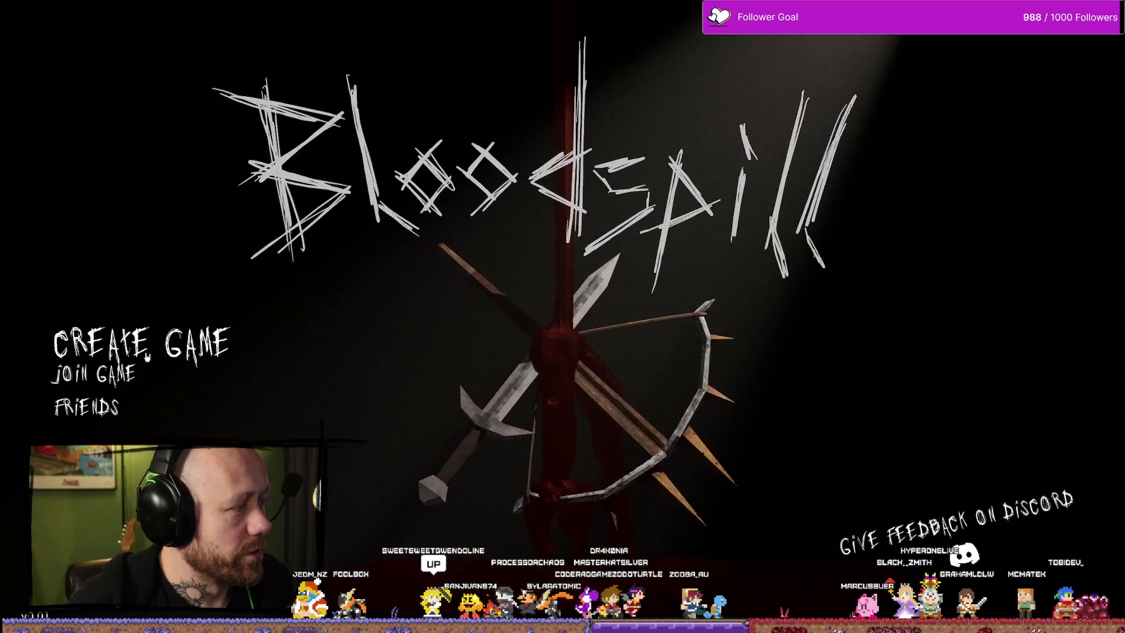
{"action": "left_click", "coordinate": [97, 367]}
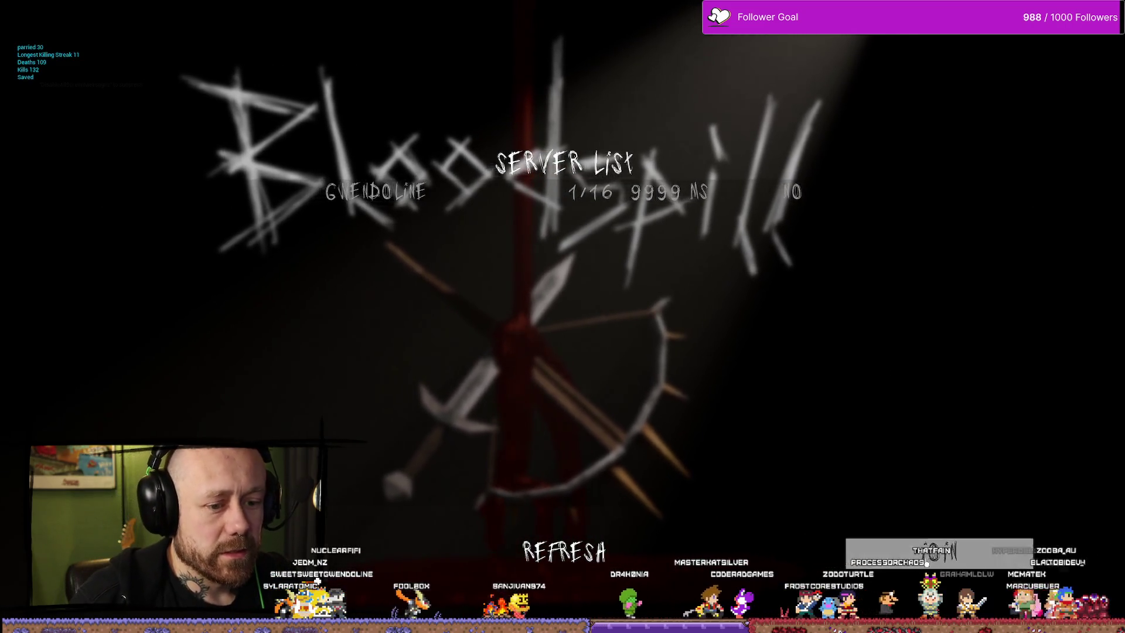
{"action": "left_click", "coordinate": [927, 562]}
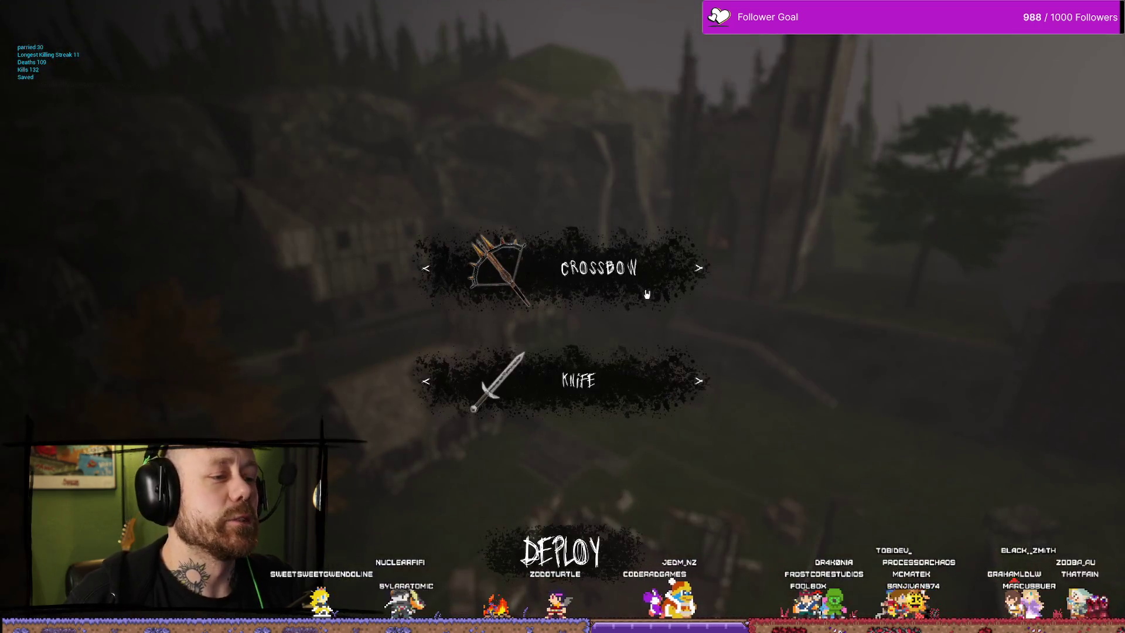
{"action": "left_click", "coordinate": [642, 268]}
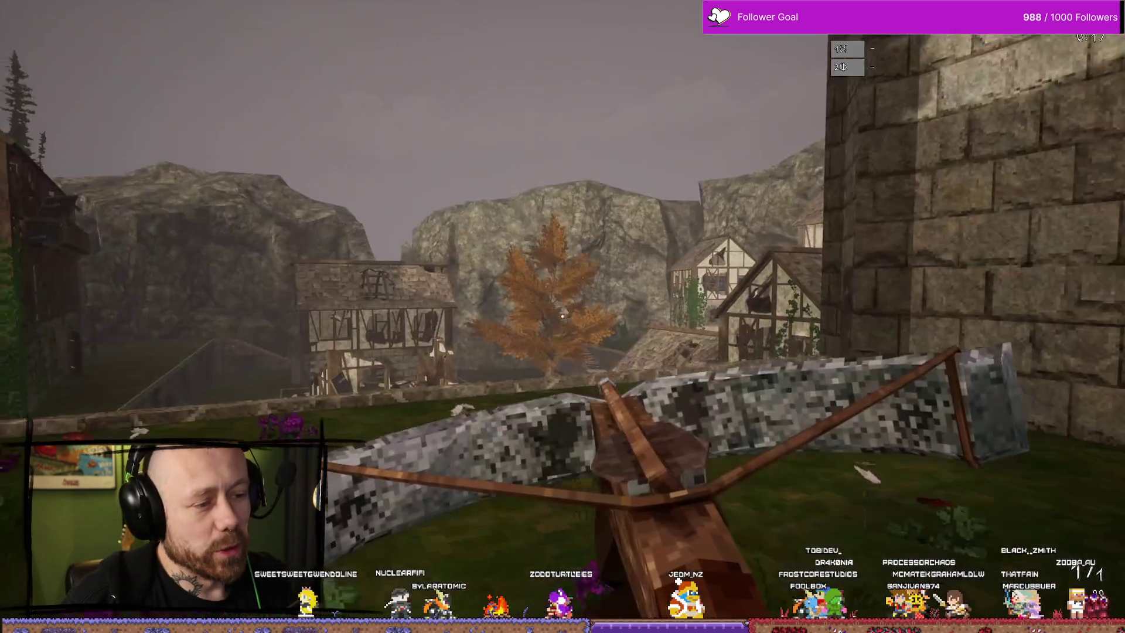
Drop into the courtyard and shoot crossbow bolts at the figure on the stairs for a kill.
{"action": "key", "text": "w"}
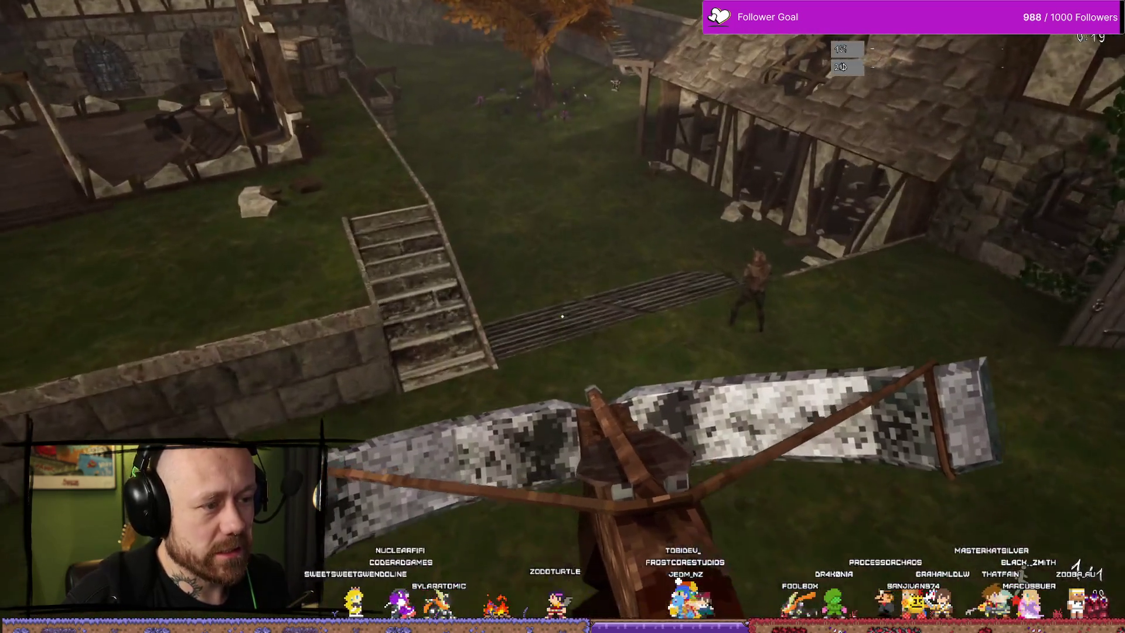
{"action": "key", "text": "w"}
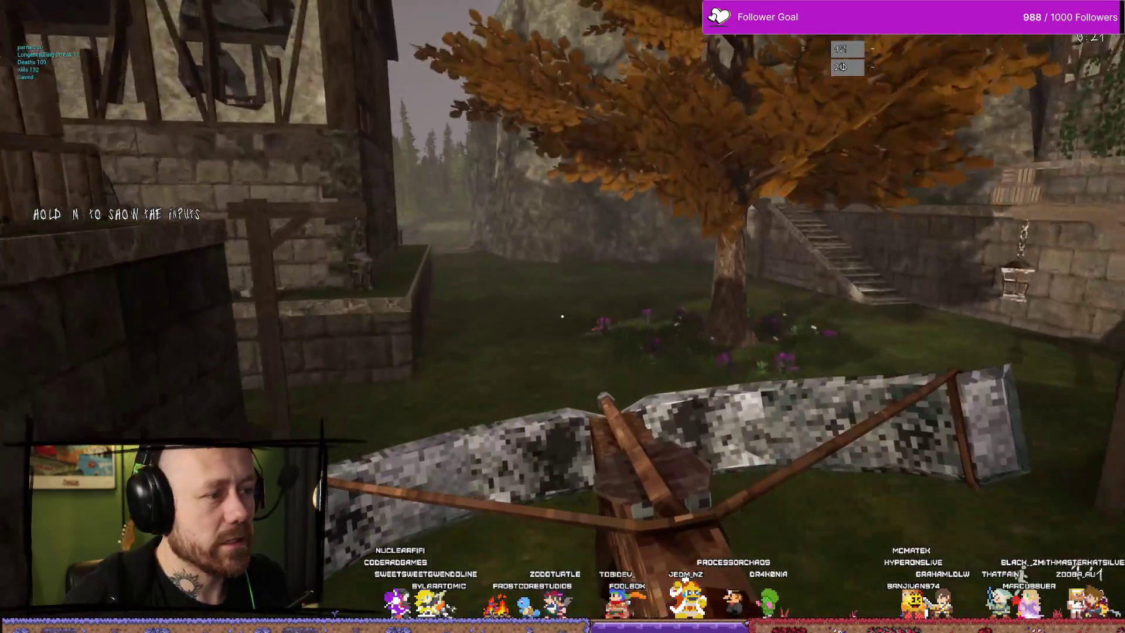
{"action": "key", "text": "w"}
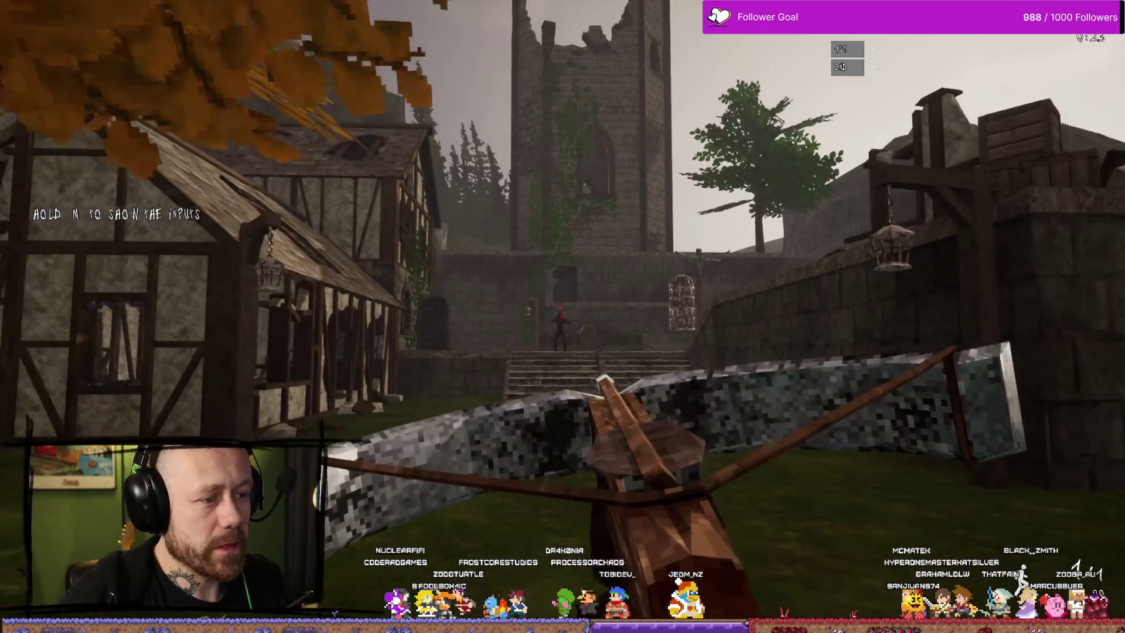
{"action": "key", "text": "s"}
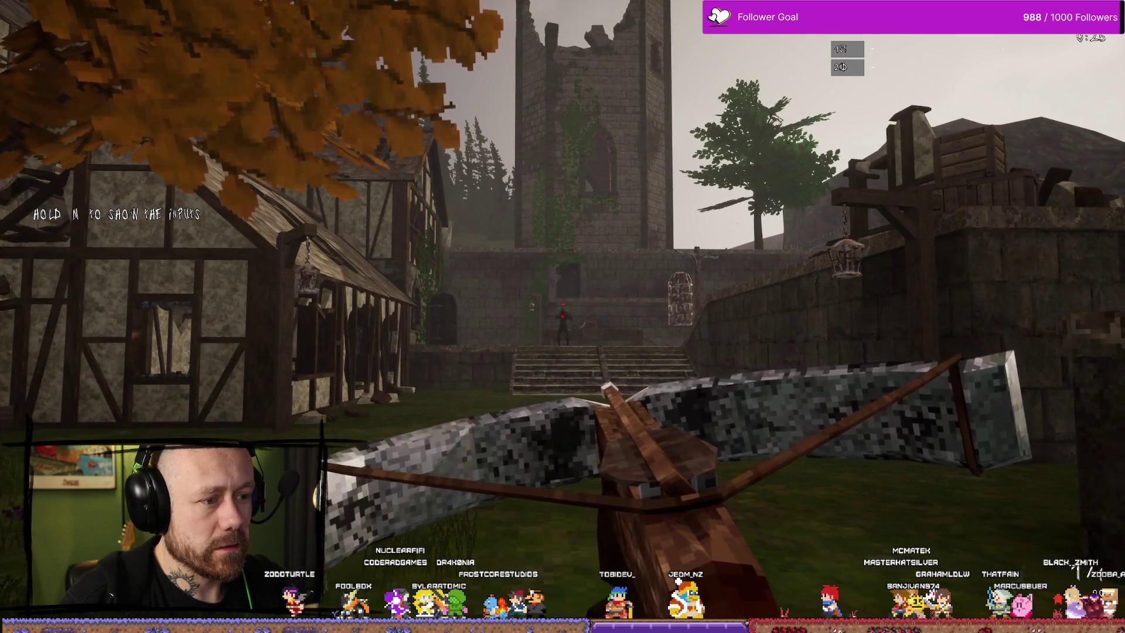
{"action": "left_click", "coordinate": [562, 317]}
{"action": "right_click", "coordinate": [563, 317]}
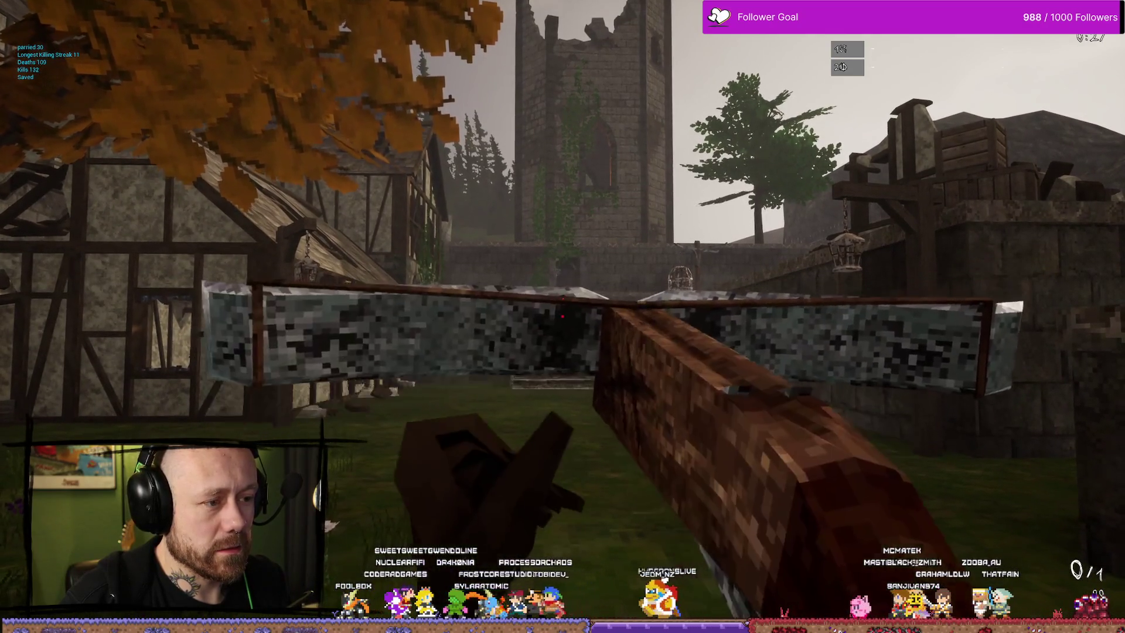
{"action": "key", "text": "s"}
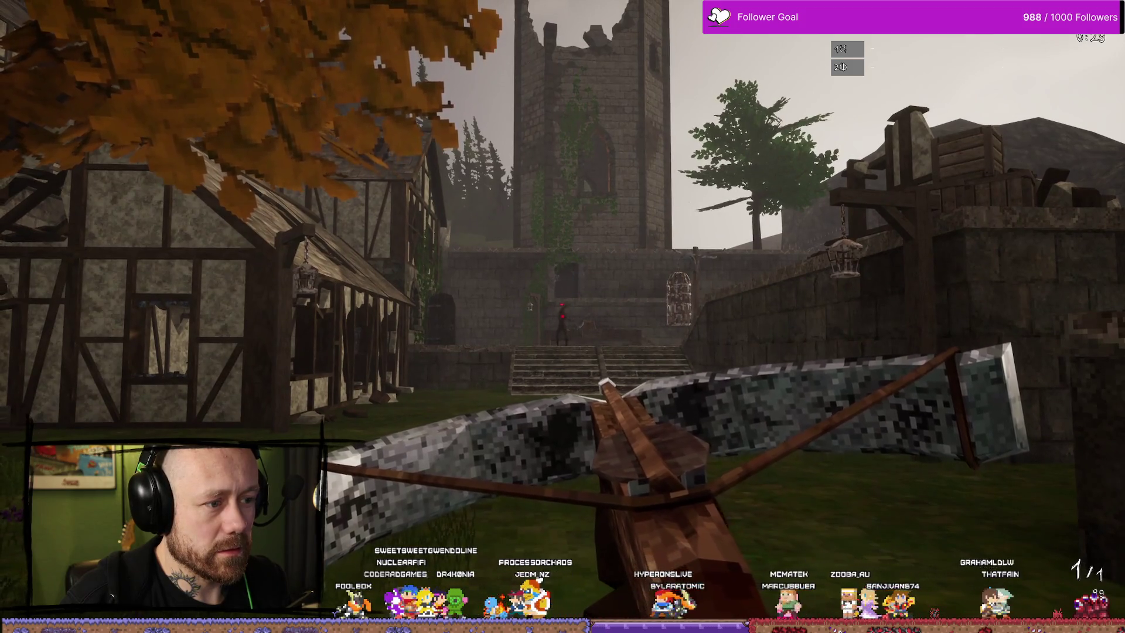
{"action": "key", "text": "w"}
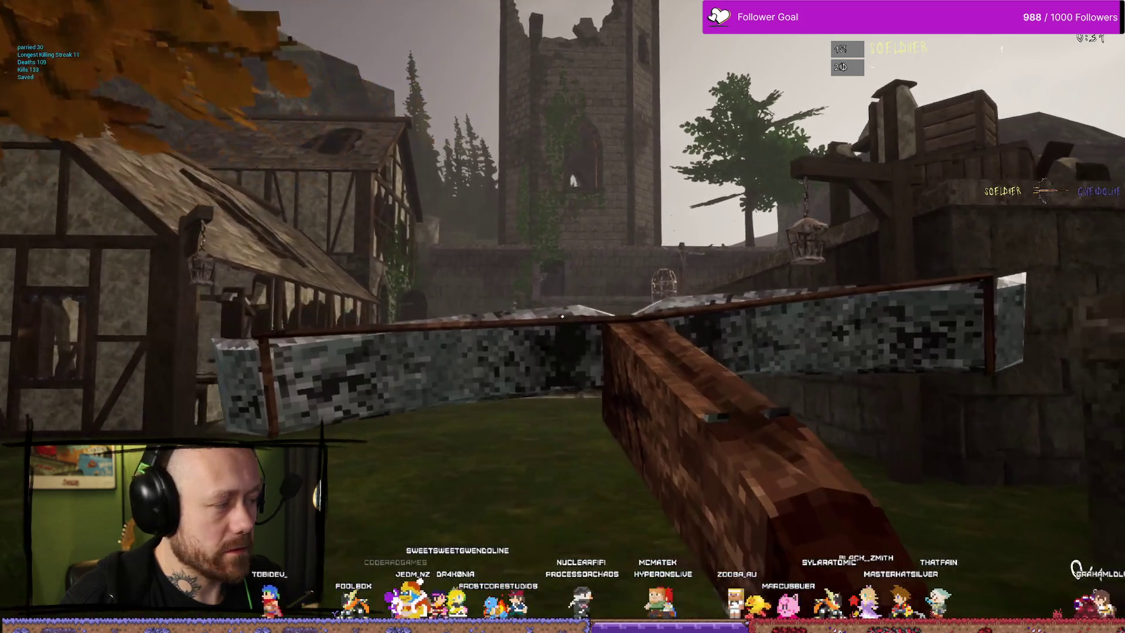
{"action": "key", "text": "r"}
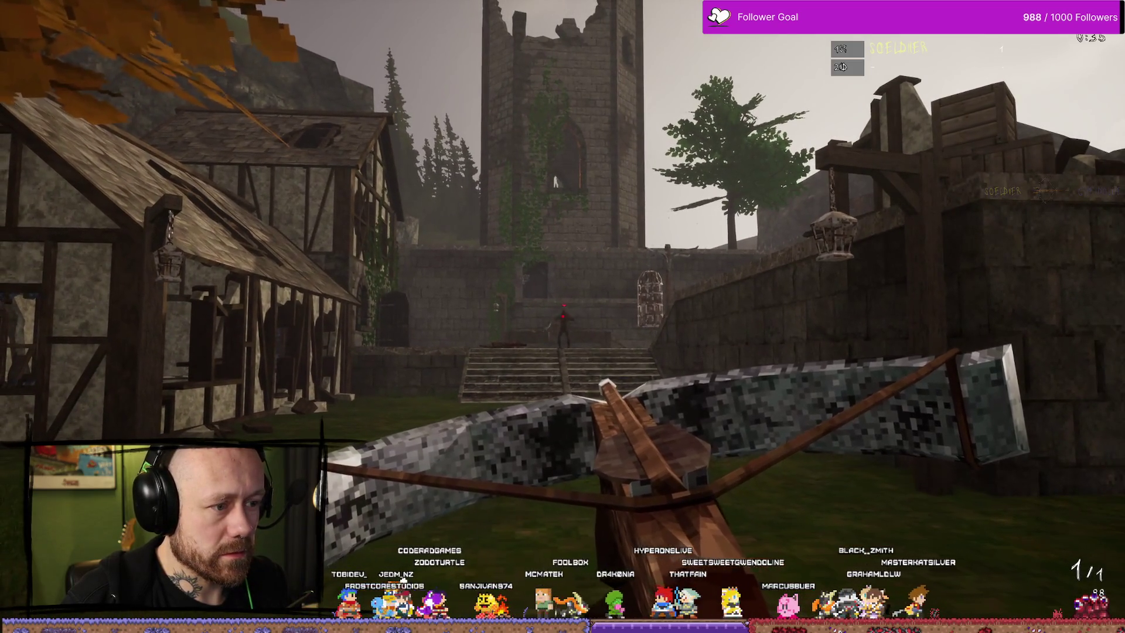
{"action": "left_click", "coordinate": [562, 317]}
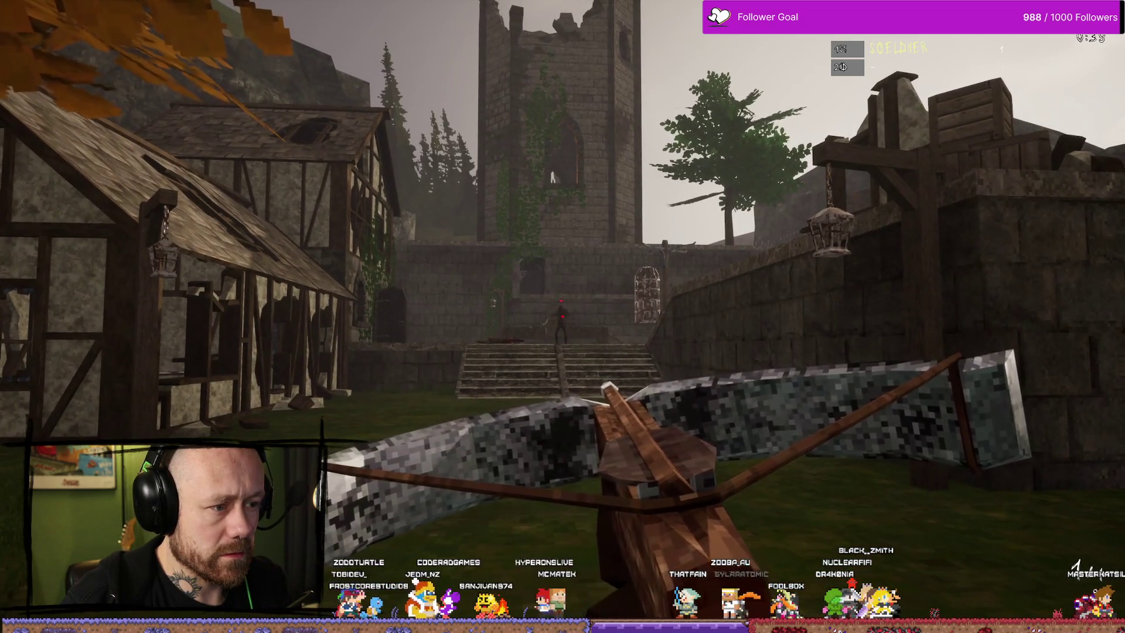
{"action": "left_click", "coordinate": [563, 316]}
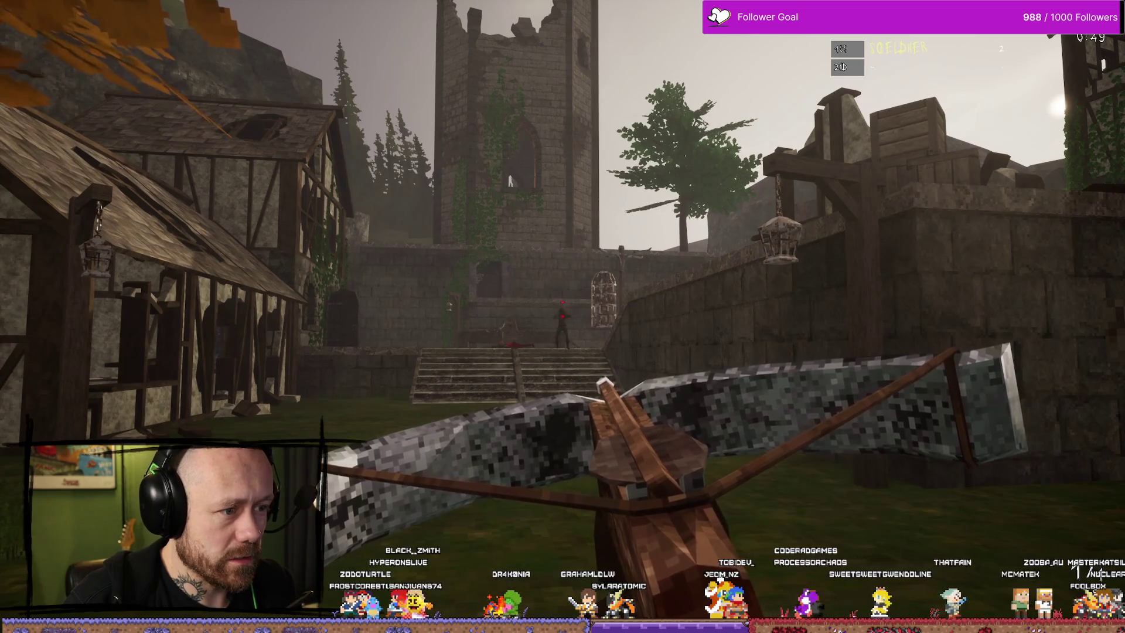
{"action": "left_click", "coordinate": [562, 317]}
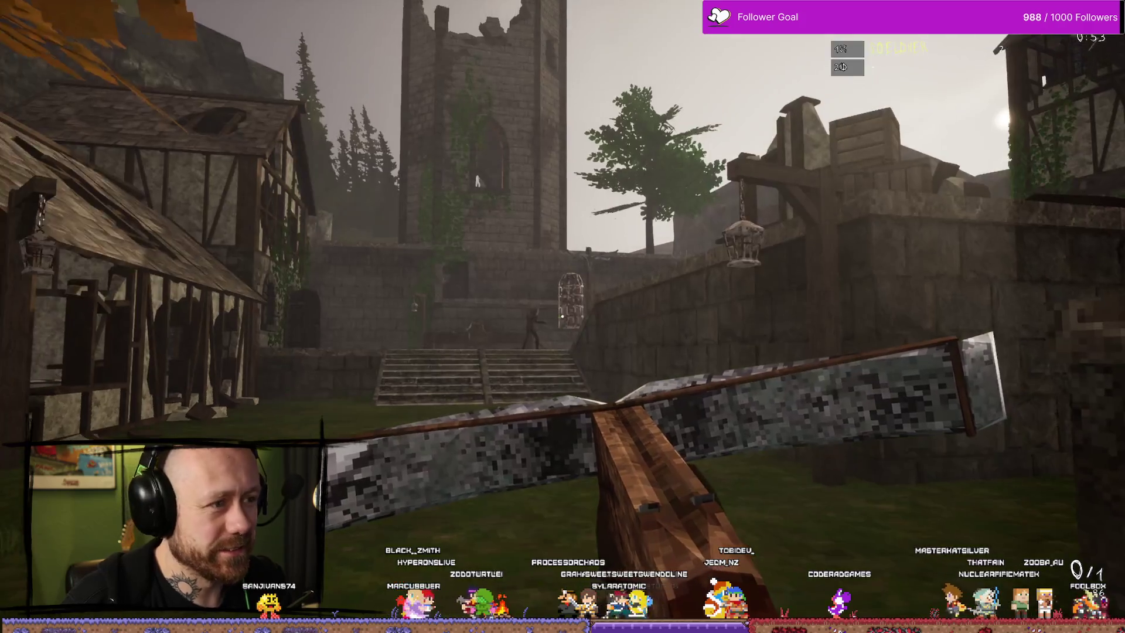
{"action": "key", "text": "r"}
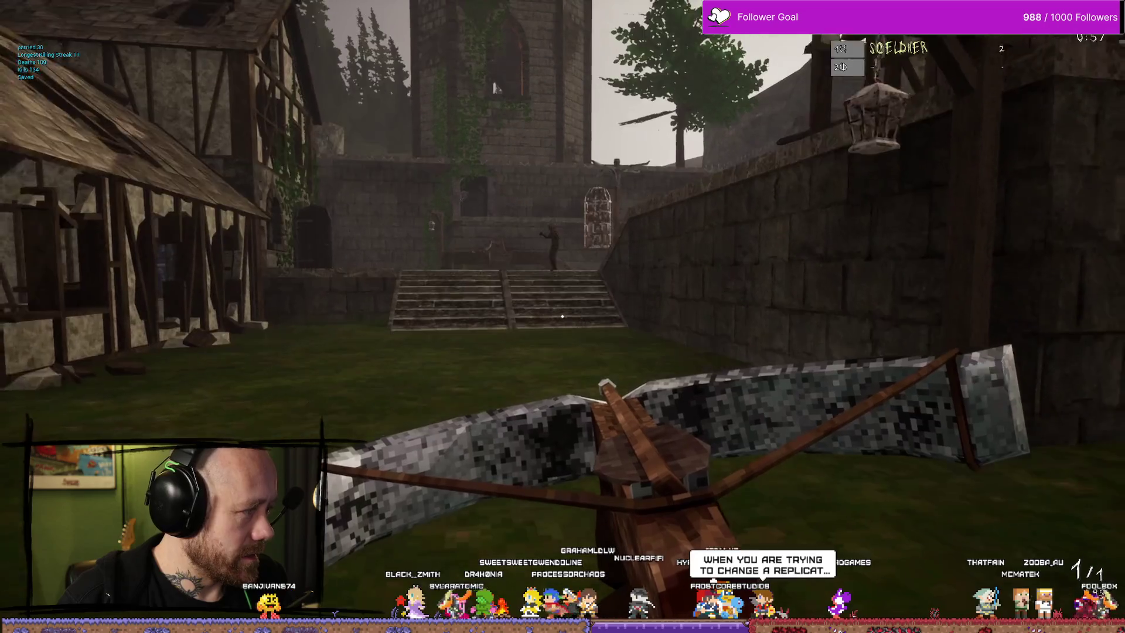
Switch to the spear and start cycling weapons near the stairs.
{"action": "key", "text": "1"}
{"action": "key", "text": "w"}
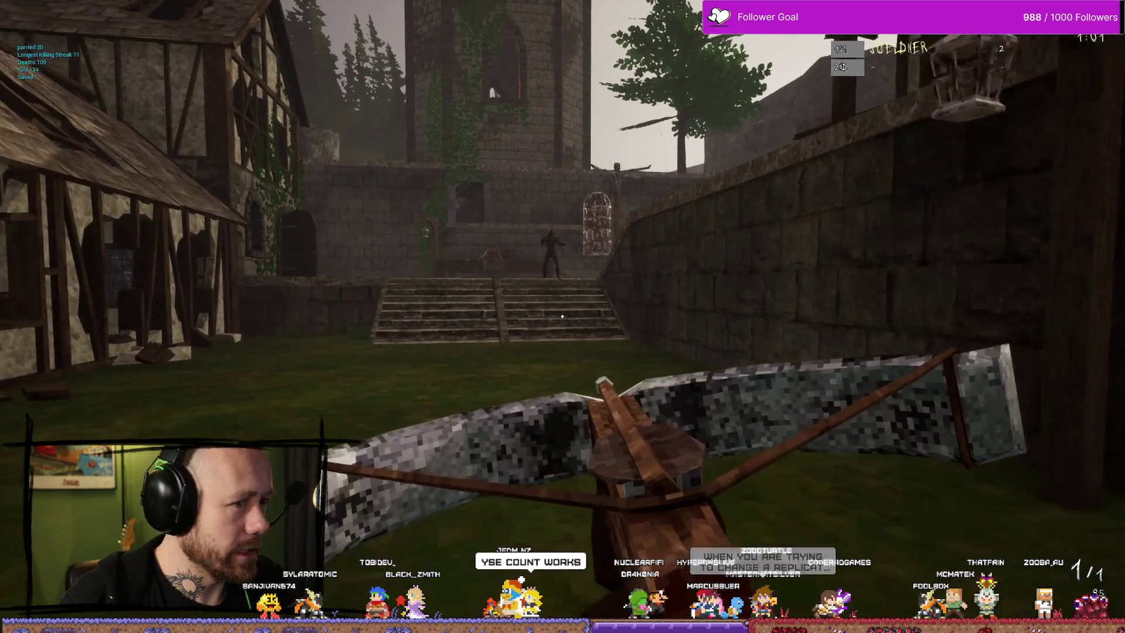
{"action": "key", "text": "s"}
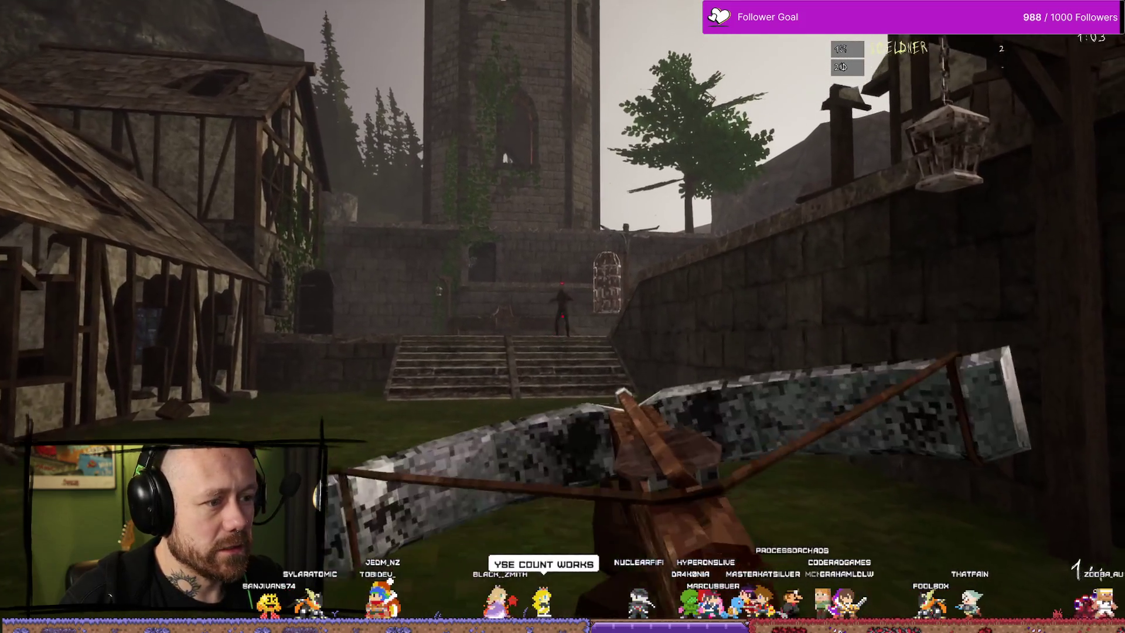
{"action": "scroll", "coordinate": [562, 317], "scroll_direction": "down", "scroll_amount": 2}
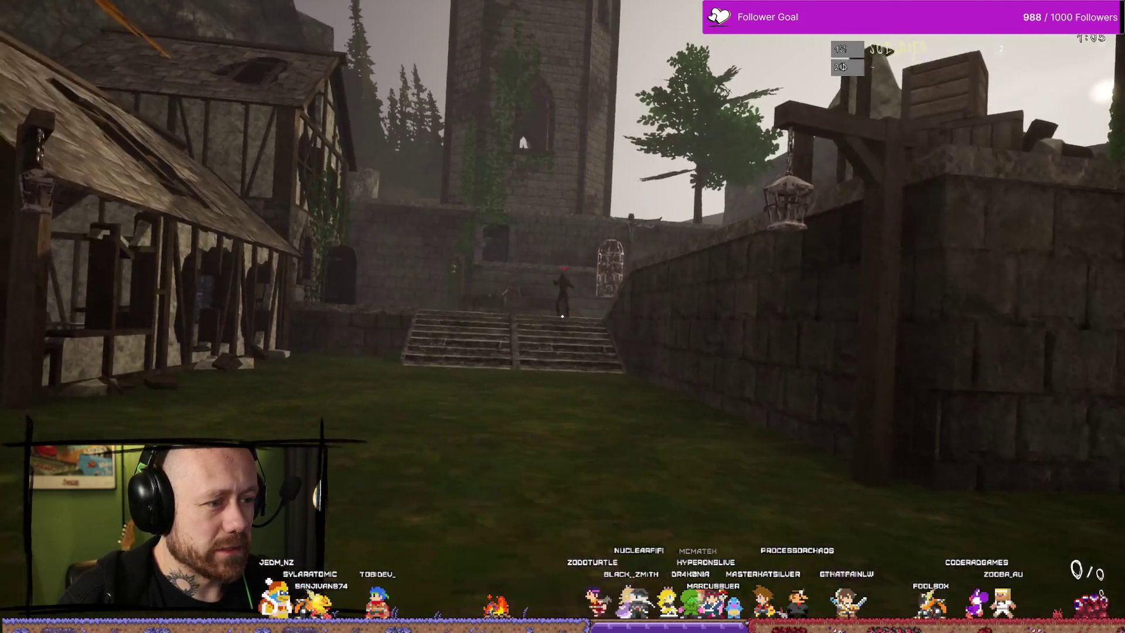
{"action": "scroll", "coordinate": [563, 317], "scroll_direction": "down", "scroll_amount": 4}
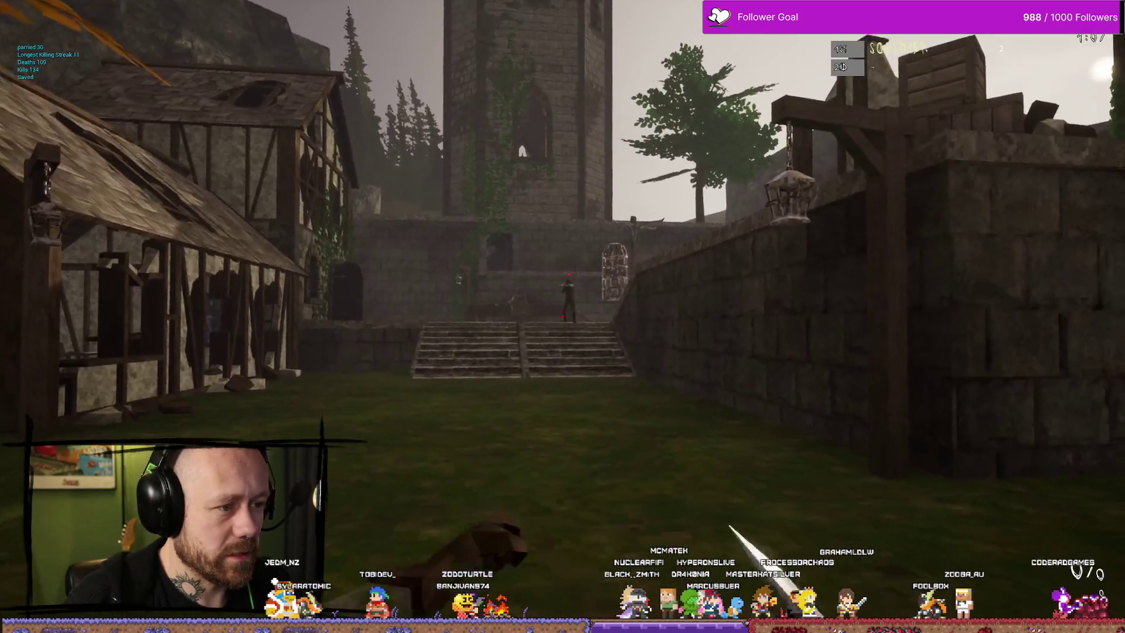
Cycle through the weapons with the mouse wheel, settle on the sword, and lunge at the stairs soldier.
{"action": "scroll", "coordinate": [563, 317], "scroll_direction": "down", "scroll_amount": 1}
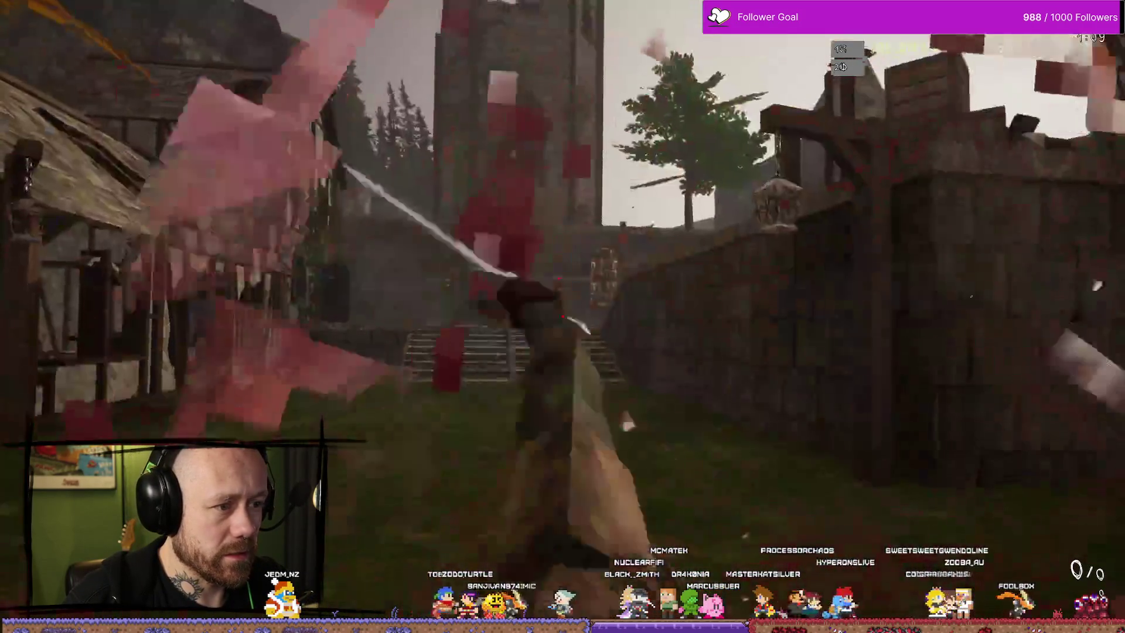
{"action": "scroll", "coordinate": [563, 317], "scroll_direction": "down", "scroll_amount": 1}
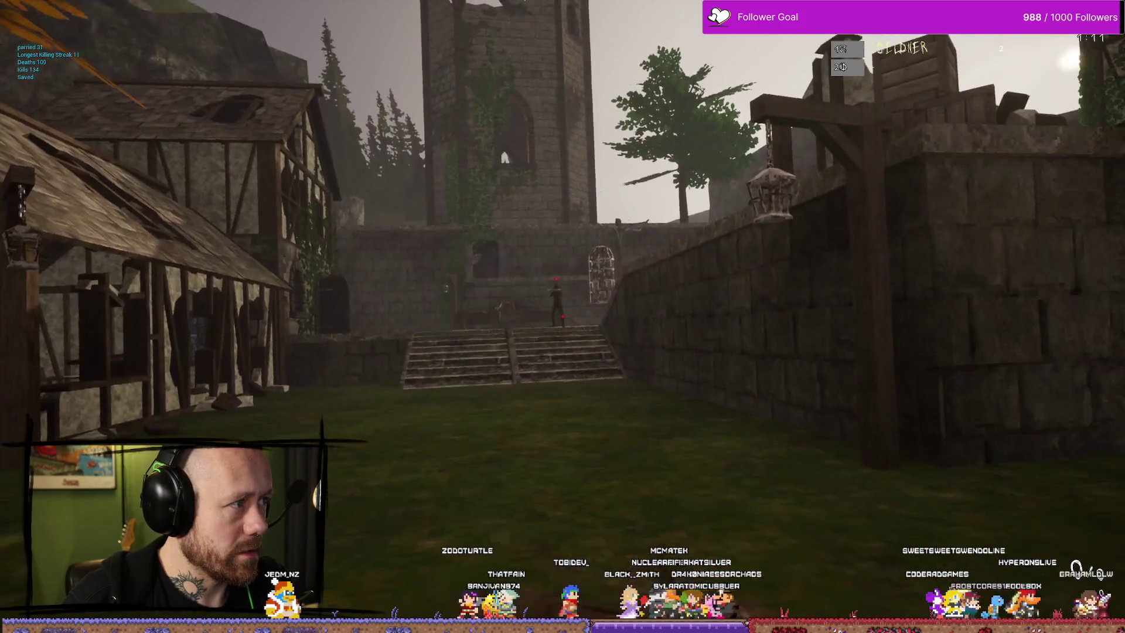
{"action": "scroll", "coordinate": [562, 317], "scroll_direction": "down", "scroll_amount": 4}
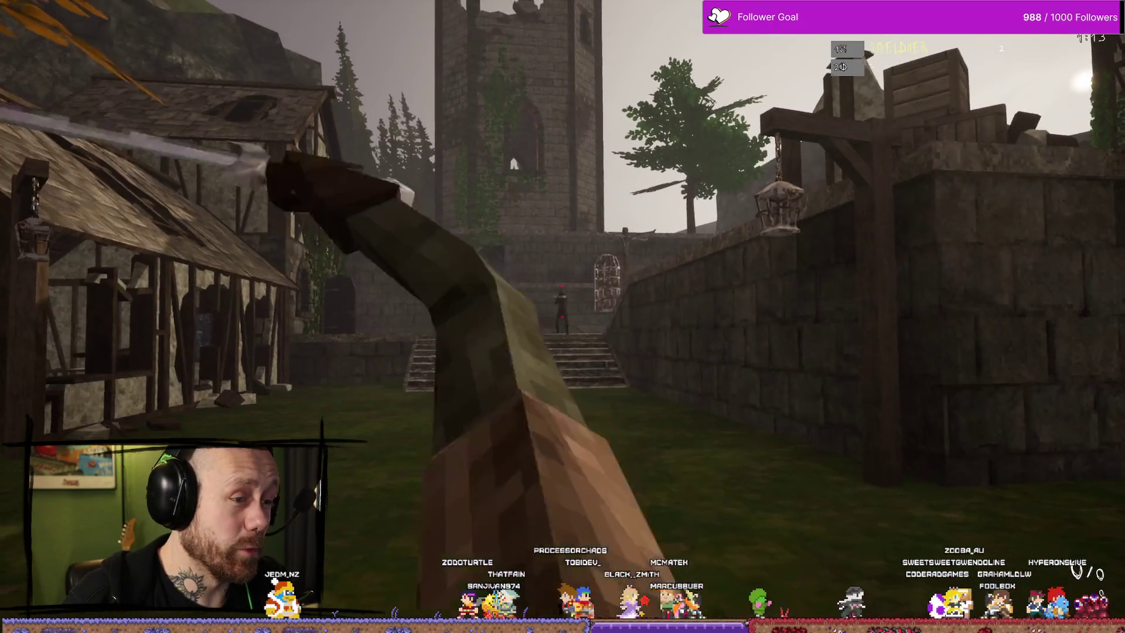
{"action": "scroll", "coordinate": [562, 316], "scroll_direction": "down", "scroll_amount": 2}
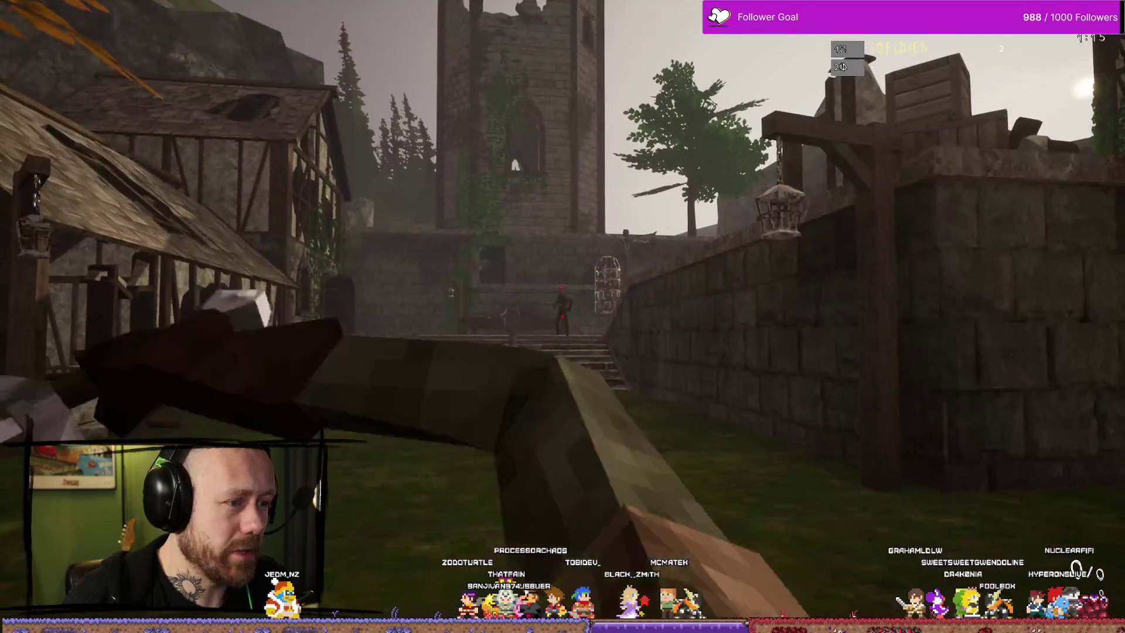
{"action": "scroll", "coordinate": [562, 317], "scroll_direction": "down", "scroll_amount": 1}
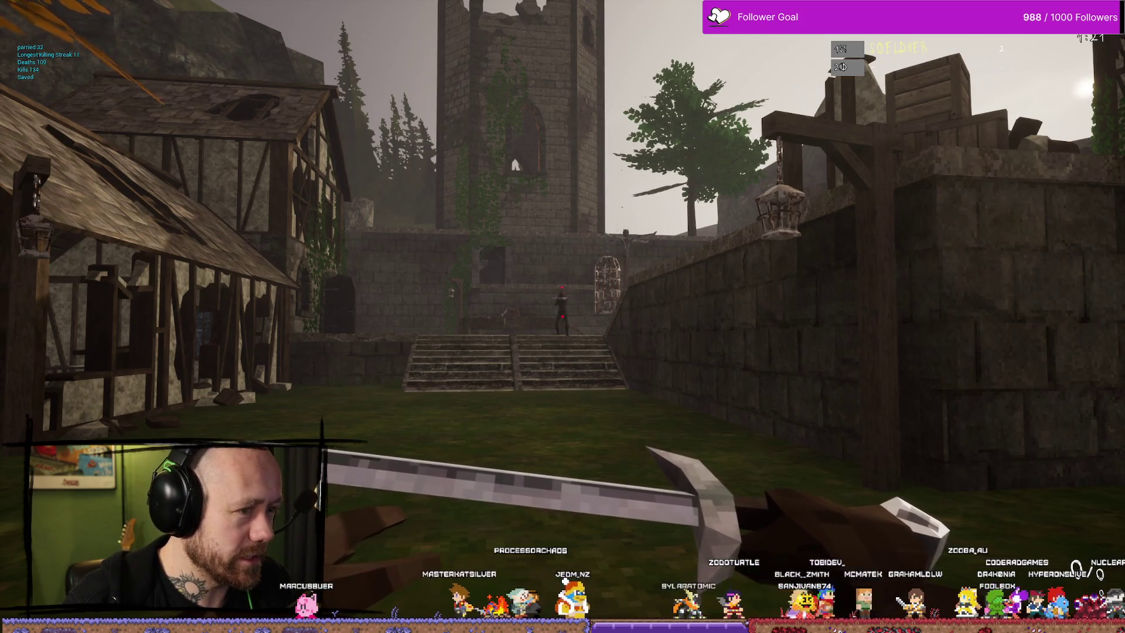
{"action": "scroll", "coordinate": [563, 316], "scroll_direction": "down", "scroll_amount": 1}
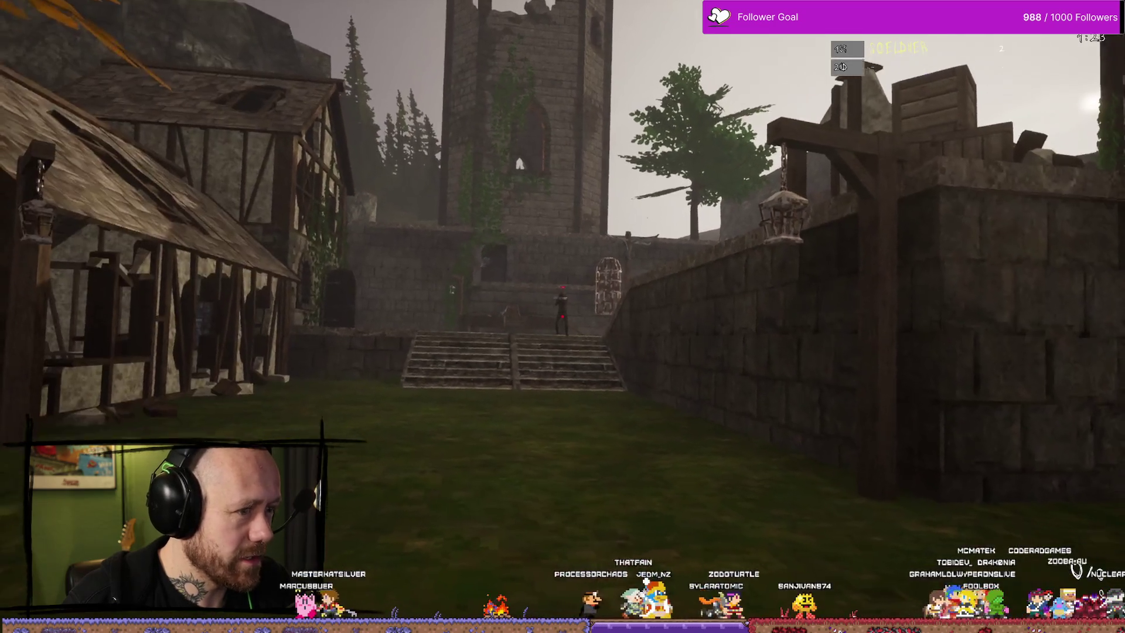
{"action": "scroll", "coordinate": [562, 316], "scroll_direction": "down", "scroll_amount": 1}
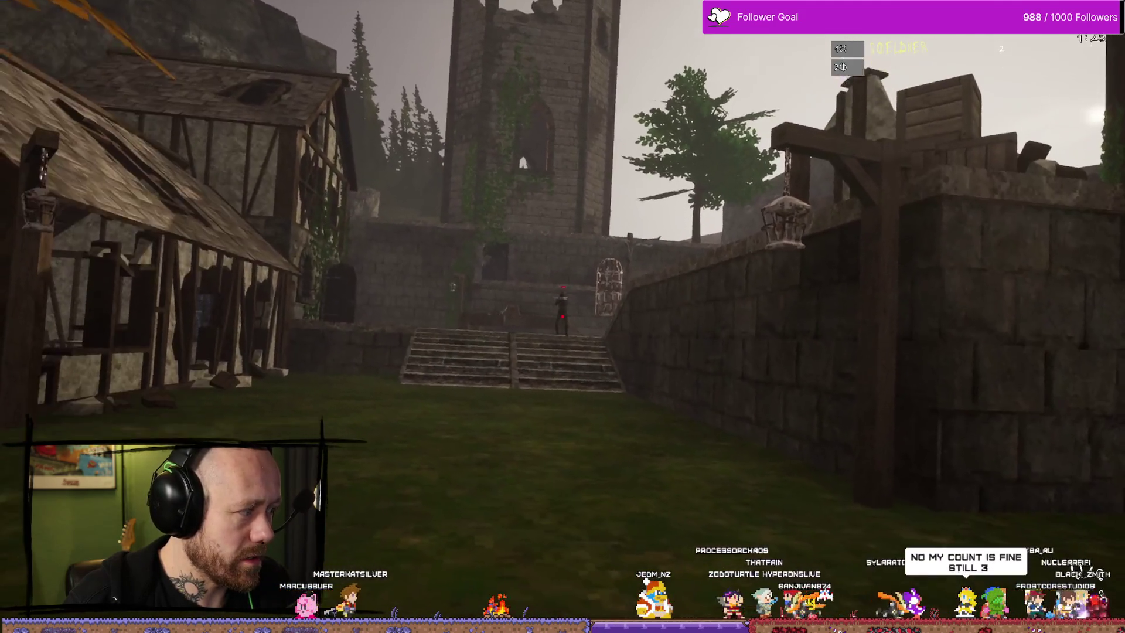
{"action": "scroll", "coordinate": [563, 317], "scroll_direction": "down", "scroll_amount": 3}
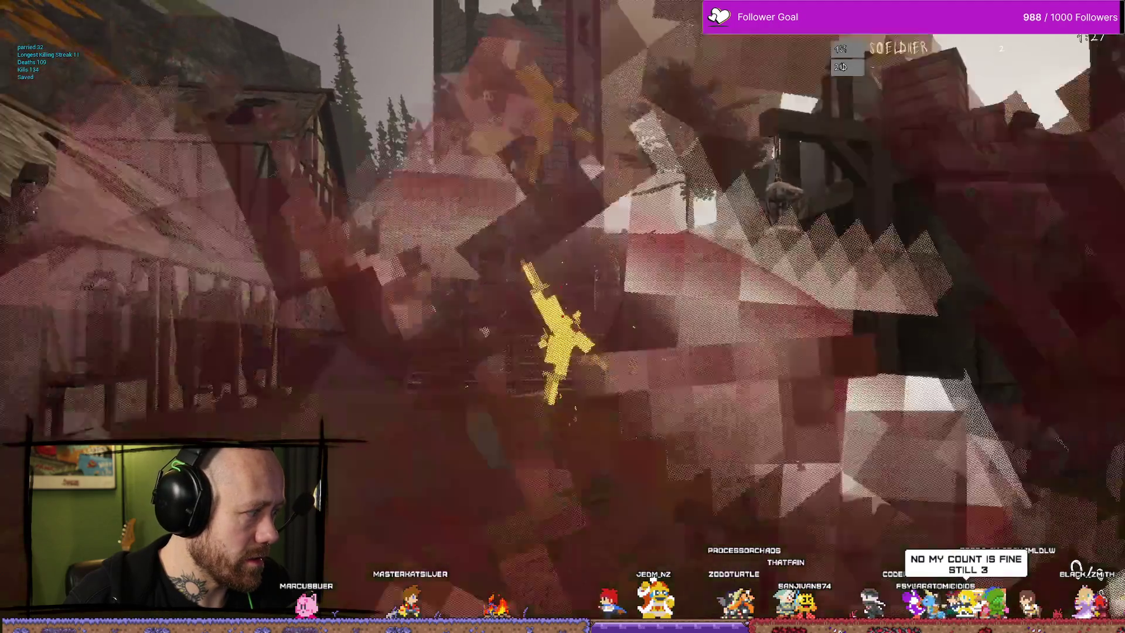
{"action": "scroll", "coordinate": [563, 317], "scroll_direction": "down", "scroll_amount": 1}
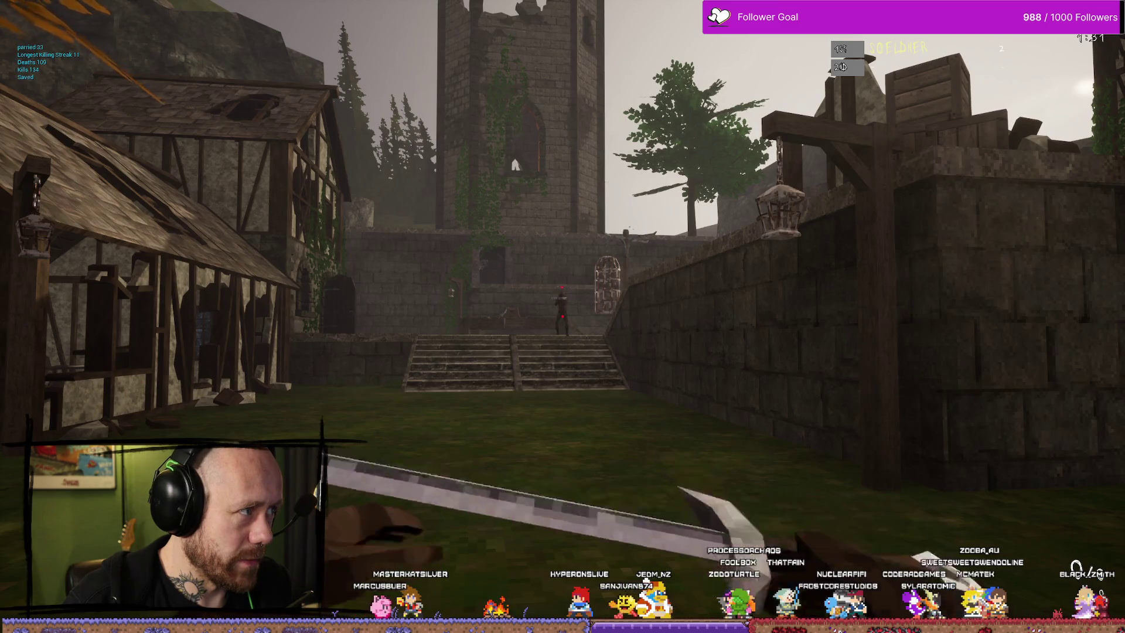
{"action": "scroll", "coordinate": [562, 317], "scroll_direction": "down", "scroll_amount": 1}
{"action": "scroll", "coordinate": [563, 316], "scroll_direction": "down", "scroll_amount": 3}
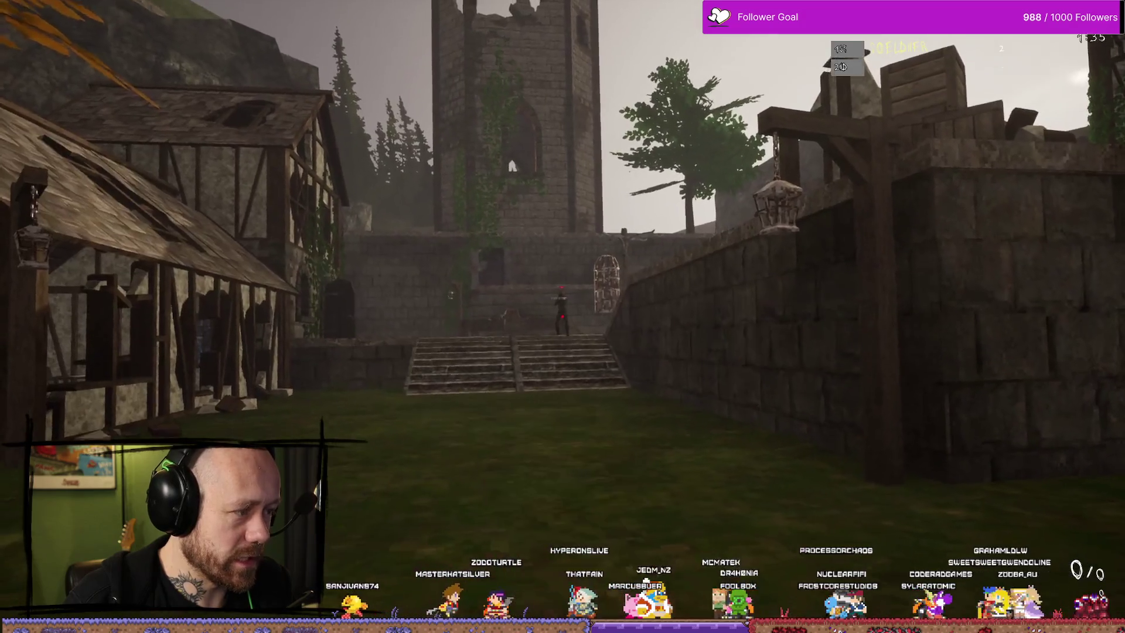
{"action": "scroll", "coordinate": [562, 317], "scroll_direction": "down", "scroll_amount": 2}
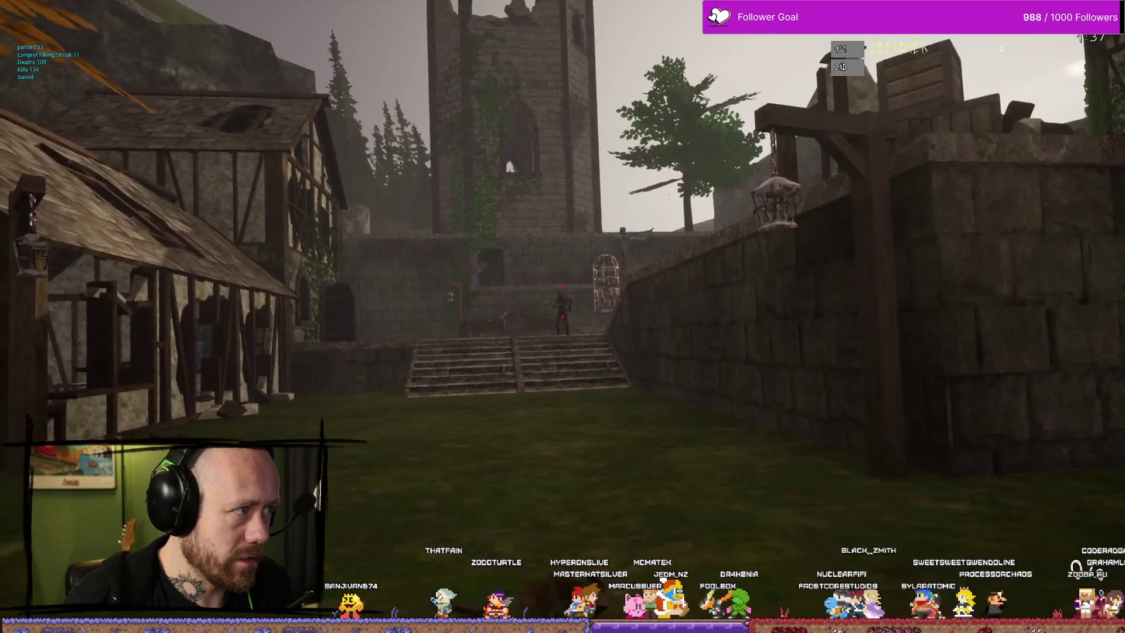
{"action": "scroll", "coordinate": [563, 316], "scroll_direction": "down", "scroll_amount": 2}
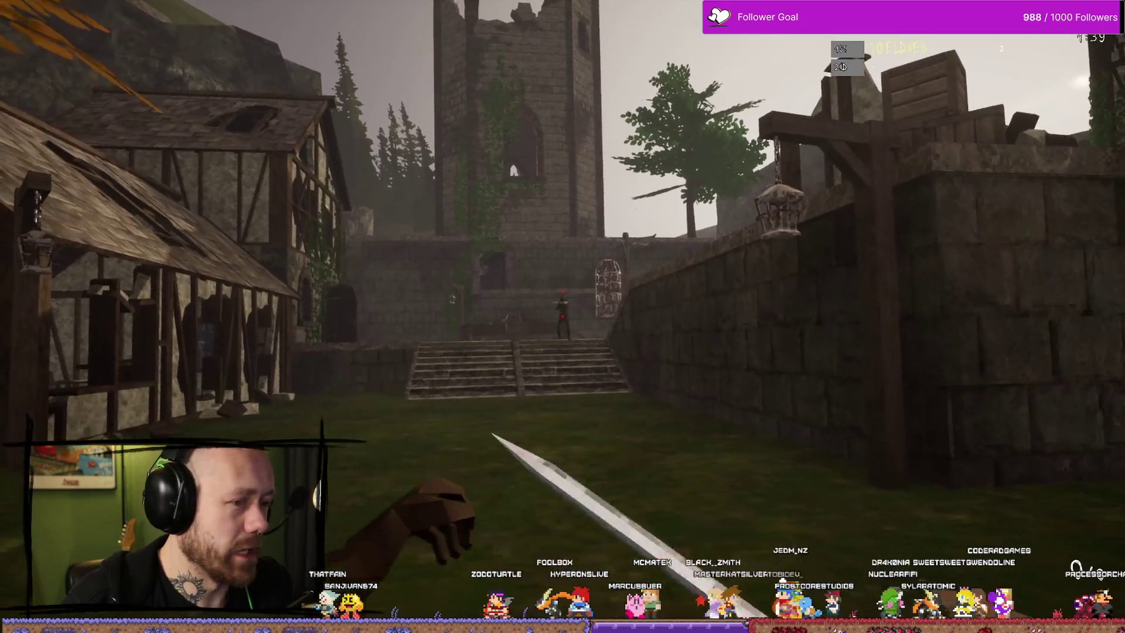
{"action": "scroll", "coordinate": [562, 316], "scroll_direction": "down", "scroll_amount": 3}
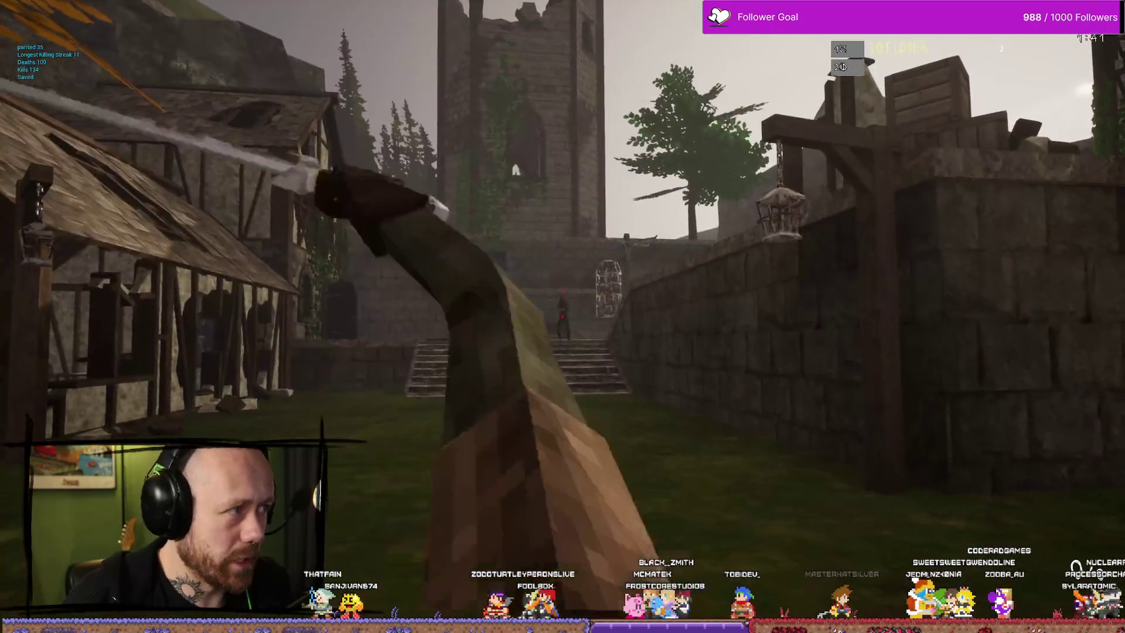
{"action": "scroll", "coordinate": [562, 316], "scroll_direction": "down", "scroll_amount": 2}
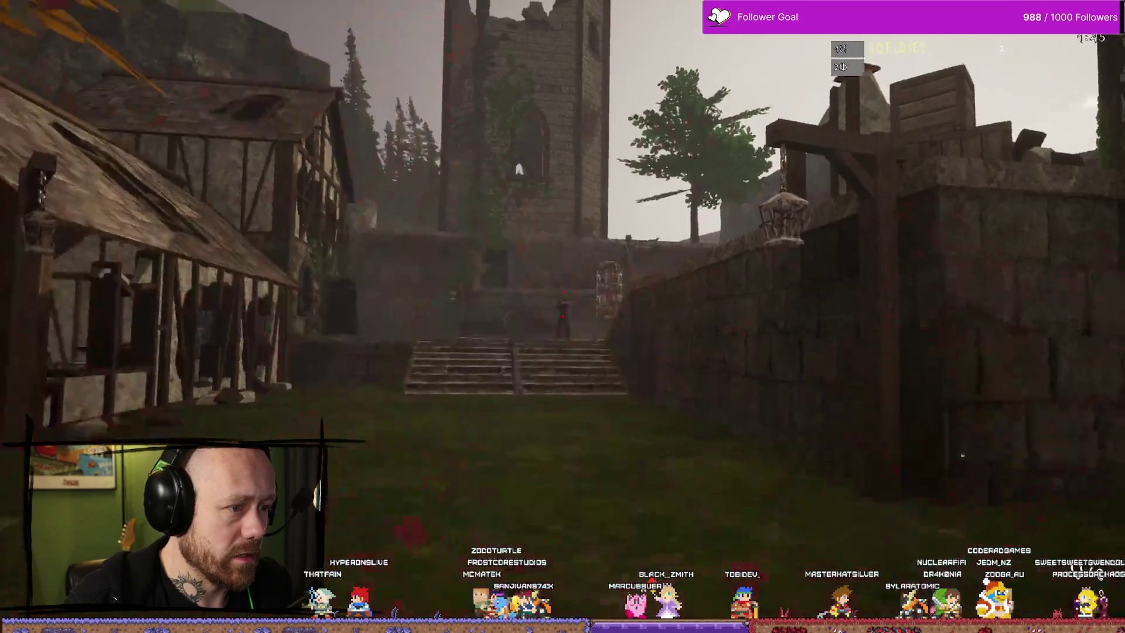
{"action": "scroll", "coordinate": [563, 316], "scroll_direction": "down", "scroll_amount": 2}
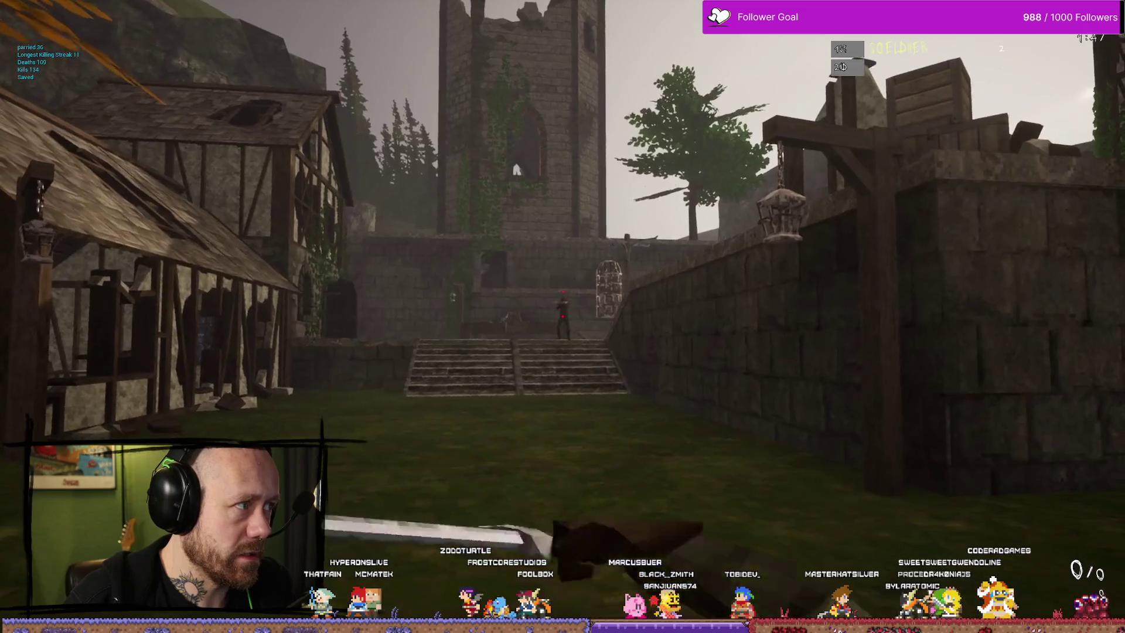
{"action": "scroll", "coordinate": [563, 317], "scroll_direction": "down", "scroll_amount": 1}
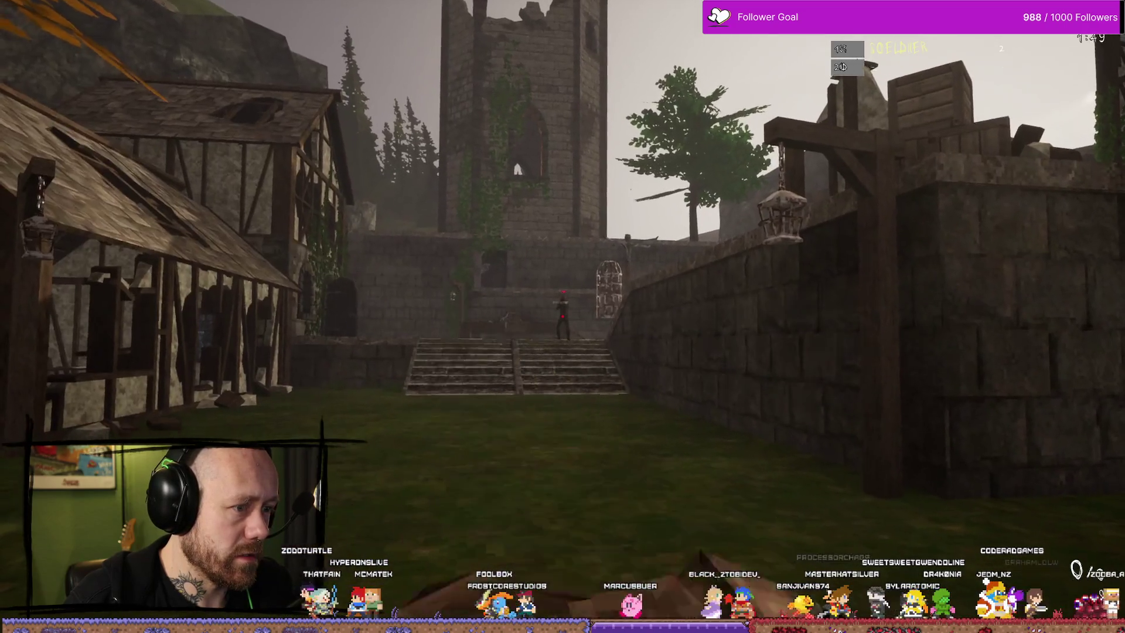
{"action": "scroll", "coordinate": [562, 317], "scroll_direction": "down", "scroll_amount": 3}
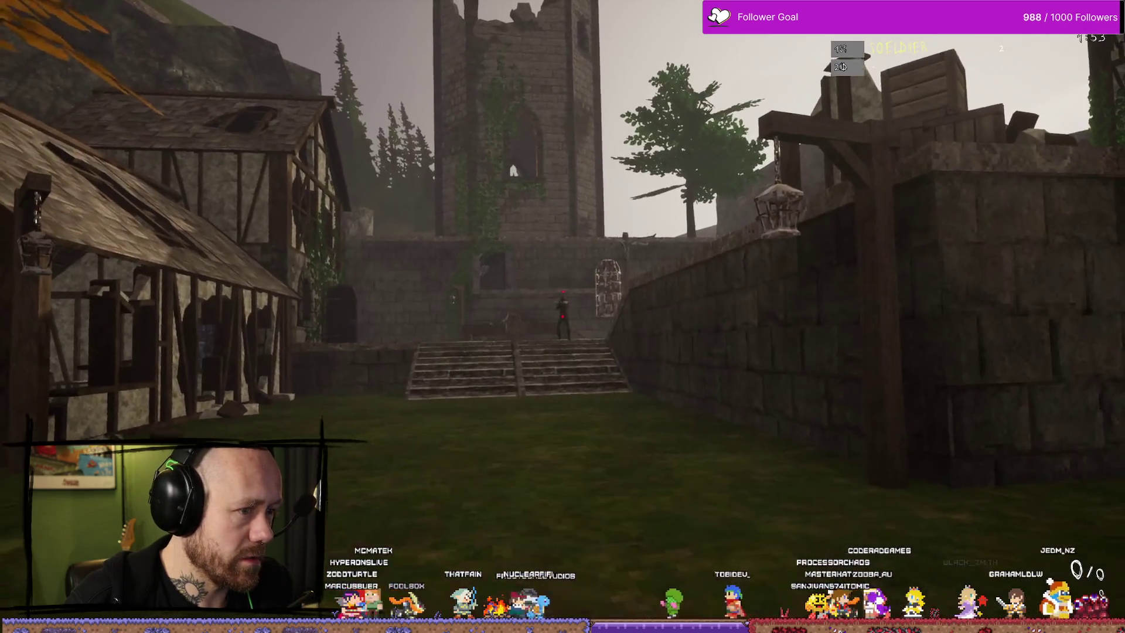
{"action": "scroll", "coordinate": [562, 317], "scroll_direction": "down", "scroll_amount": 2}
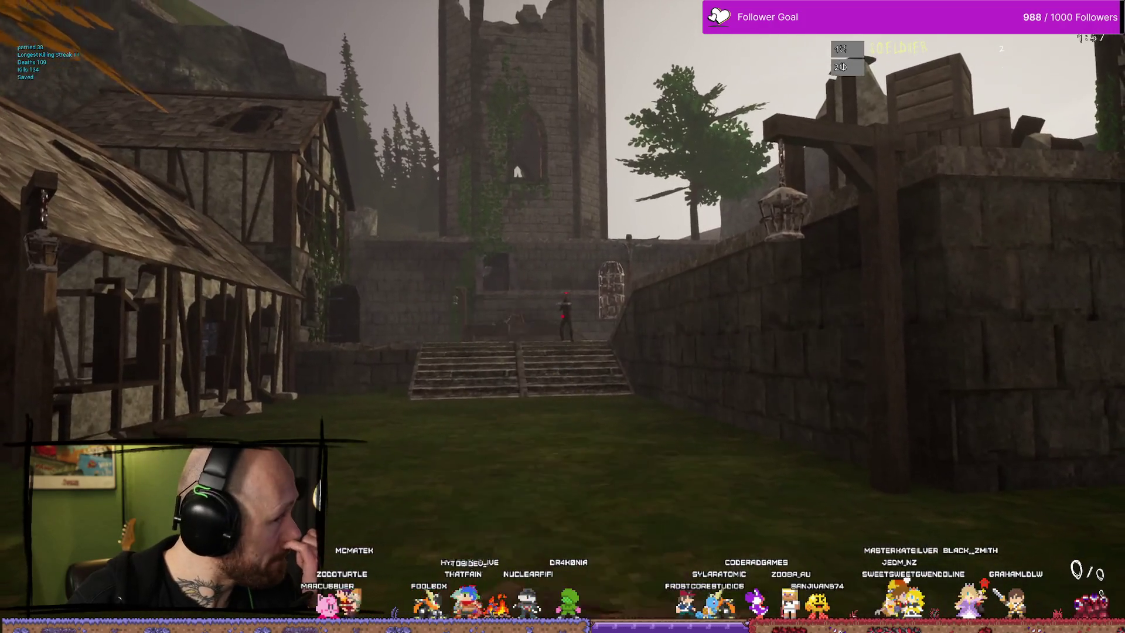
{"action": "scroll", "coordinate": [563, 316], "scroll_direction": "down", "scroll_amount": 2}
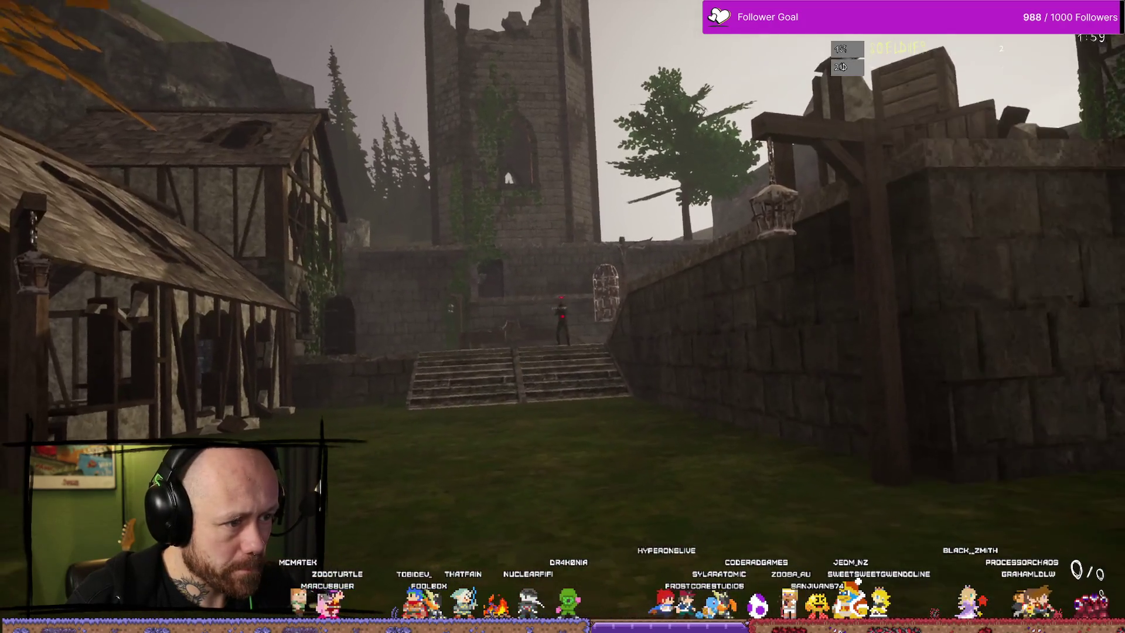
{"action": "scroll", "coordinate": [563, 317], "scroll_direction": "down", "scroll_amount": 2}
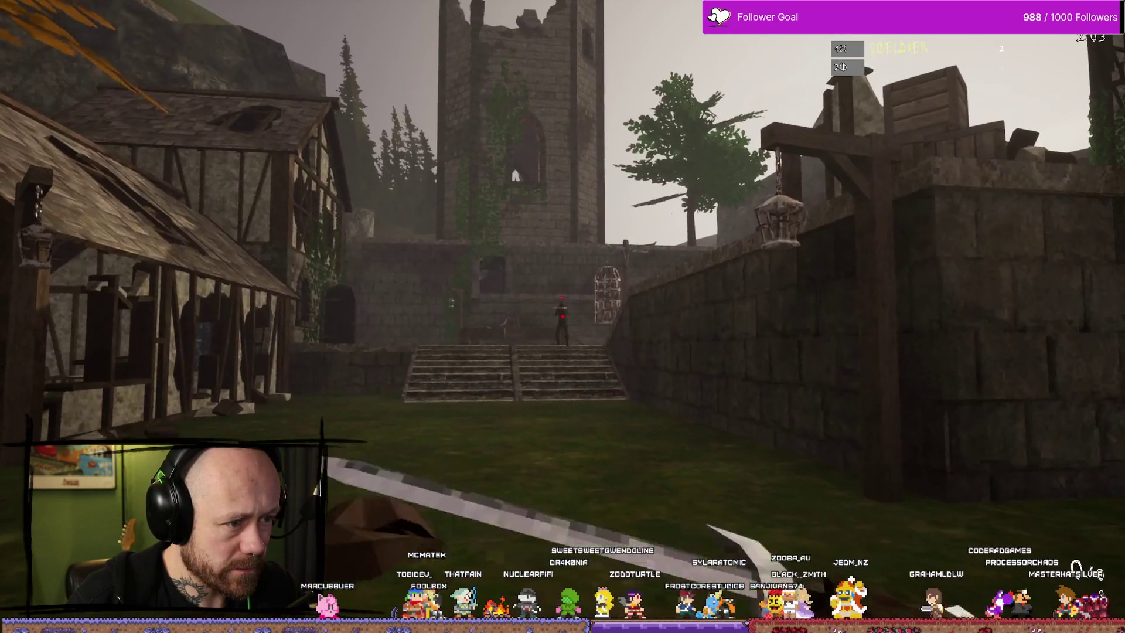
{"action": "scroll", "coordinate": [562, 316], "scroll_direction": "down", "scroll_amount": 1}
{"action": "scroll", "coordinate": [563, 316], "scroll_direction": "down", "scroll_amount": 3}
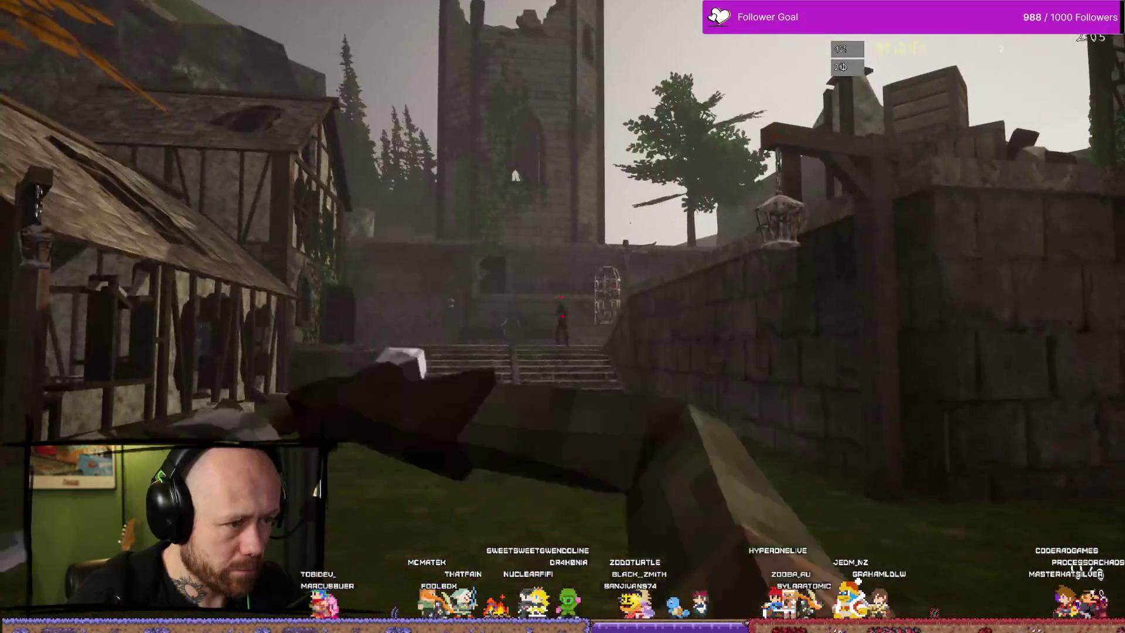
{"action": "scroll", "coordinate": [563, 317], "scroll_direction": "down", "scroll_amount": 3}
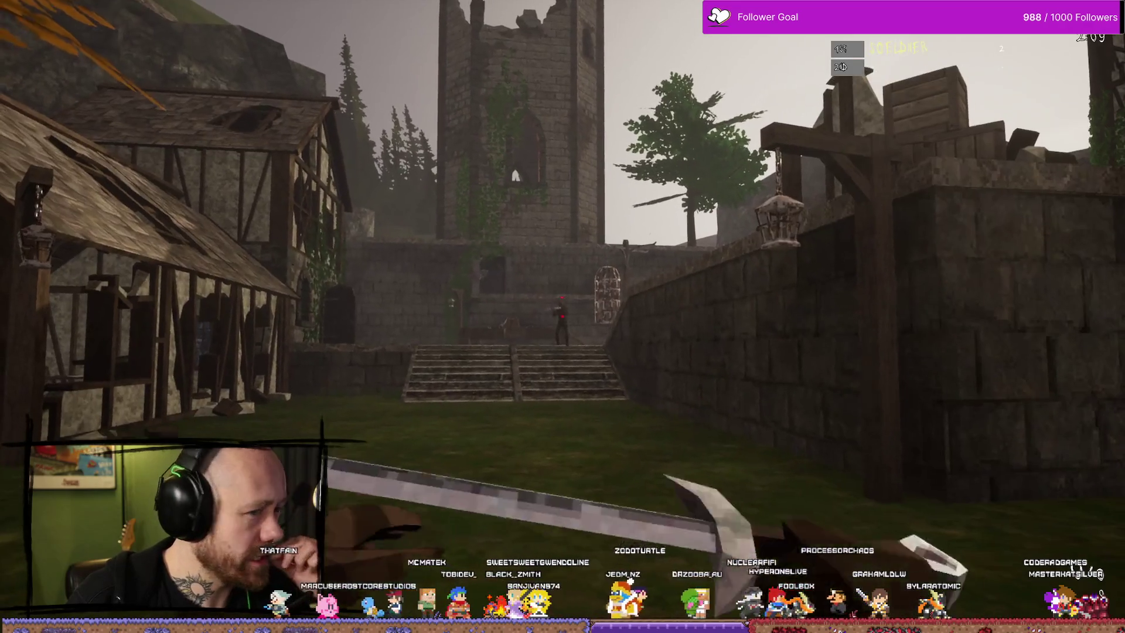
{"action": "scroll", "coordinate": [563, 316], "scroll_direction": "down", "scroll_amount": 3}
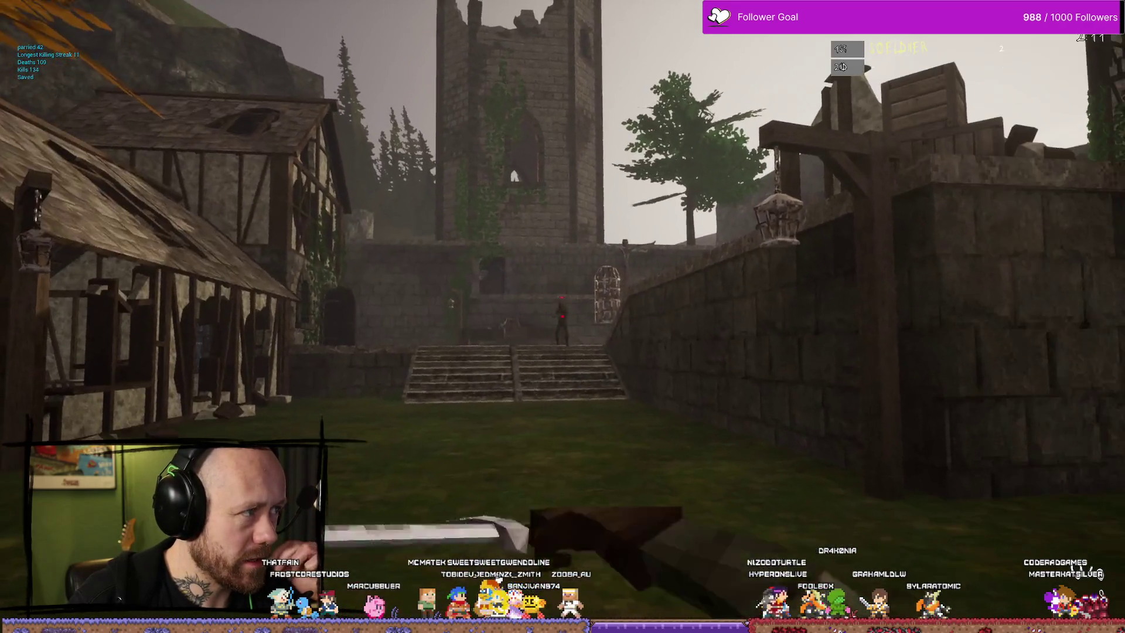
{"action": "scroll", "coordinate": [563, 316], "scroll_direction": "down", "scroll_amount": 1}
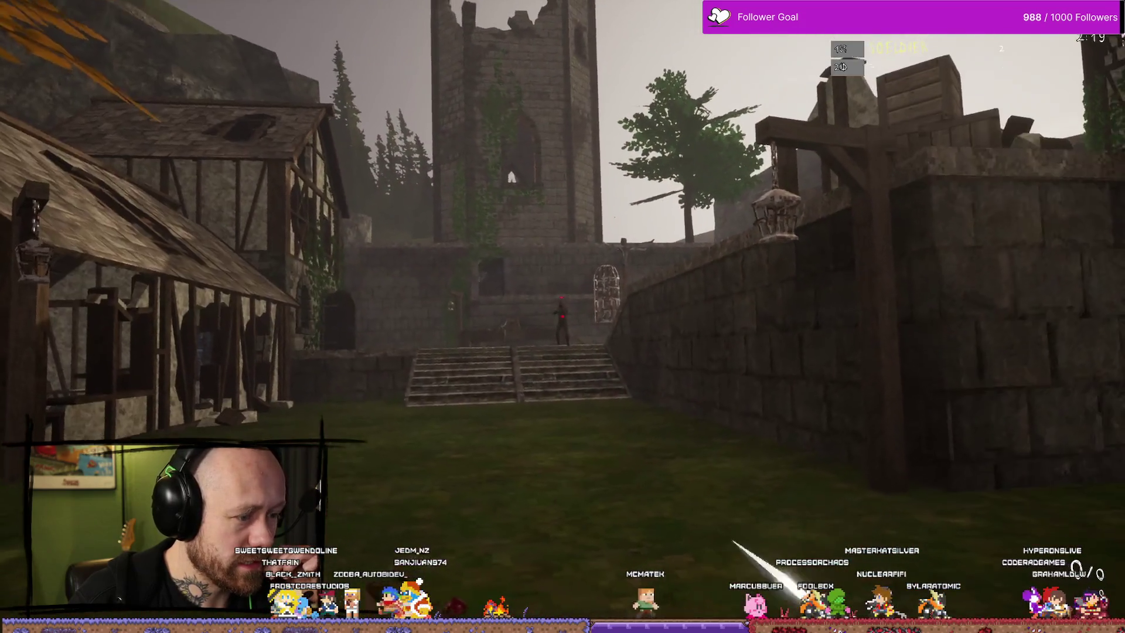
{"action": "scroll", "coordinate": [563, 316], "scroll_direction": "down", "scroll_amount": 2}
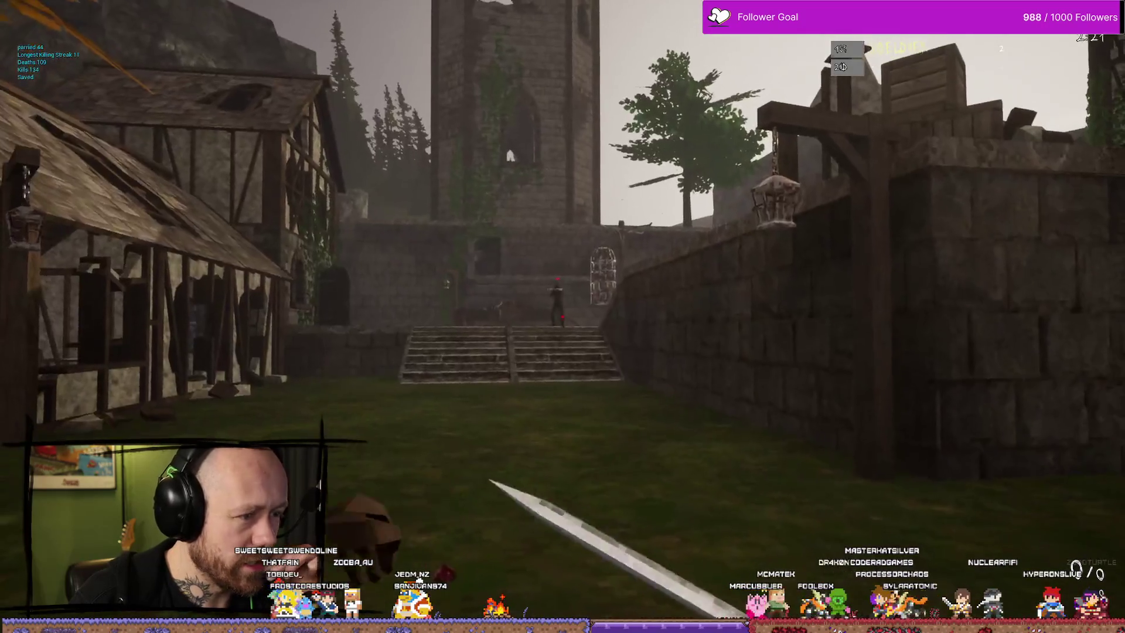
{"action": "left_click", "coordinate": [563, 317]}
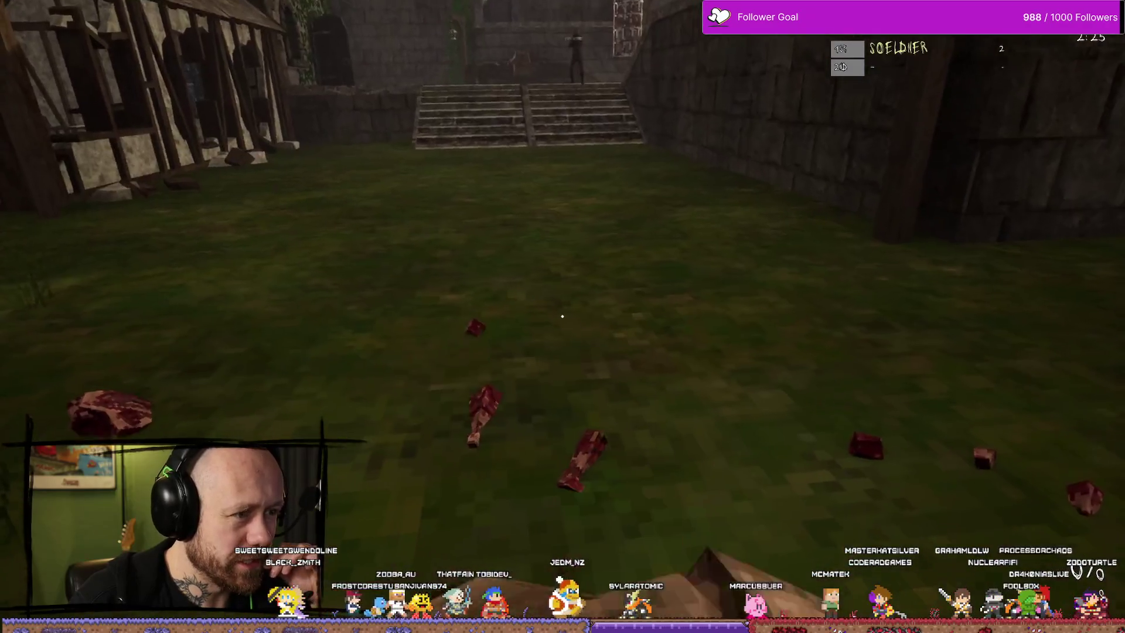
Swing the sword three more times, then bring up the loadout selection.
{"action": "left_click", "coordinate": [562, 317]}
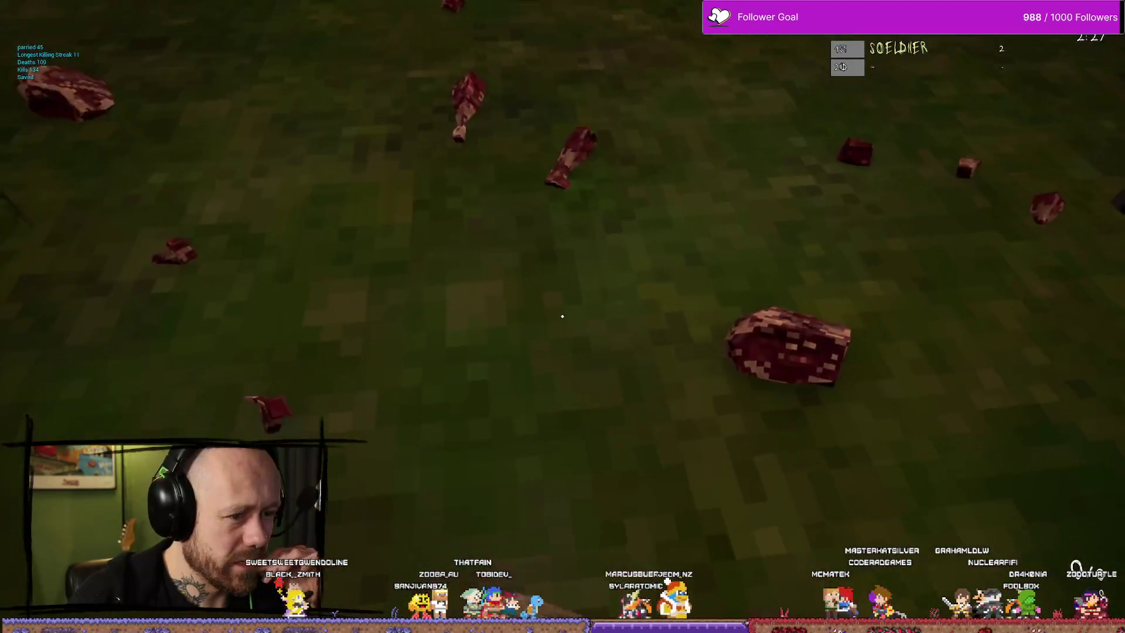
{"action": "left_click", "coordinate": [563, 317]}
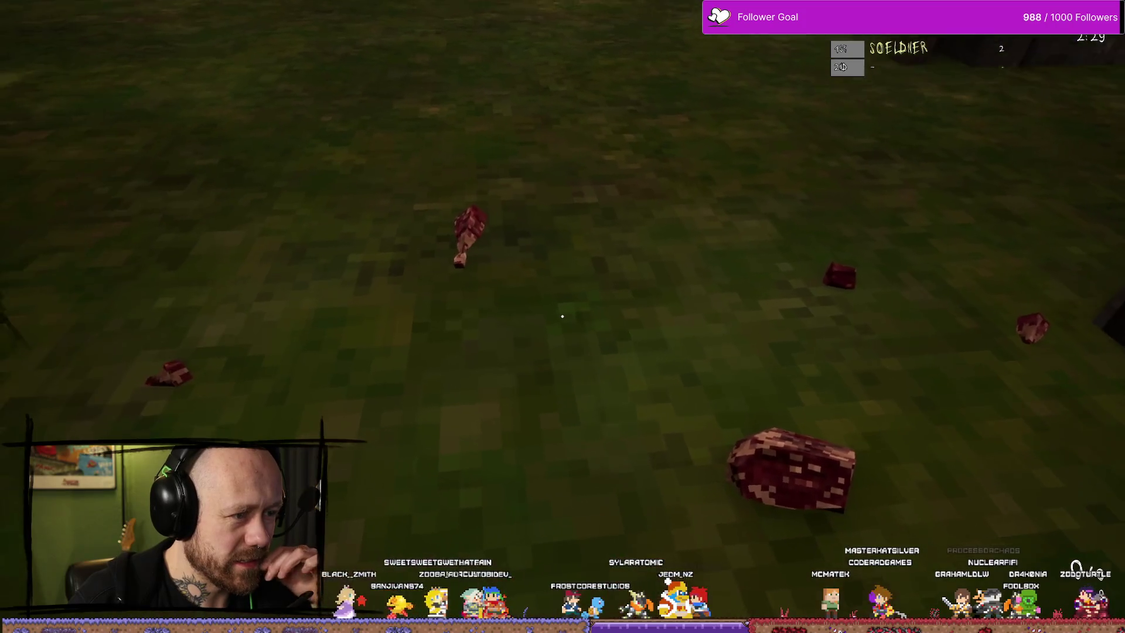
{"action": "left_click", "coordinate": [562, 316]}
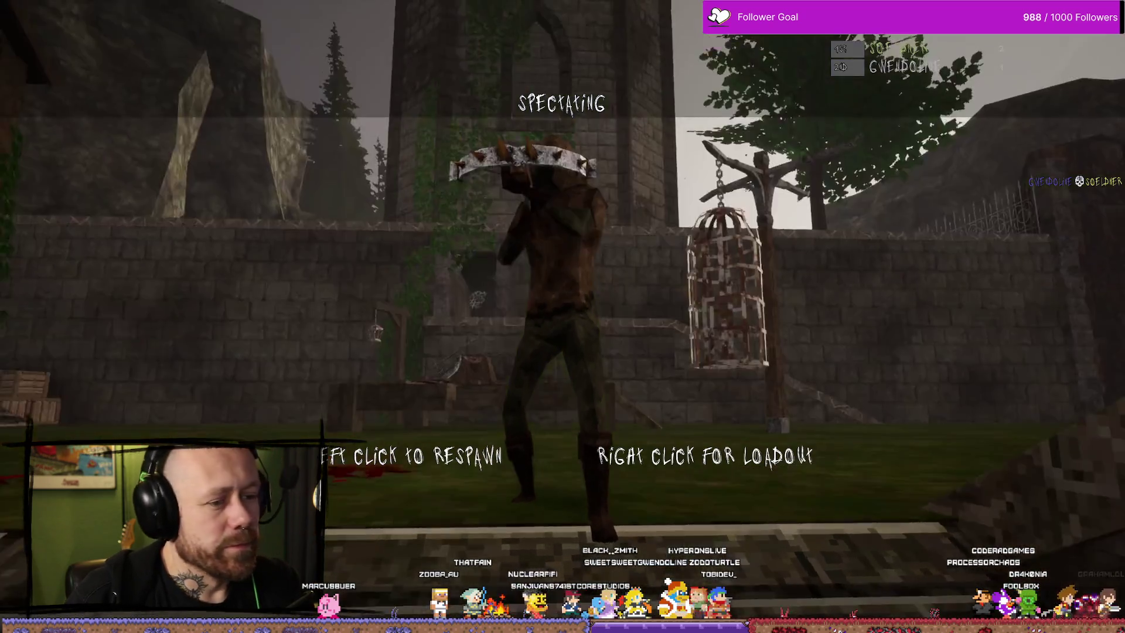
{"action": "right_click", "coordinate": [562, 316]}
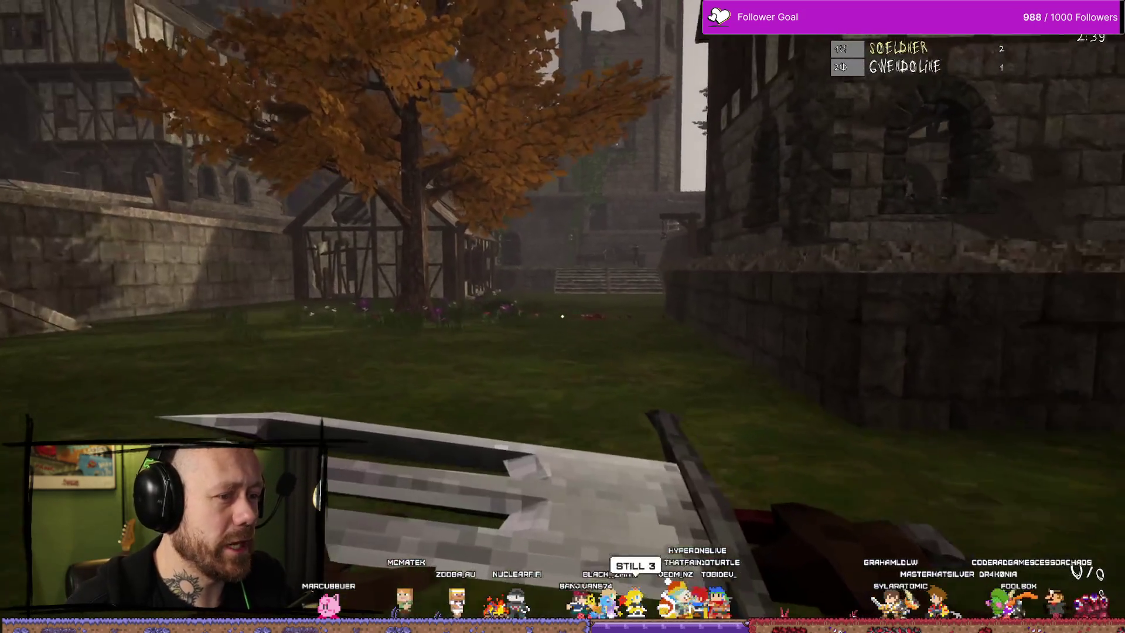
Climb the stairs, attack the sword-wielding enemy, then head toward the gallows after respawning.
{"action": "key", "text": "w"}
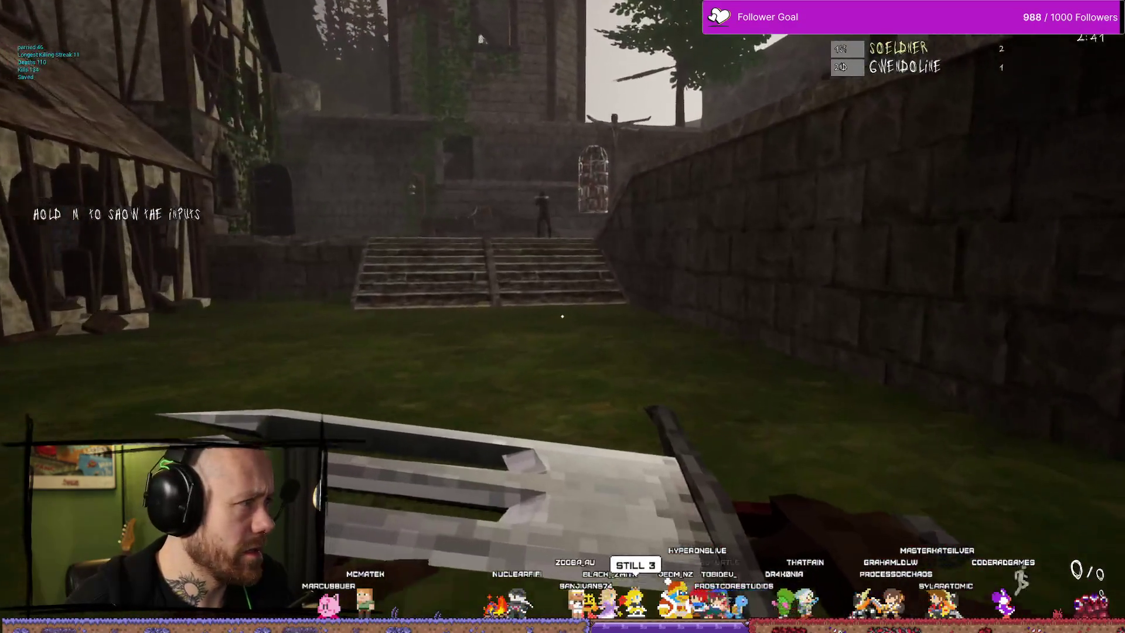
{"action": "key", "text": "w"}
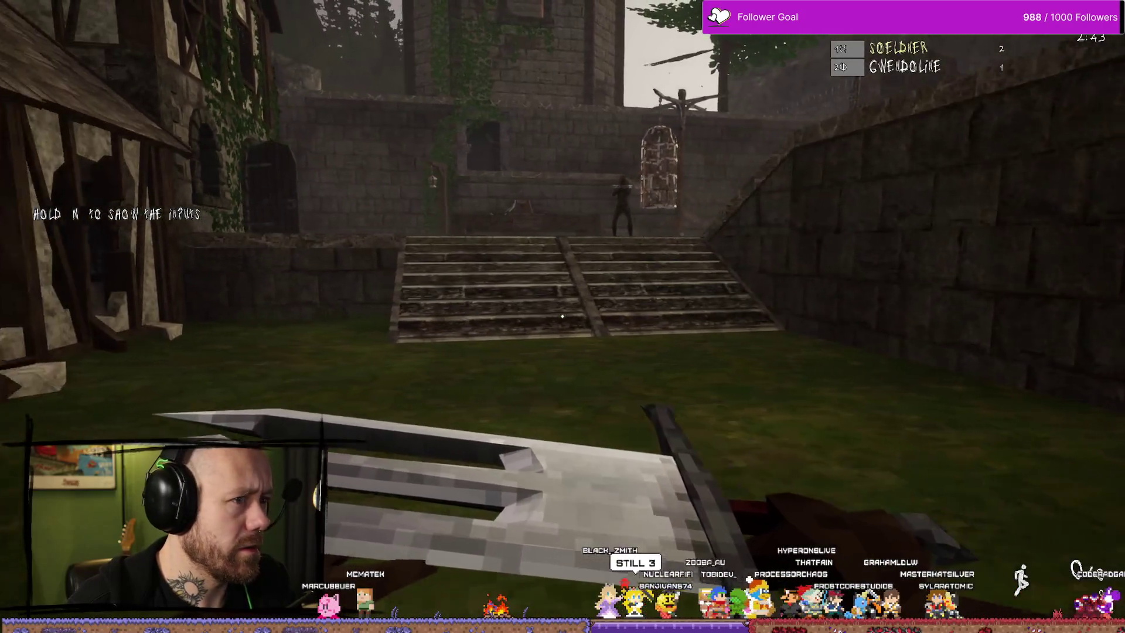
{"action": "key", "text": "w"}
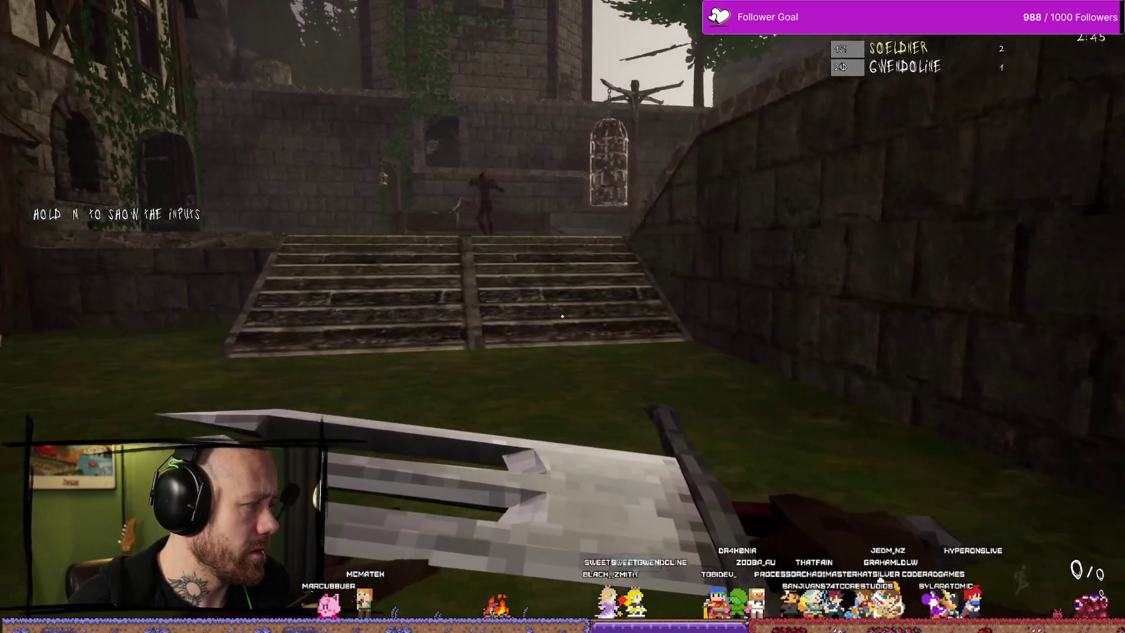
{"action": "key", "text": "w"}
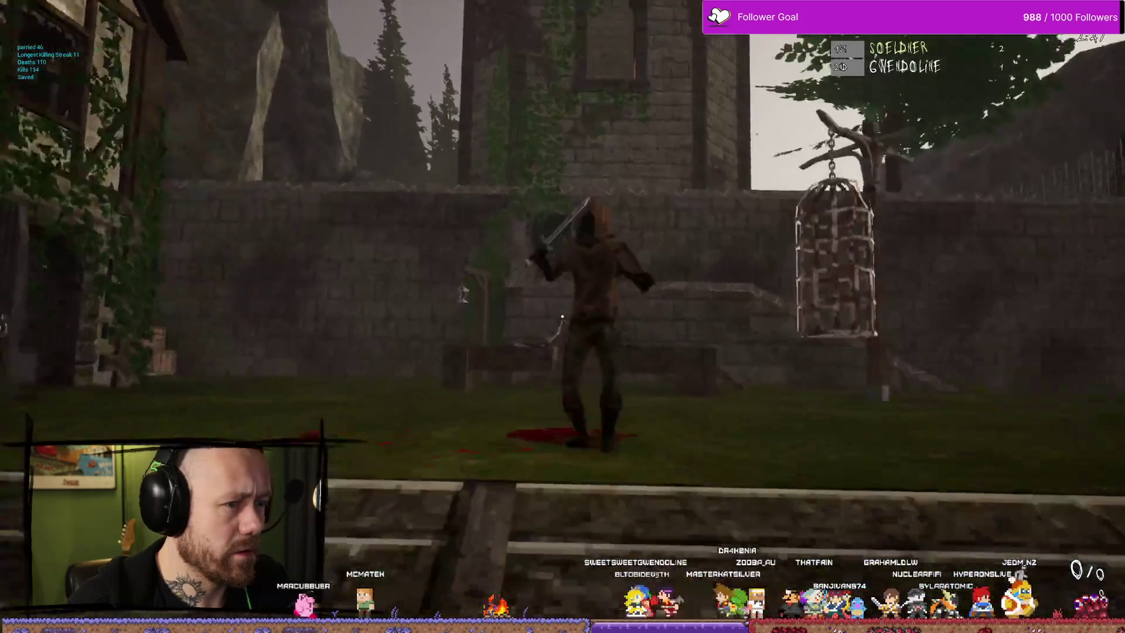
{"action": "key", "text": "w"}
{"action": "left_click", "coordinate": [562, 317]}
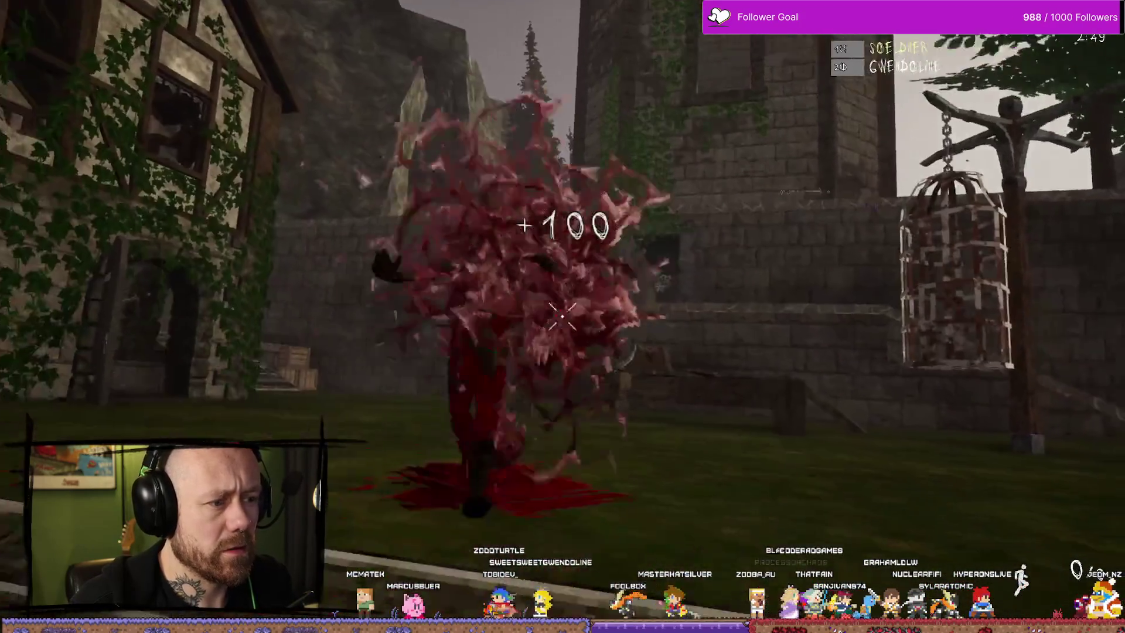
{"action": "key", "text": "w"}
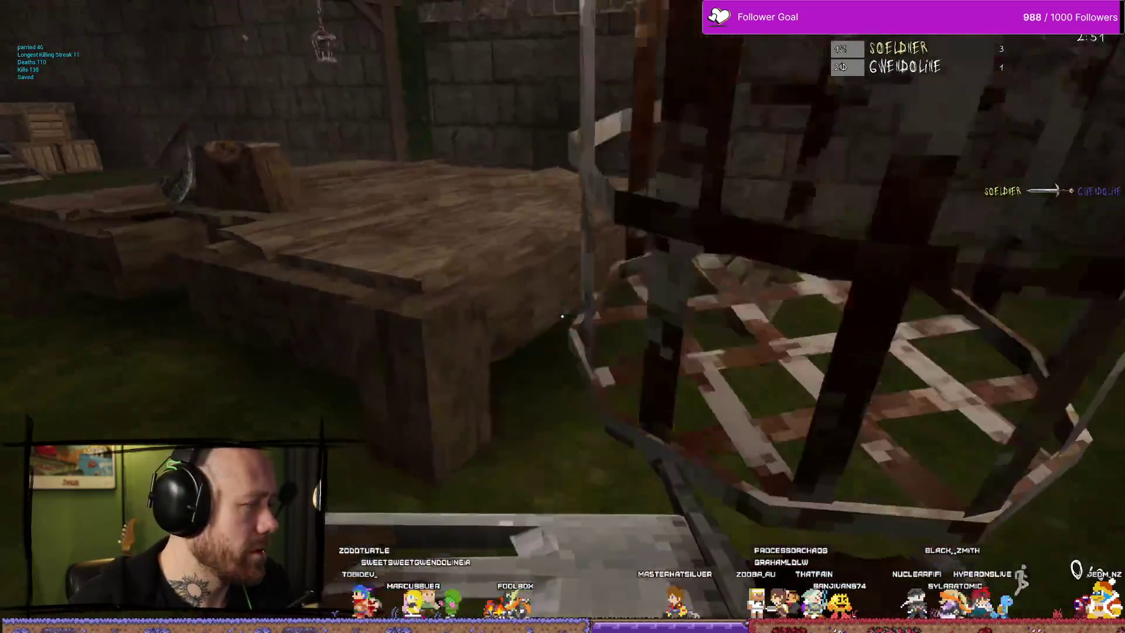
{"action": "key", "text": "w"}
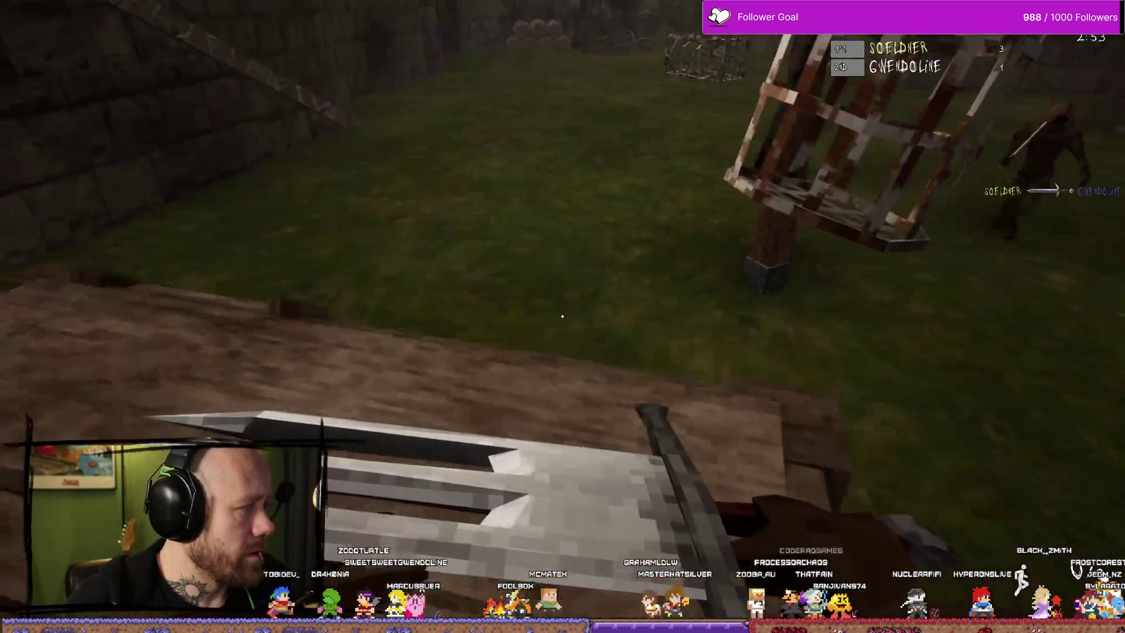
{"action": "key", "text": "w"}
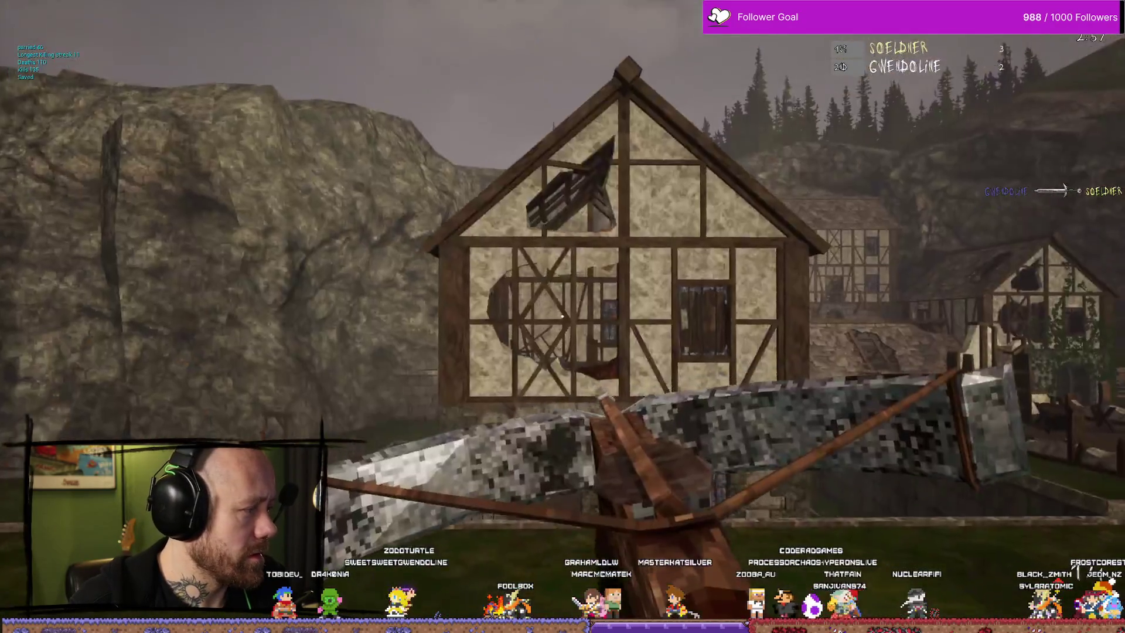
{"action": "key", "text": "w"}
{"action": "key", "text": "w"}
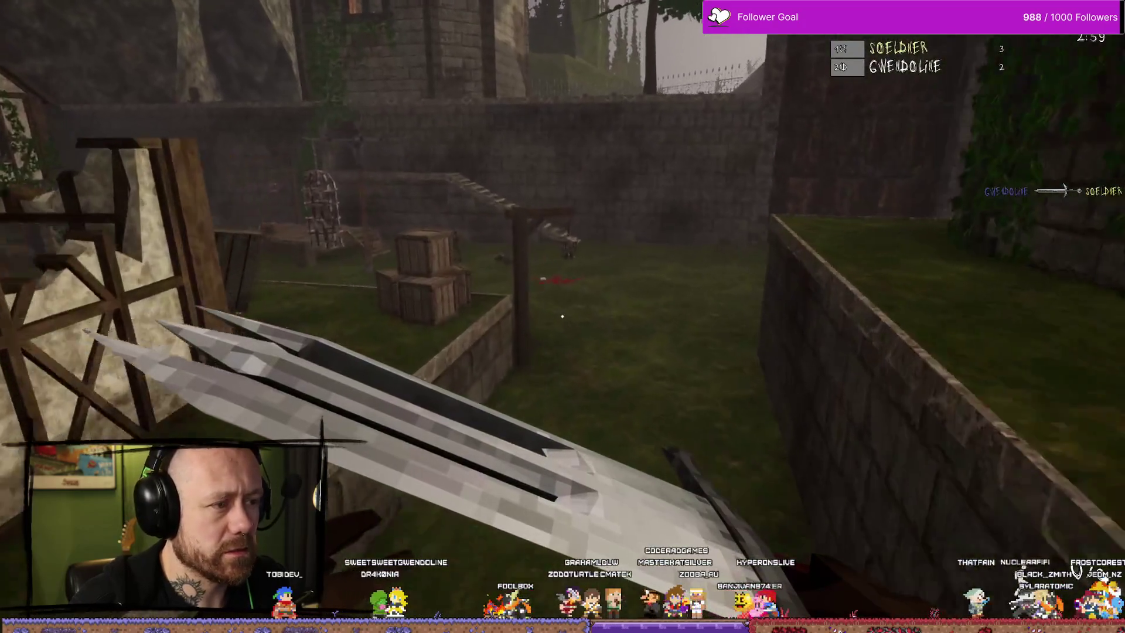
{"action": "key", "text": "w"}
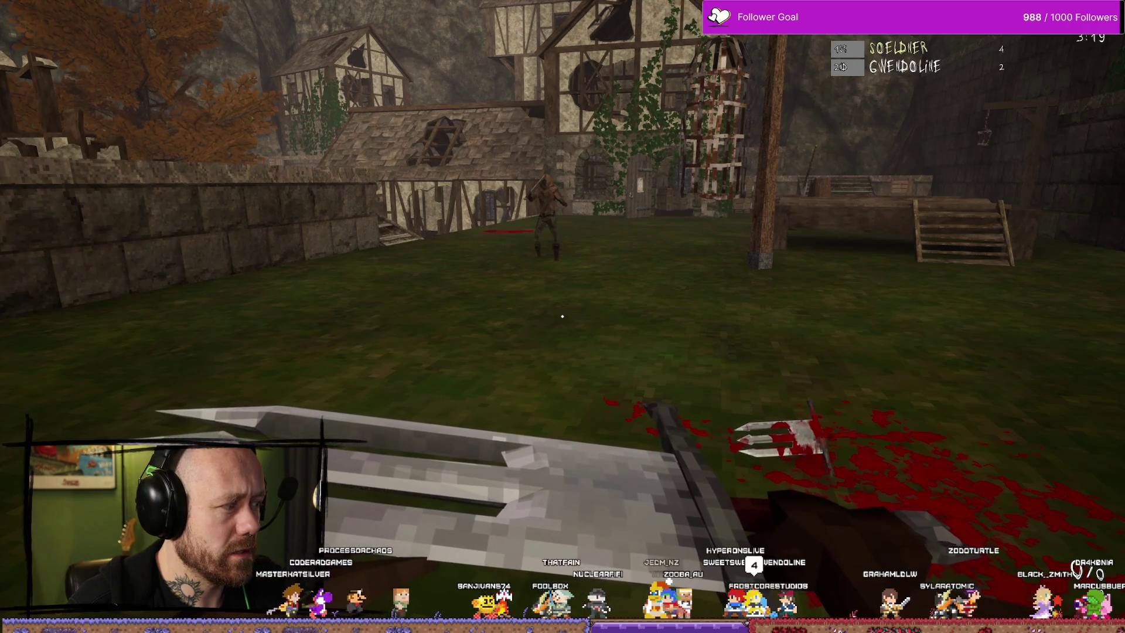
Retreat from the approaching enemy, then stop the session to return to BP_PlayerCharacter's Health & Death Graph.
{"action": "key", "text": "s"}
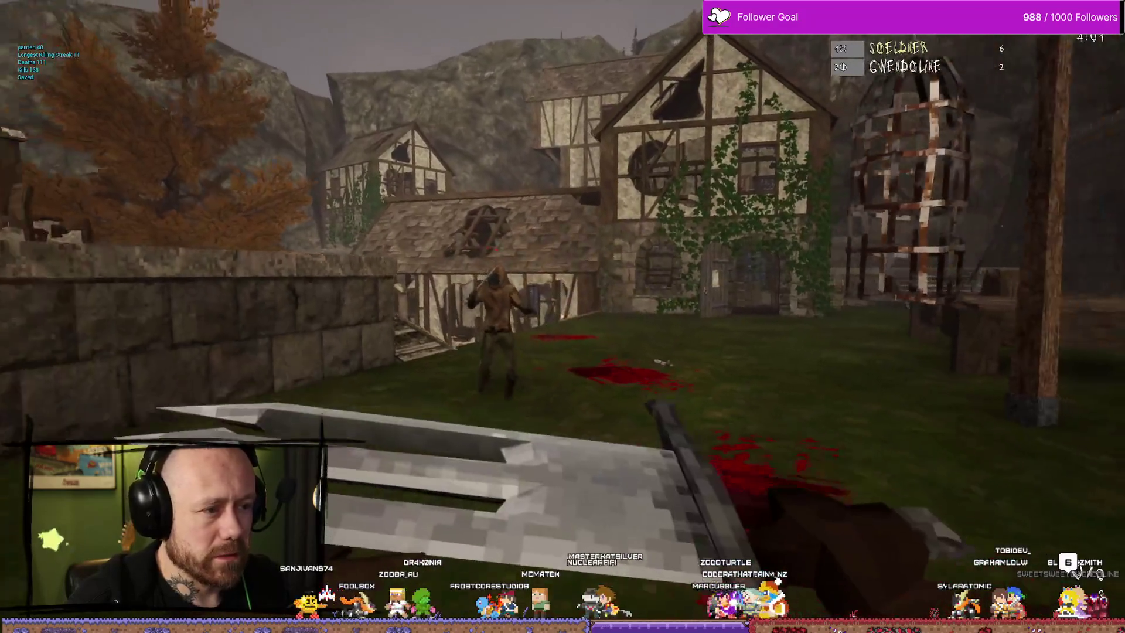
{"action": "key", "text": "s"}
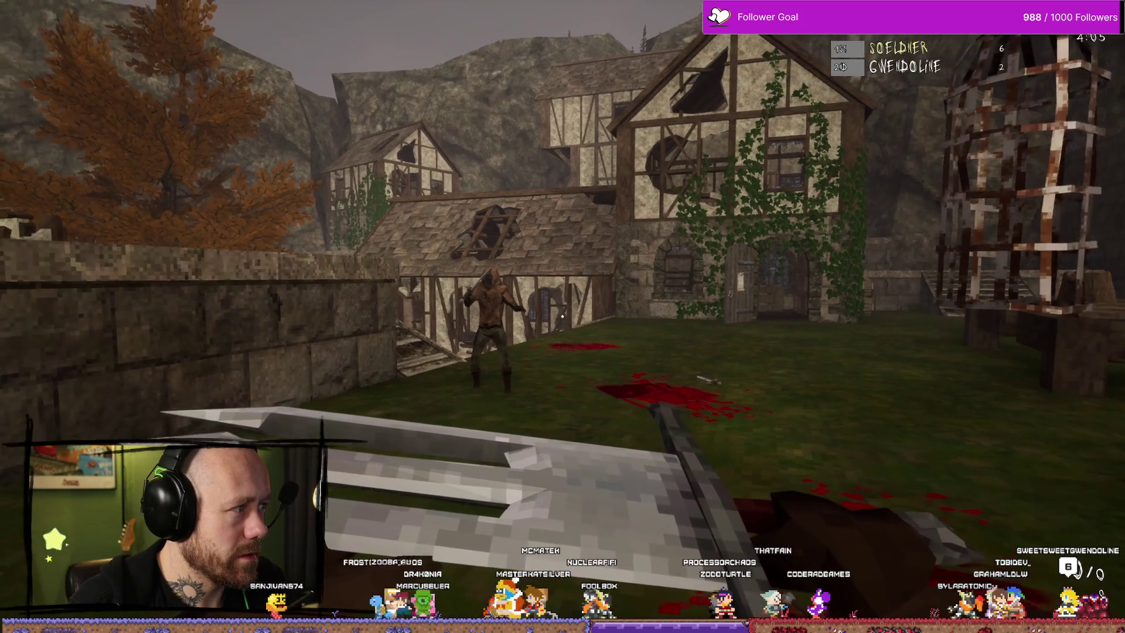
{"action": "key", "text": "Escape"}
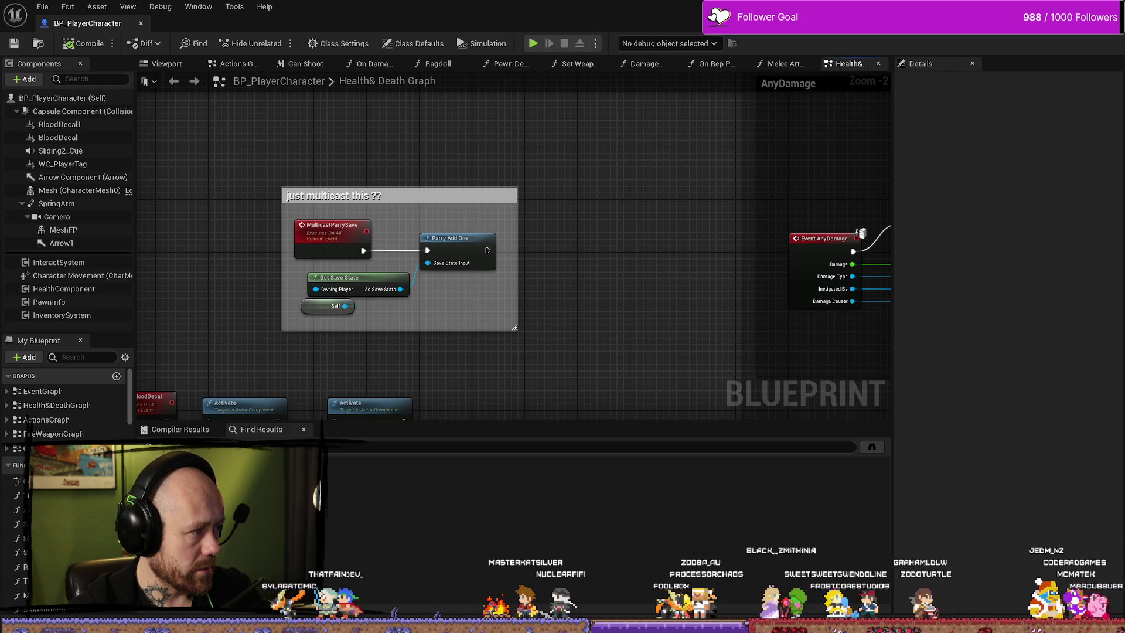
Scroll the Health&Death graph to review the damage logic and the On Pawn Dead nodes.
{"action": "scroll", "coordinate": [610, 229], "scroll_direction": "down", "scroll_amount": 2}
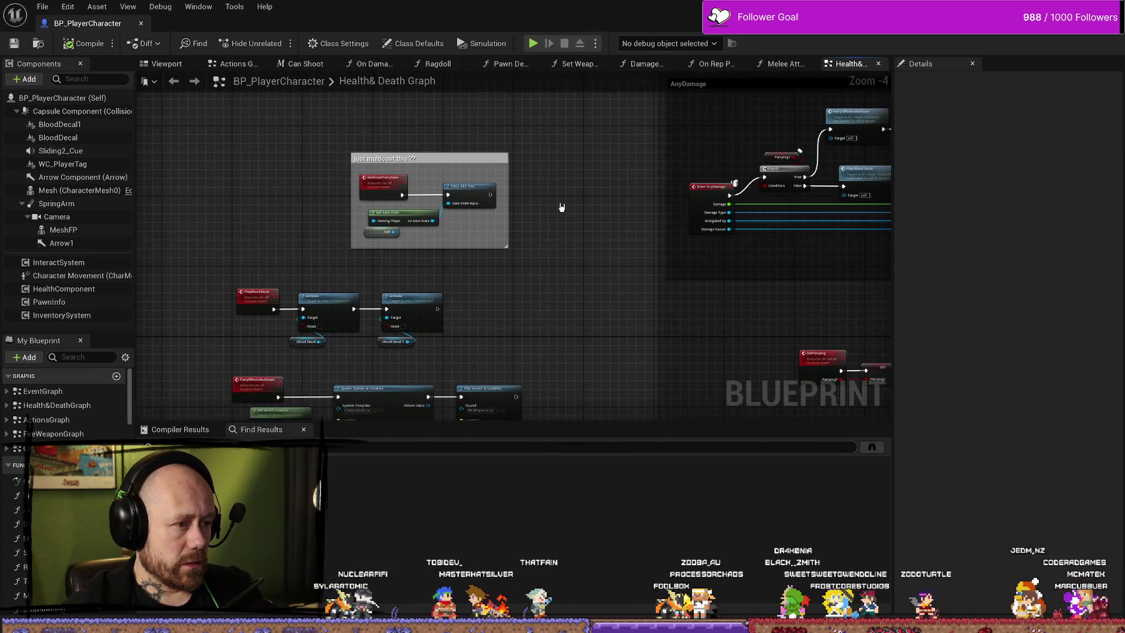
{"action": "scroll", "coordinate": [566, 199], "scroll_direction": "down", "scroll_amount": 2}
{"action": "scroll", "coordinate": [551, 224], "scroll_direction": "up", "scroll_amount": 2}
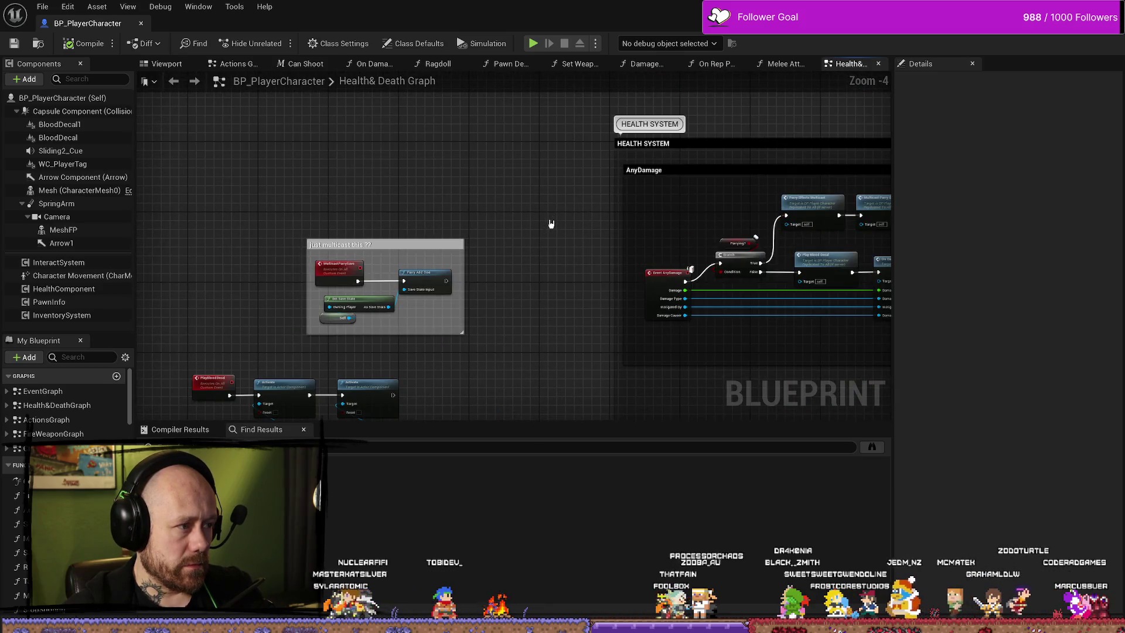
{"action": "scroll", "coordinate": [691, 269], "scroll_direction": "down", "scroll_amount": 2}
{"action": "mouse_move", "coordinate": [630, 176]}
{"action": "left_mouse_down"}
{"action": "mouse_move", "coordinate": [565, 240]}
{"action": "mouse_move", "coordinate": [607, 239]}
{"action": "left_mouse_up"}
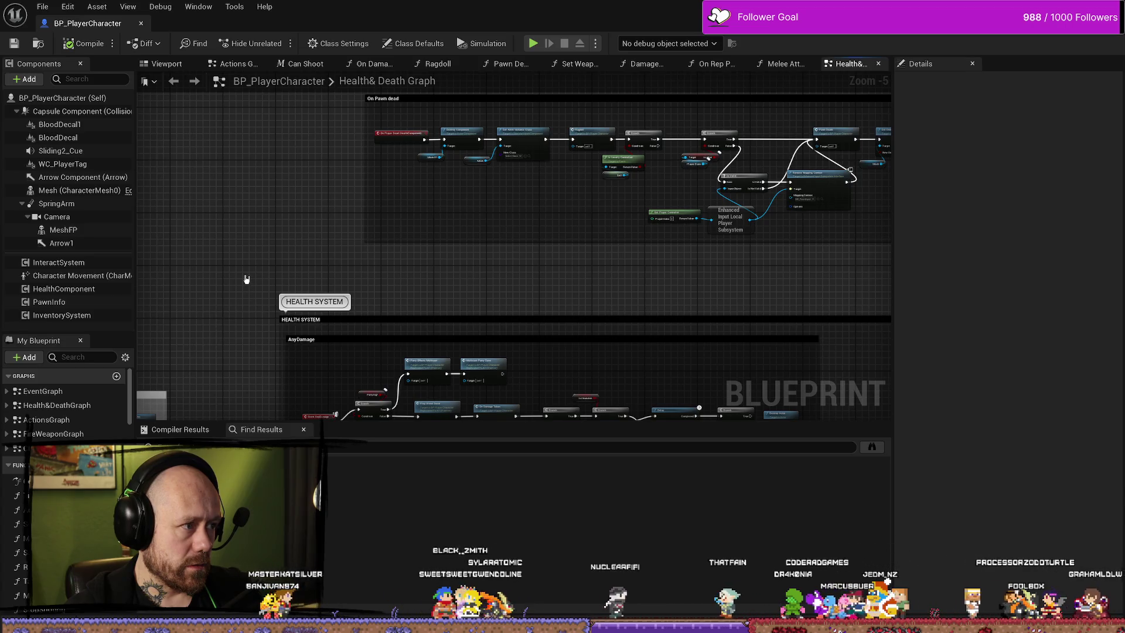
Open the On Rep Parrying? function graph, which holds only its entry node.
{"action": "left_click_drag", "start_coordinate": [389, 218], "coordinate": [379, 243]}
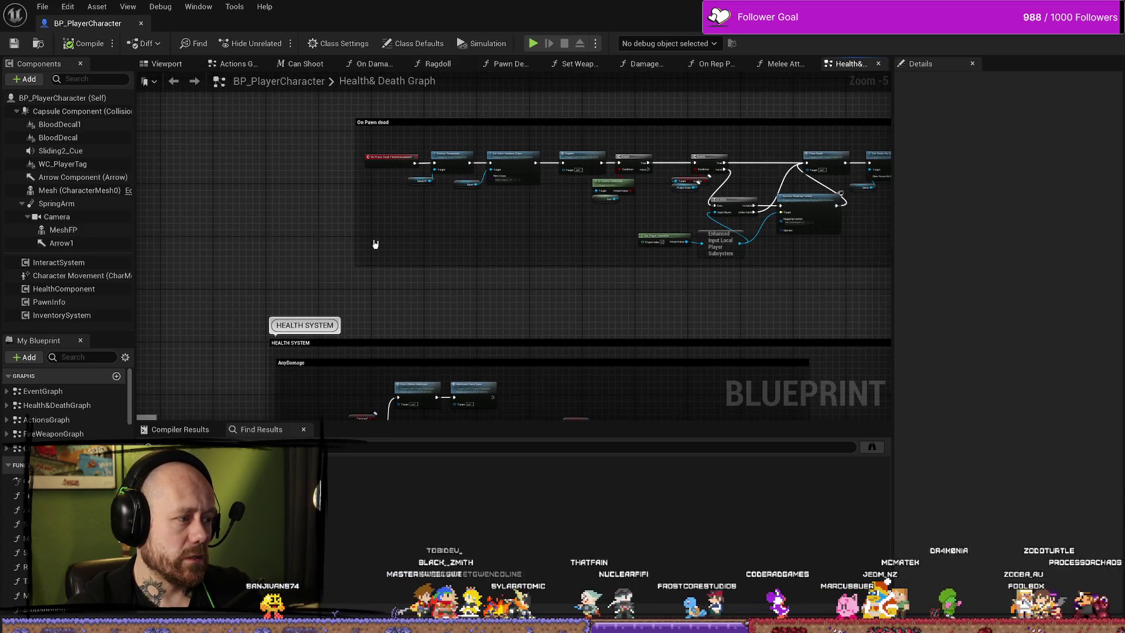
{"action": "scroll", "coordinate": [550, 243], "scroll_direction": "down", "scroll_amount": 3}
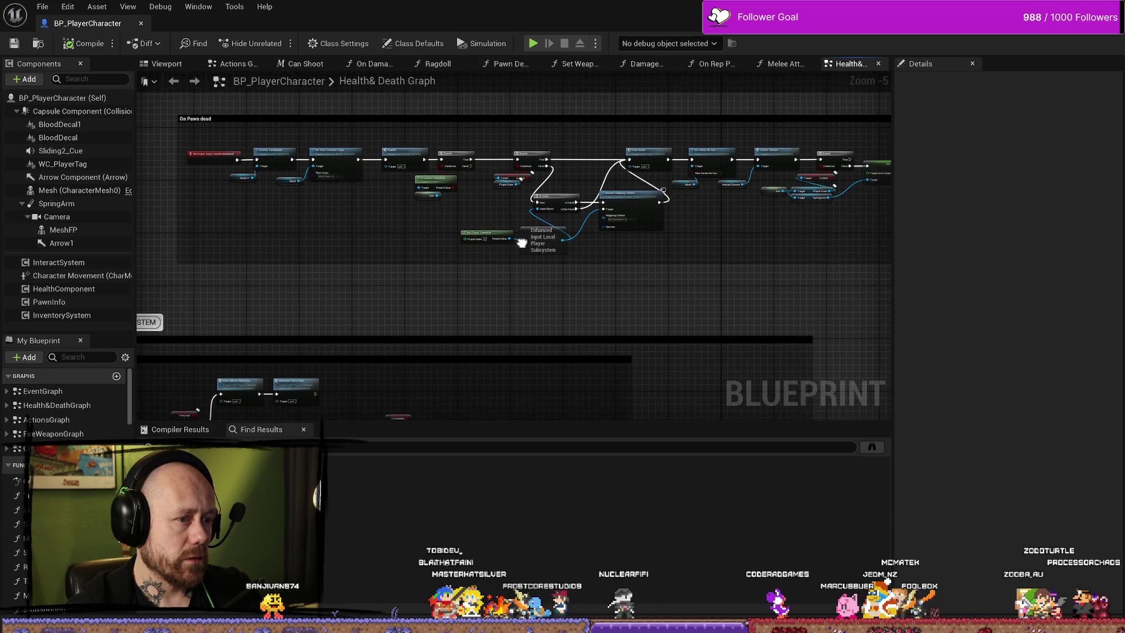
{"action": "scroll", "coordinate": [451, 194], "scroll_direction": "up", "scroll_amount": 3}
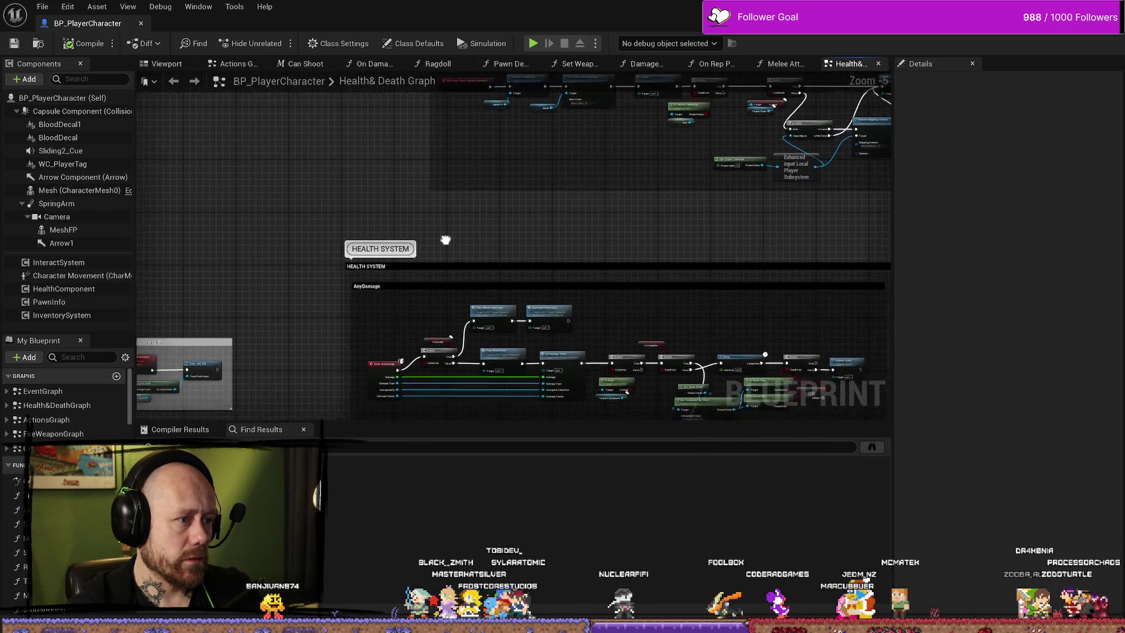
{"action": "scroll", "coordinate": [462, 264], "scroll_direction": "up", "scroll_amount": 2}
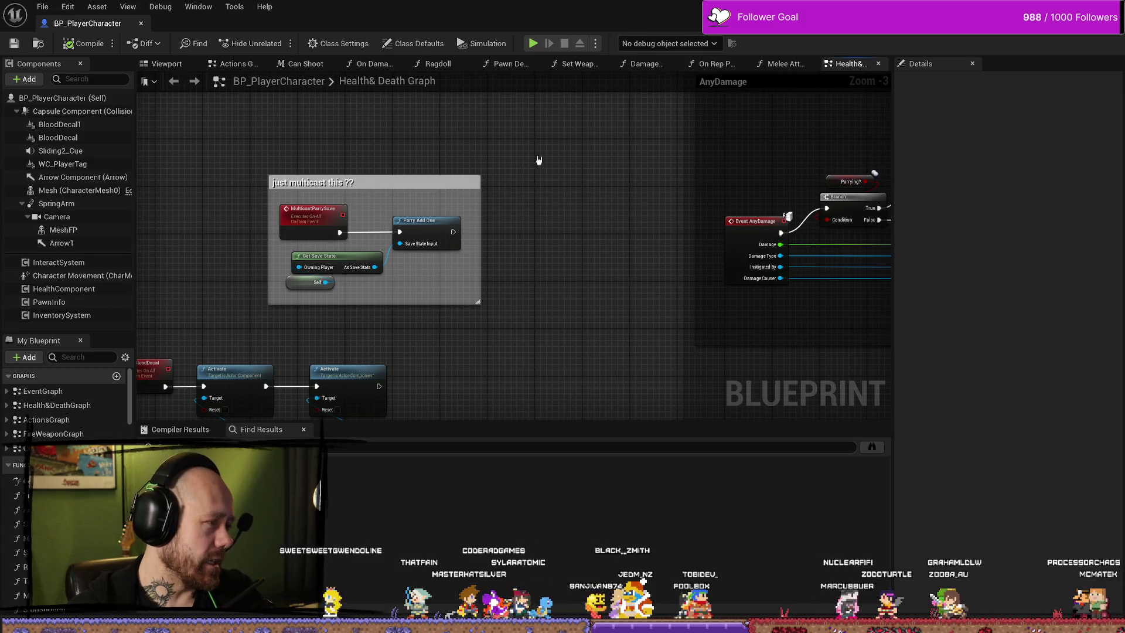
{"action": "left_click", "coordinate": [714, 63]}
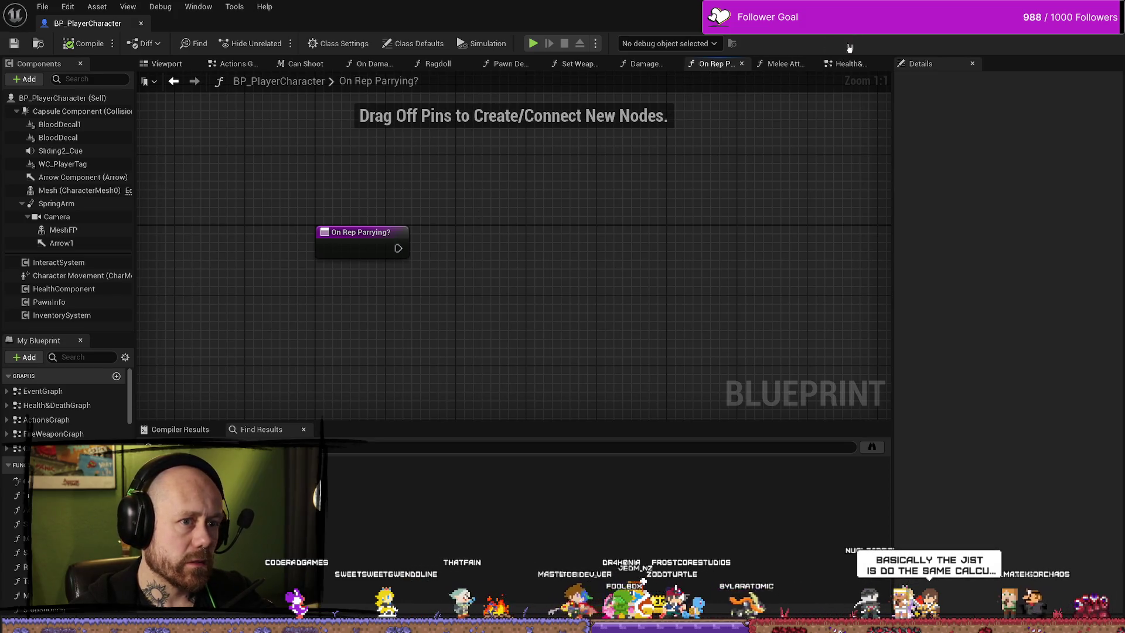
Back in the Health&Death graph, find references to the Parrying? variable from the SET node.
{"action": "left_click", "coordinate": [850, 64]}
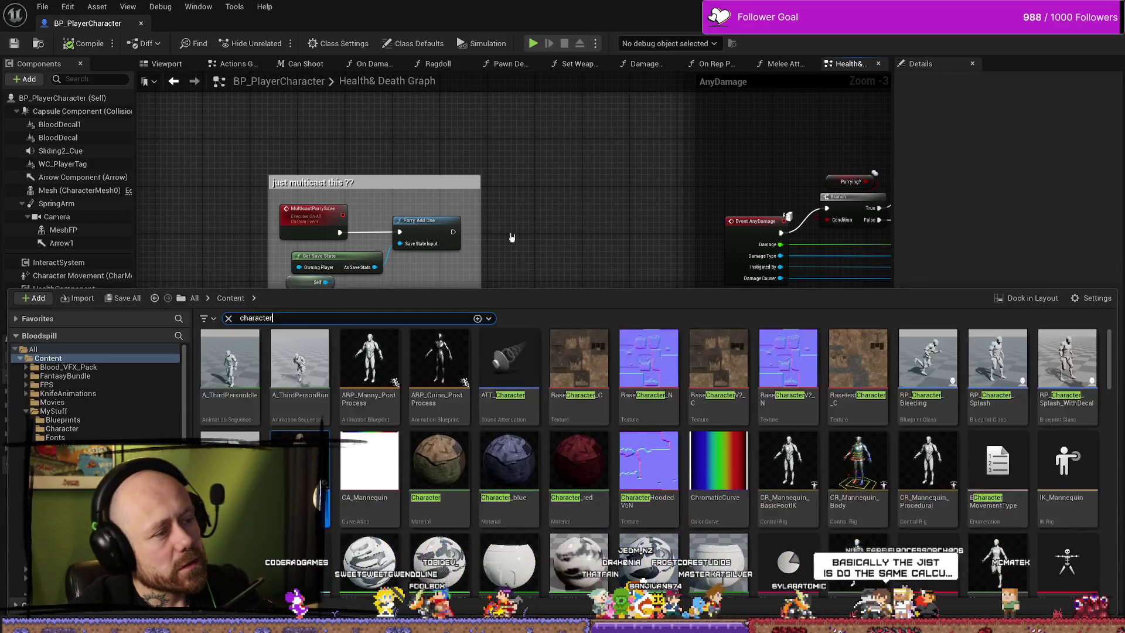
{"action": "key", "text": "ctrl+space"}
{"action": "left_click", "coordinate": [205, 193]}
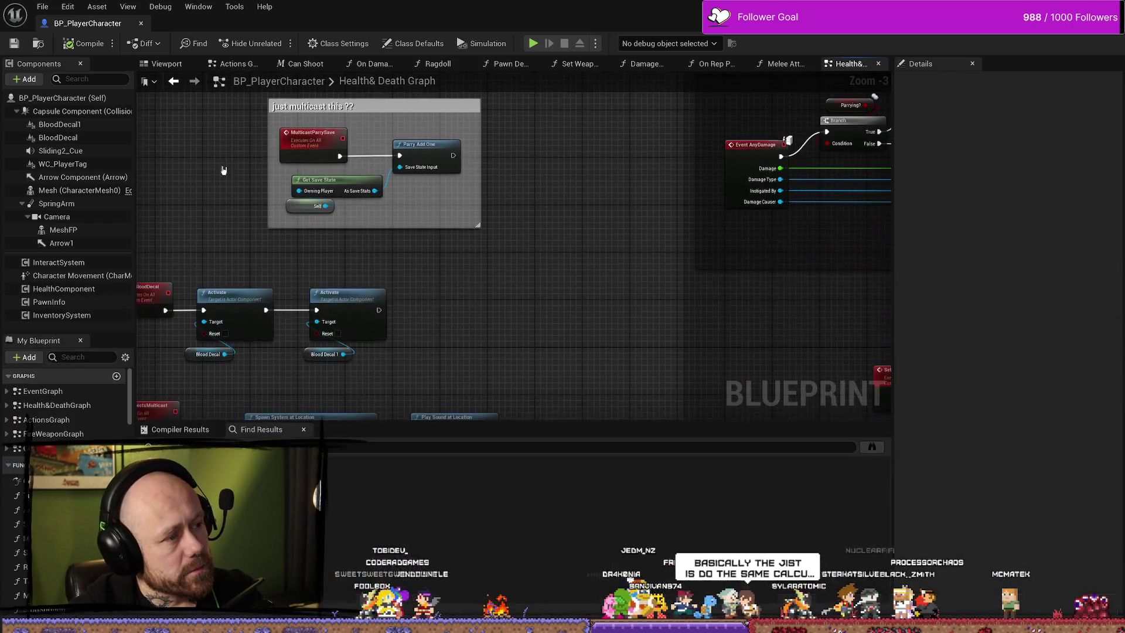
{"action": "left_click_drag", "start_coordinate": [244, 213], "coordinate": [352, 218]}
{"action": "scroll", "coordinate": [471, 341], "scroll_direction": "down", "scroll_amount": 1}
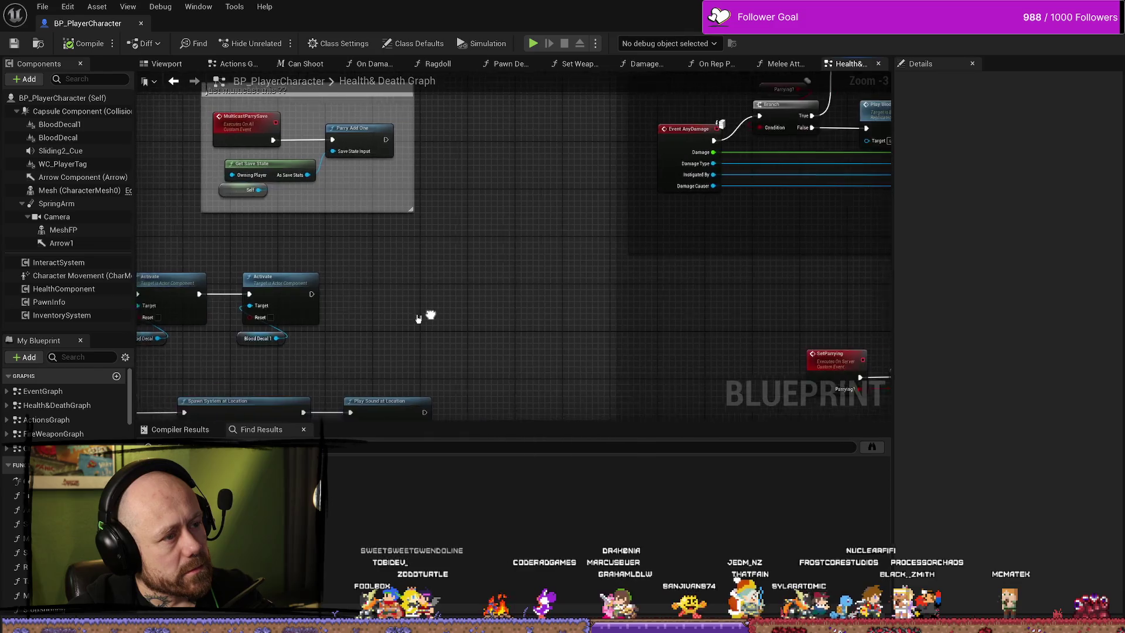
{"action": "scroll", "coordinate": [729, 334], "scroll_direction": "up", "scroll_amount": 1}
{"action": "left_click", "coordinate": [664, 317]}
{"action": "right_click", "coordinate": [663, 317]}
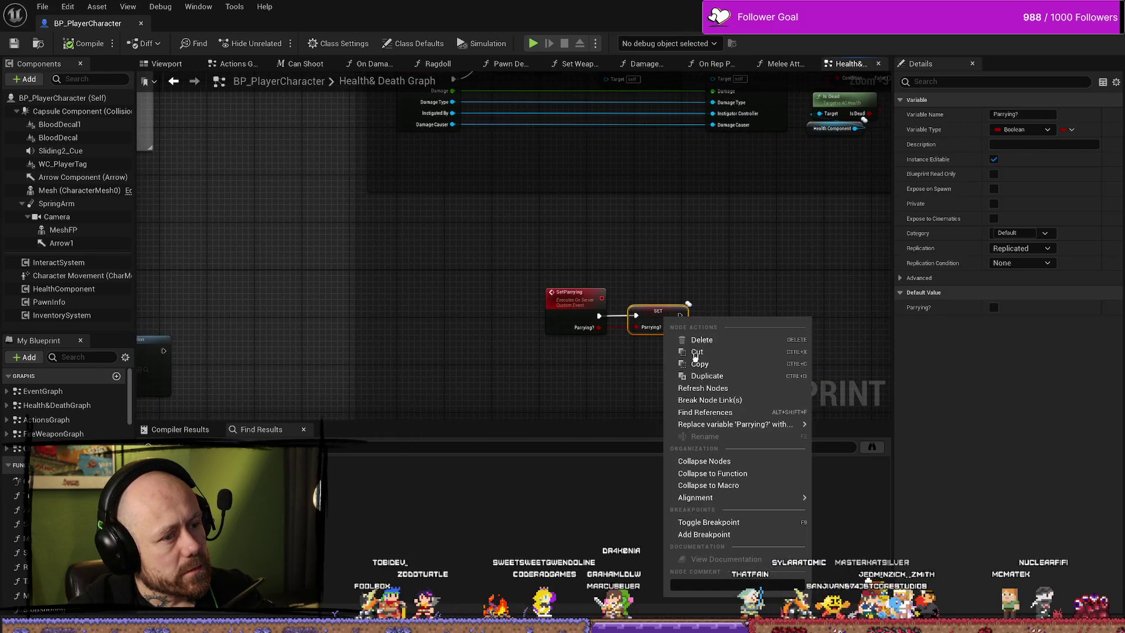
{"action": "left_click", "coordinate": [740, 420]}
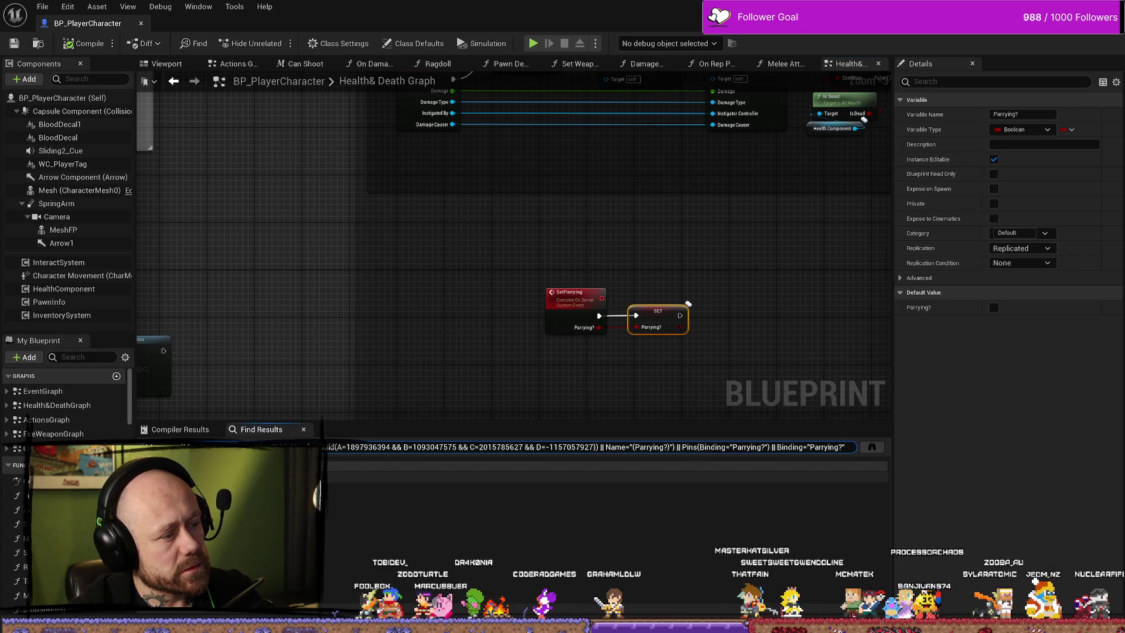
Find every blueprint reference to the SetParrying server event.
{"action": "left_click", "coordinate": [572, 301]}
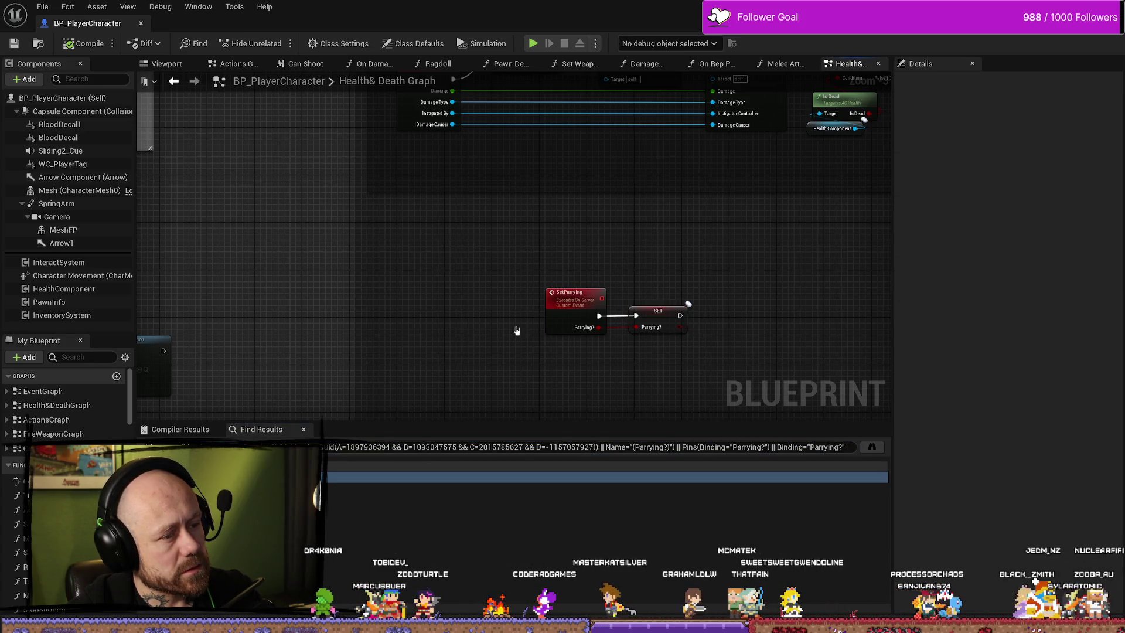
{"action": "right_click", "coordinate": [572, 302]}
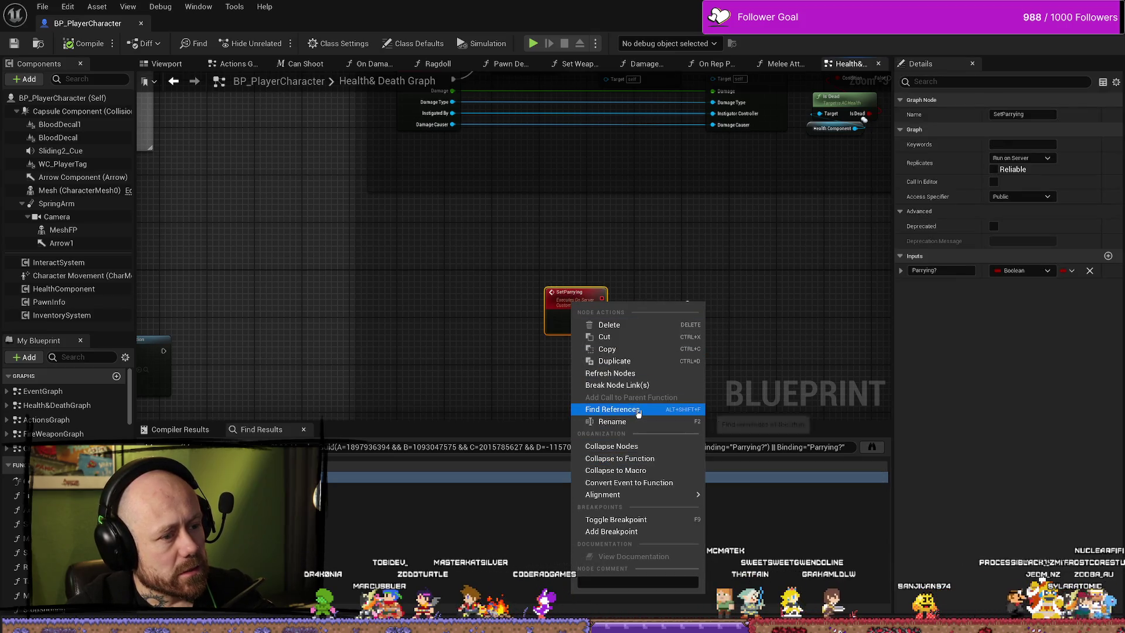
{"action": "left_click", "coordinate": [756, 423]}
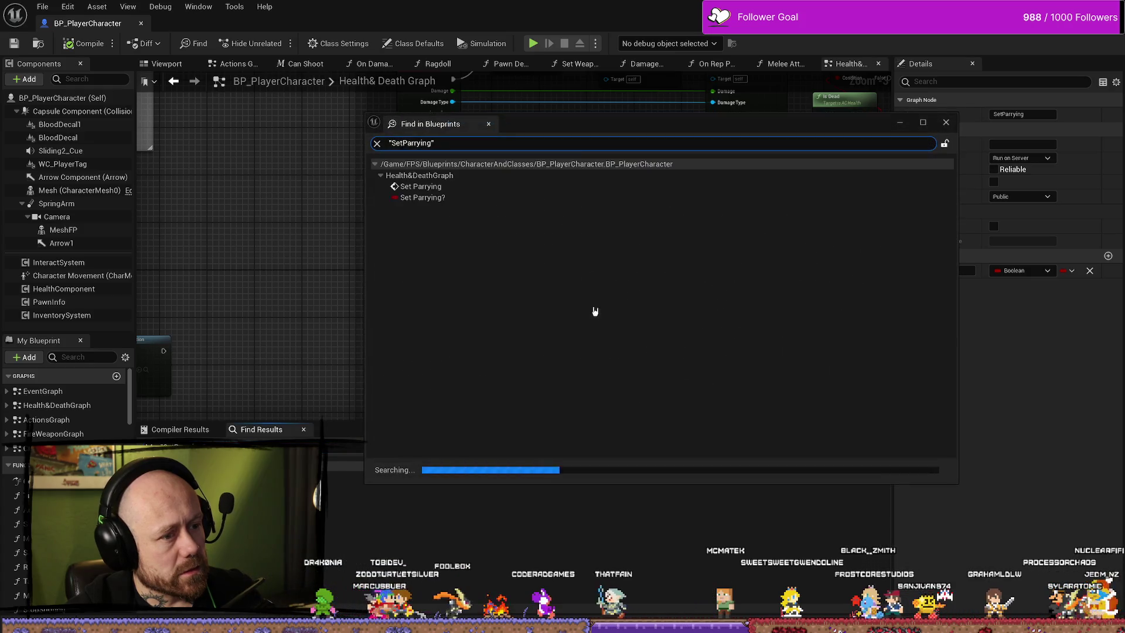
Open the Parry notify and move Has Authority, Branch and SET together as a group.
{"action": "double_click", "coordinate": [457, 222]}
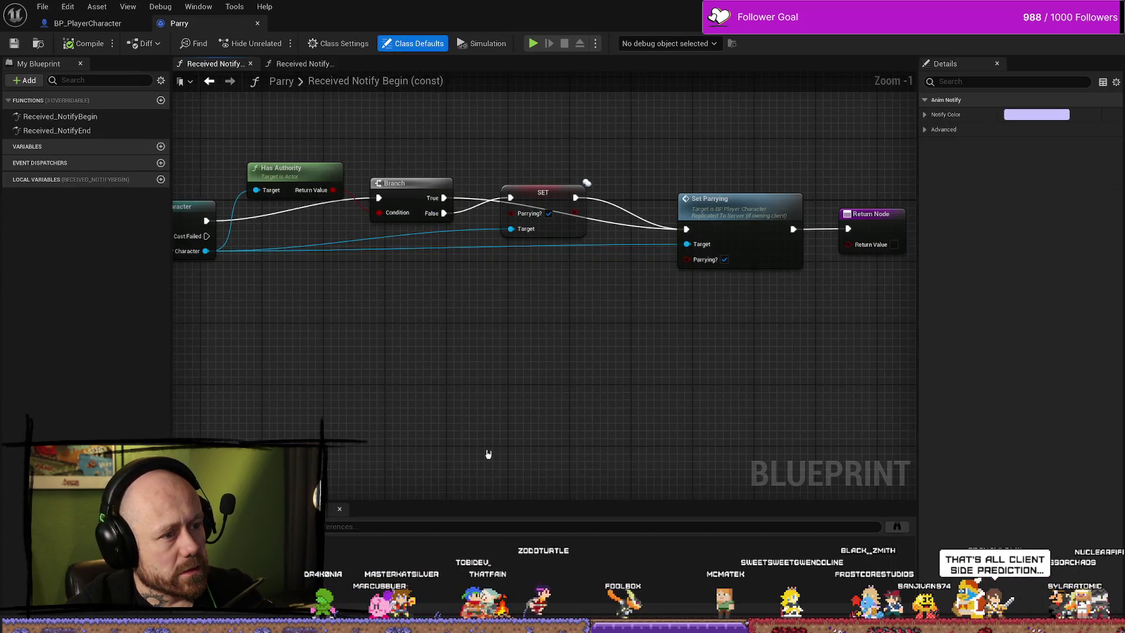
{"action": "left_click", "coordinate": [93, 117]}
{"action": "left_click", "coordinate": [557, 432]}
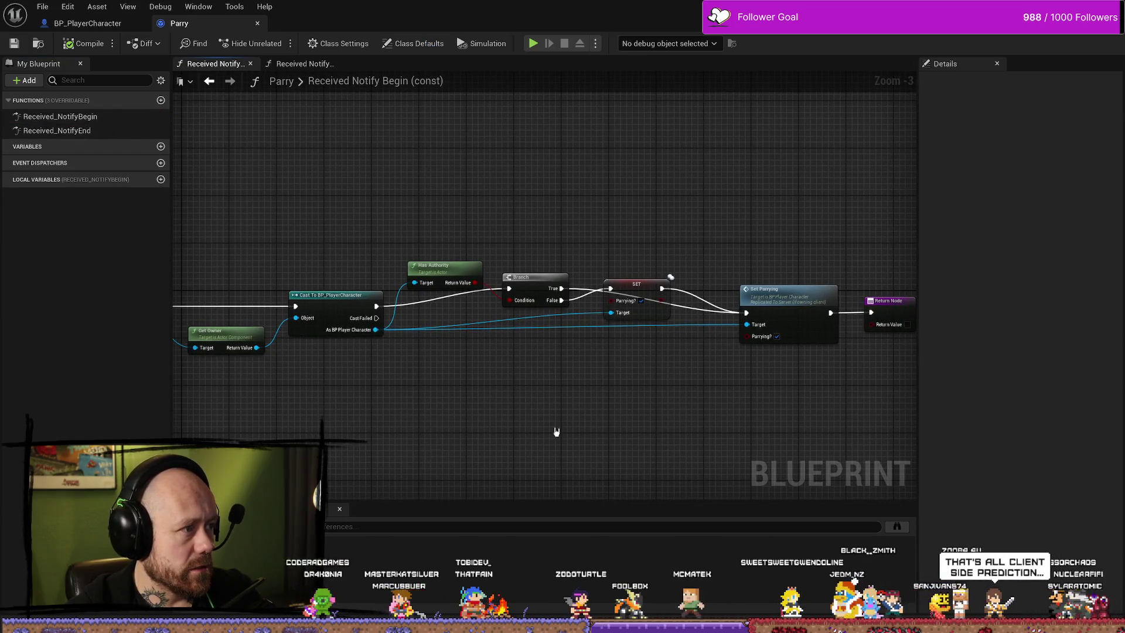
{"action": "scroll", "coordinate": [536, 315], "scroll_direction": "up", "scroll_amount": 2}
{"action": "left_click_drag", "start_coordinate": [649, 170], "coordinate": [381, 275]}
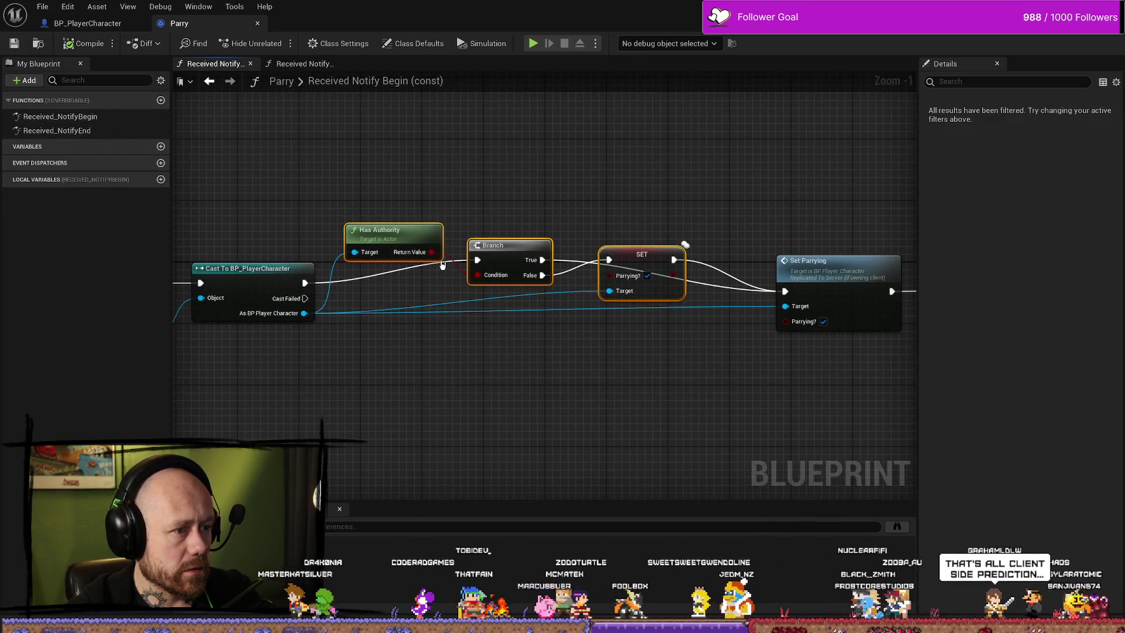
{"action": "mouse_move", "coordinate": [505, 251]}
{"action": "left_mouse_down"}
{"action": "mouse_move", "coordinate": [504, 448]}
{"action": "mouse_move", "coordinate": [495, 165]}
{"action": "left_mouse_up"}
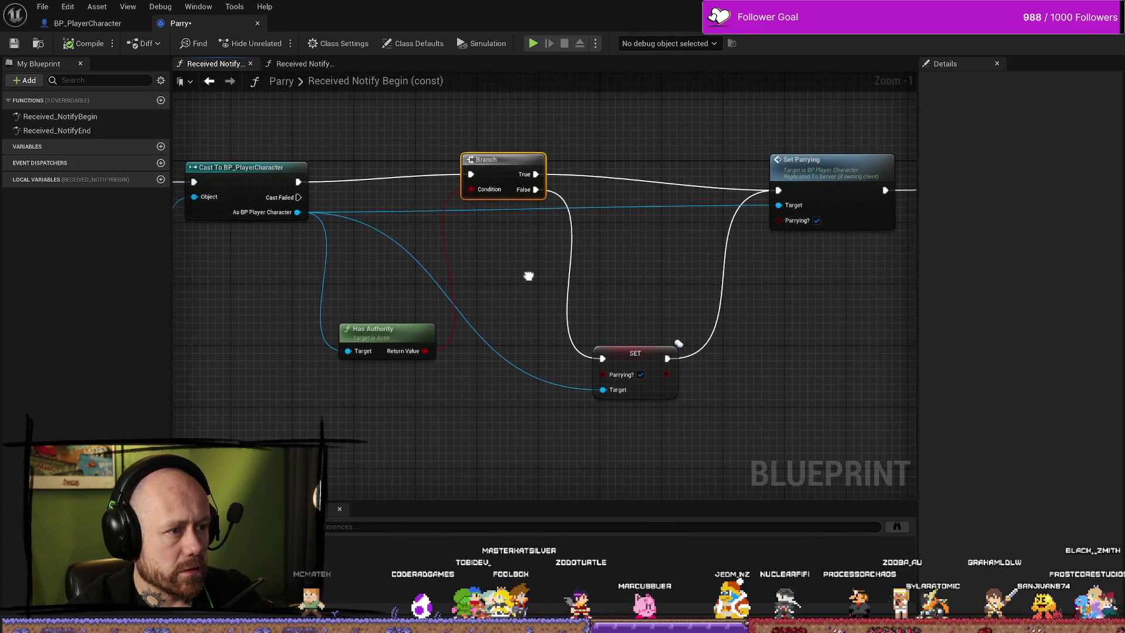
Place Has Authority below the cast node and SET up beside the Branch row.
{"action": "left_click_drag", "start_coordinate": [377, 351], "coordinate": [390, 298]}
{"action": "left_click_drag", "start_coordinate": [645, 359], "coordinate": [647, 244]}
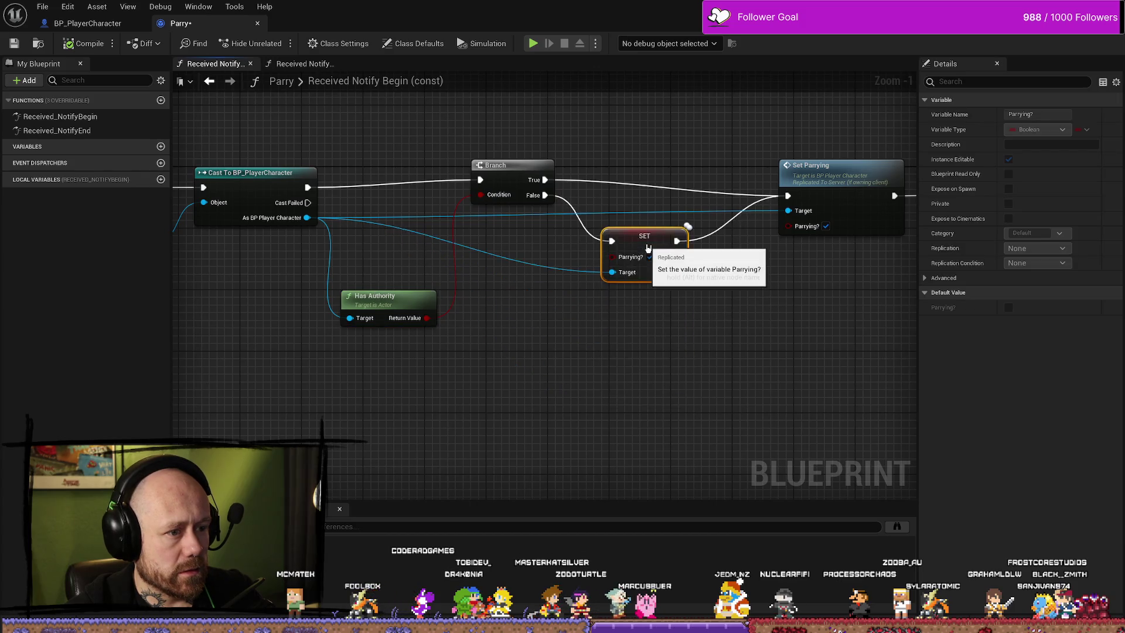
{"action": "scroll", "coordinate": [670, 334], "scroll_direction": "up", "scroll_amount": 1}
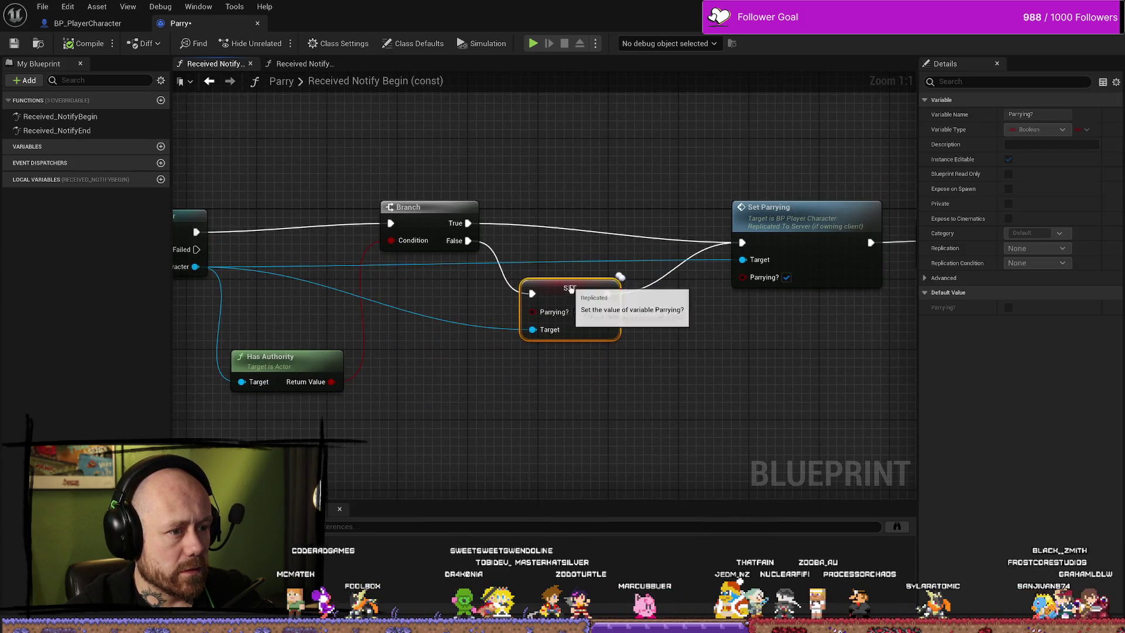
{"action": "left_click_drag", "start_coordinate": [585, 385], "coordinate": [623, 390]}
{"action": "left_click", "coordinate": [463, 223]}
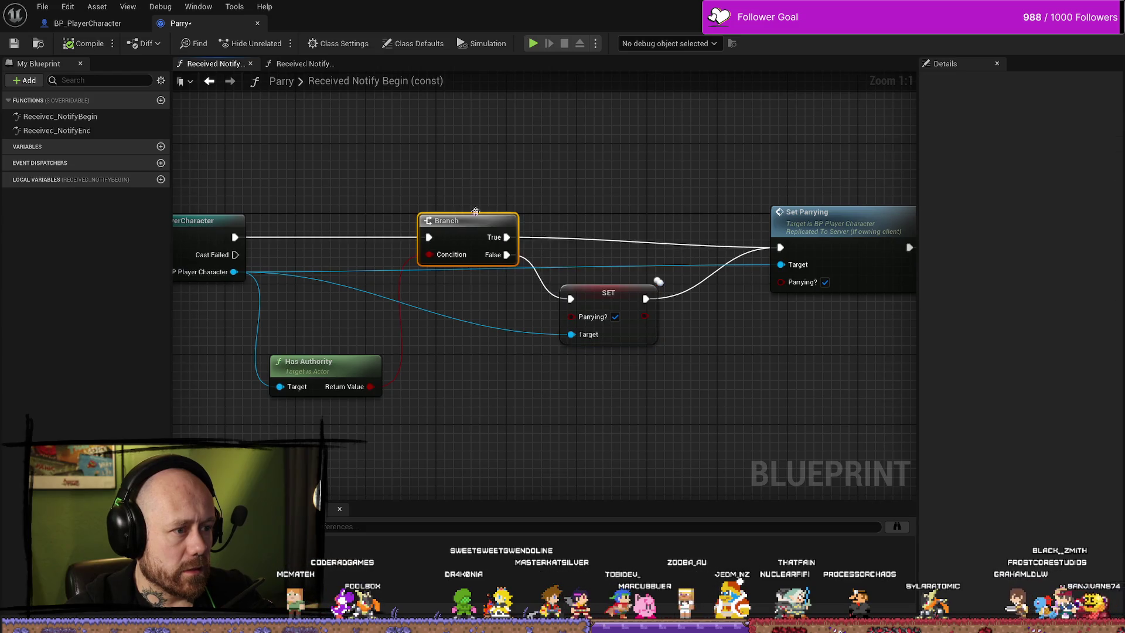
{"action": "left_click_drag", "start_coordinate": [394, 236], "coordinate": [455, 233]}
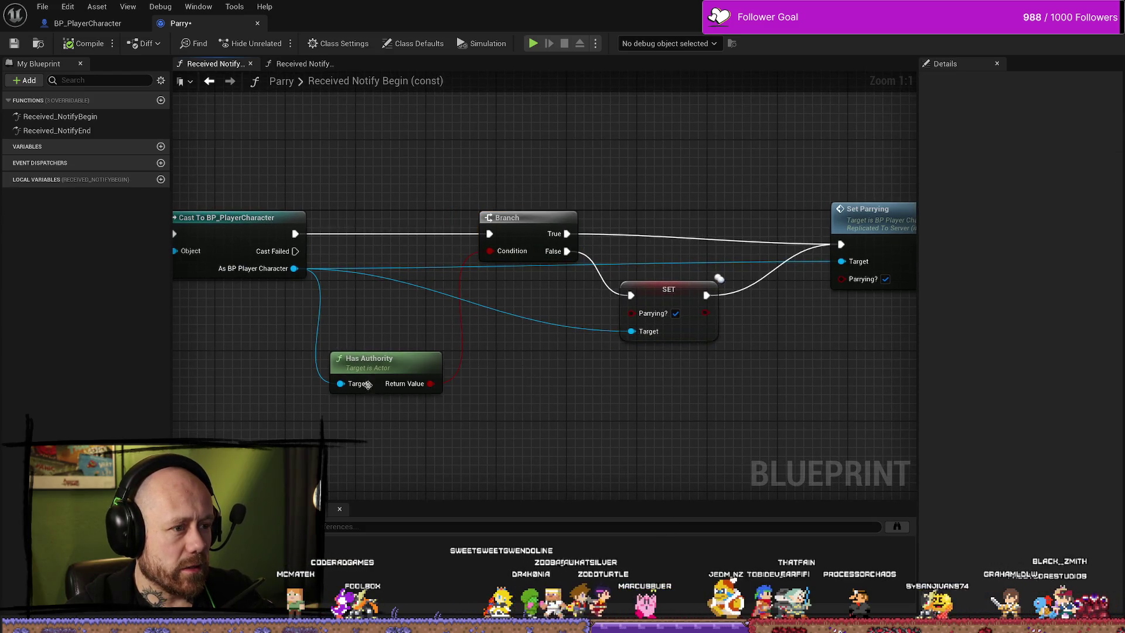
{"action": "left_click", "coordinate": [683, 288]}
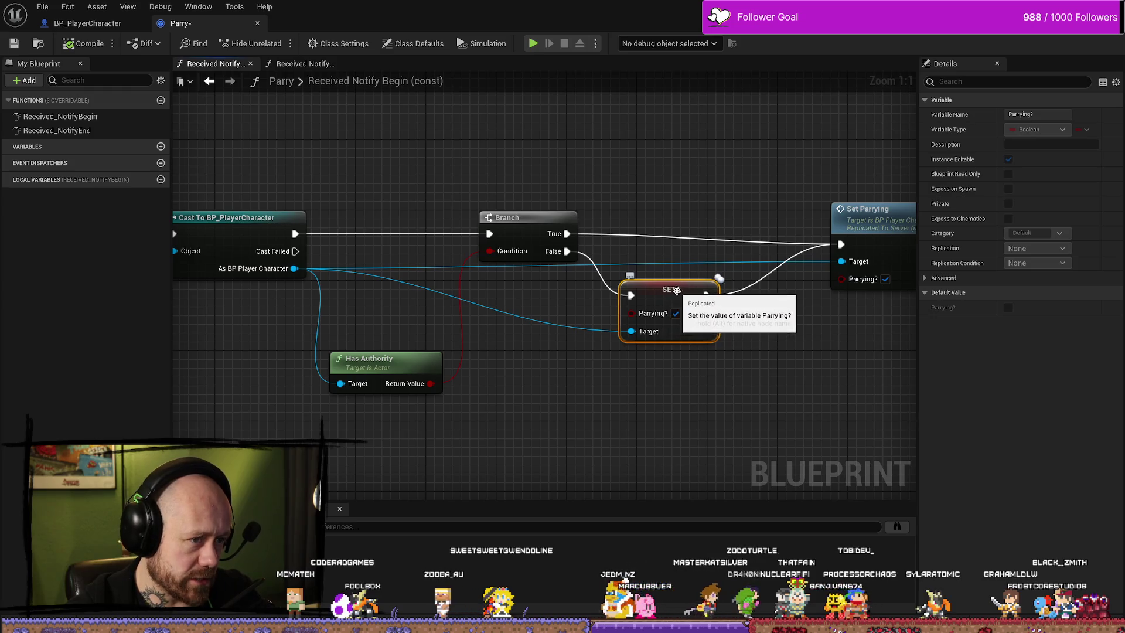
Nudge Has Authority toward the cast node, then open the Content Drawer filtered by 'character'.
{"action": "mouse_move", "coordinate": [370, 361]}
{"action": "left_mouse_down"}
{"action": "mouse_move", "coordinate": [386, 344]}
{"action": "mouse_move", "coordinate": [378, 327]}
{"action": "left_mouse_up"}
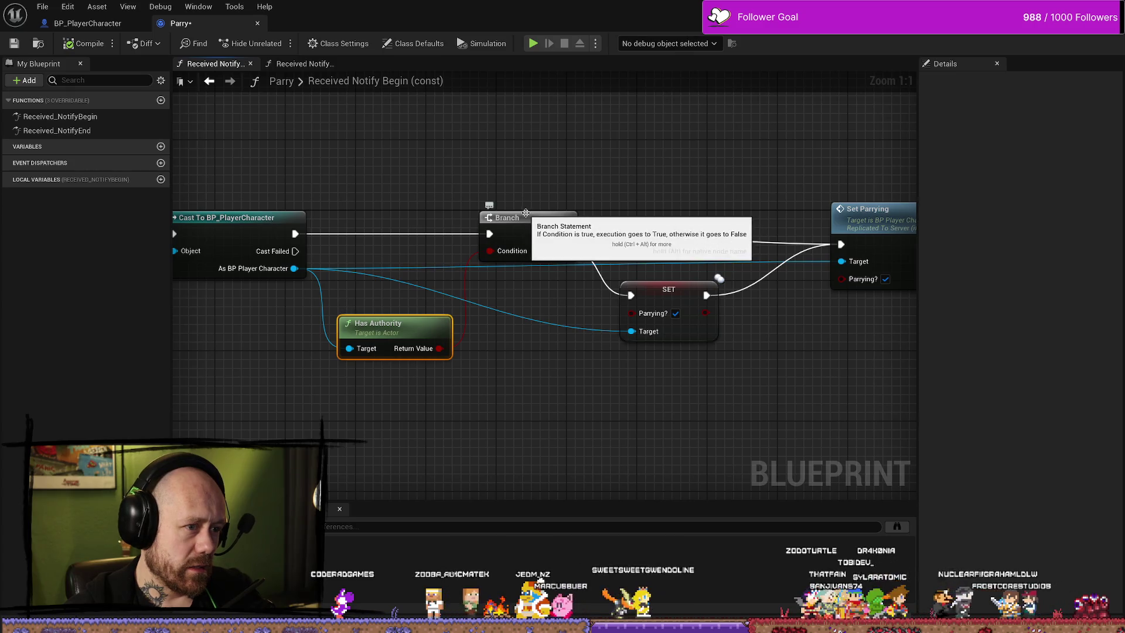
{"action": "left_click_drag", "start_coordinate": [542, 222], "coordinate": [510, 221]}
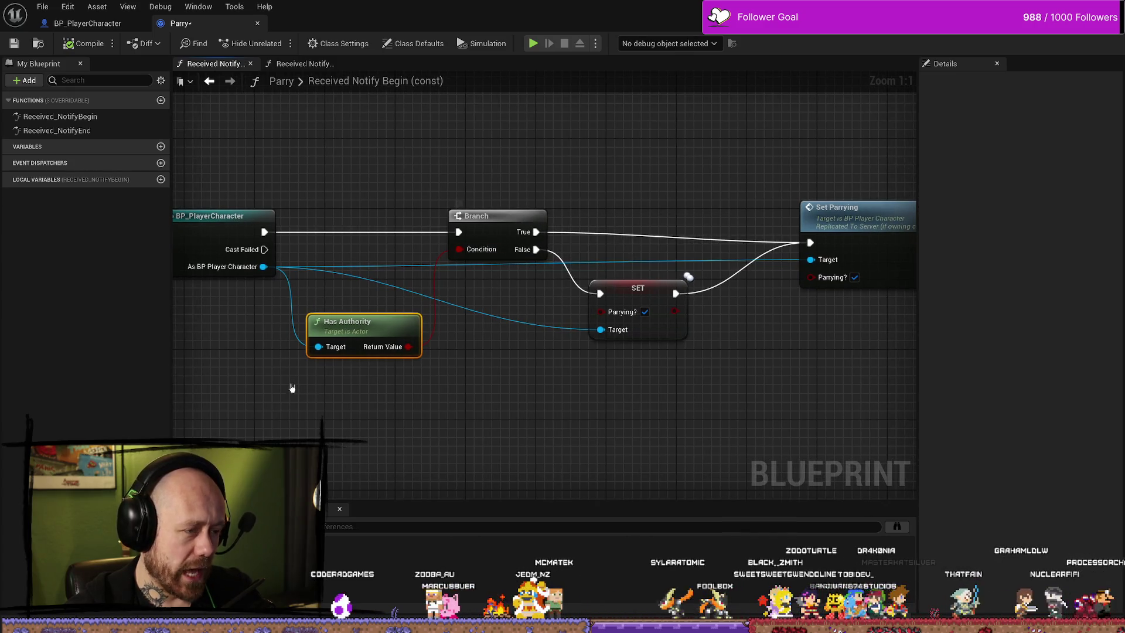
{"action": "mouse_move", "coordinate": [789, 402]}
{"action": "left_mouse_down"}
{"action": "mouse_move", "coordinate": [693, 402]}
{"action": "mouse_move", "coordinate": [718, 407]}
{"action": "mouse_move", "coordinate": [609, 385]}
{"action": "mouse_move", "coordinate": [565, 397]}
{"action": "mouse_move", "coordinate": [462, 387]}
{"action": "left_mouse_up"}
{"action": "mouse_move", "coordinate": [656, 392]}
{"action": "left_mouse_down"}
{"action": "mouse_move", "coordinate": [745, 403]}
{"action": "mouse_move", "coordinate": [477, 425]}
{"action": "mouse_move", "coordinate": [646, 368]}
{"action": "left_mouse_up"}
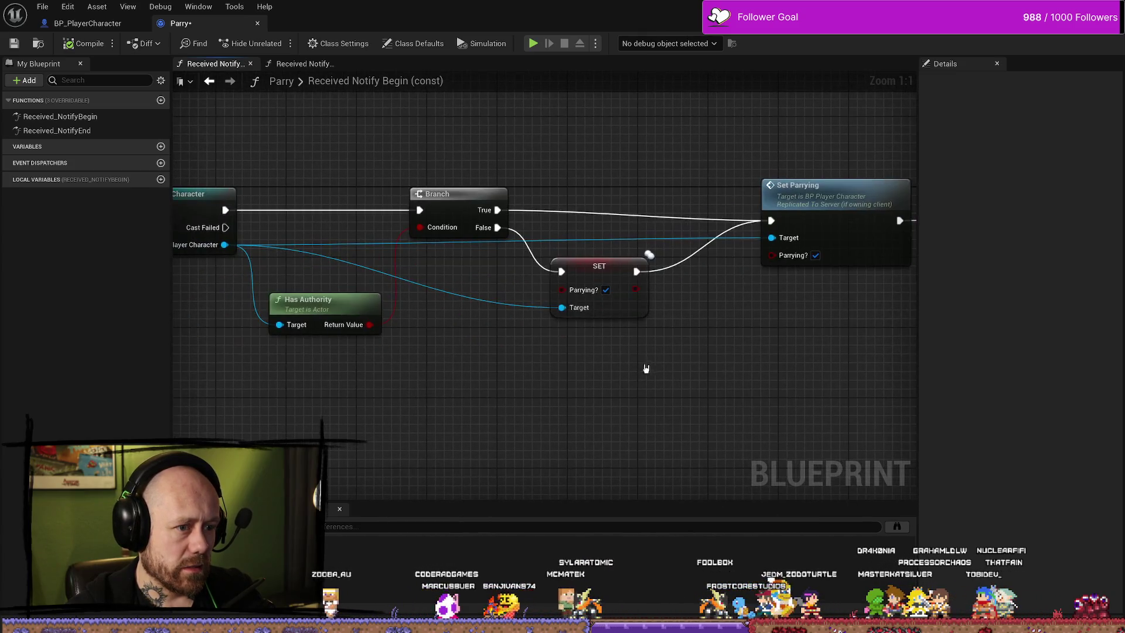
{"action": "left_click_drag", "start_coordinate": [728, 377], "coordinate": [664, 387]}
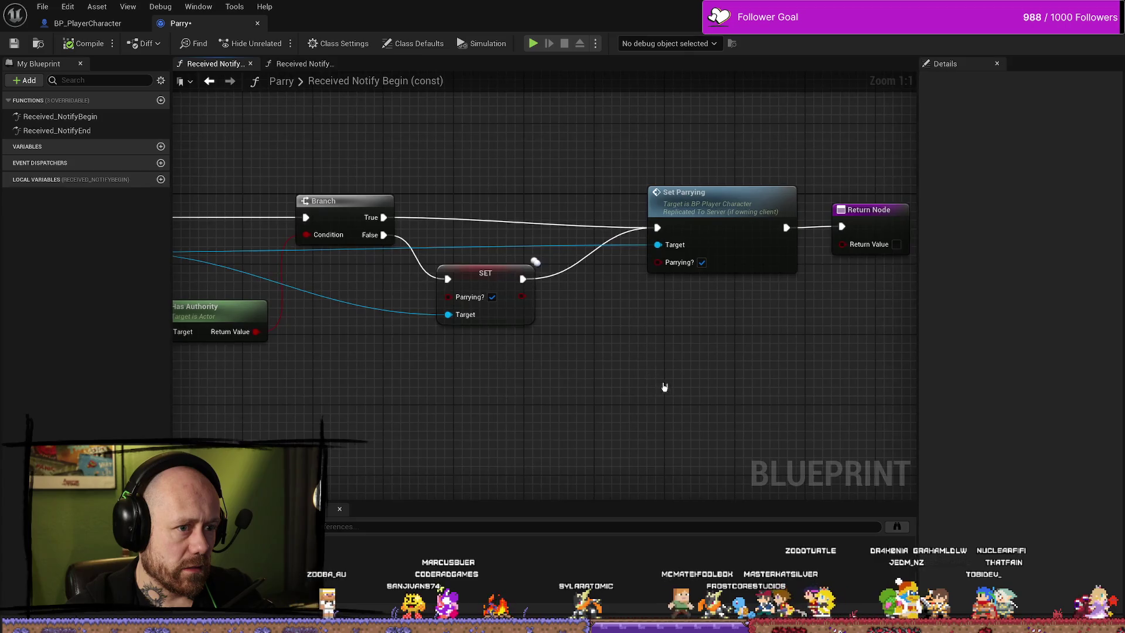
{"action": "left_click_drag", "start_coordinate": [508, 425], "coordinate": [676, 431]}
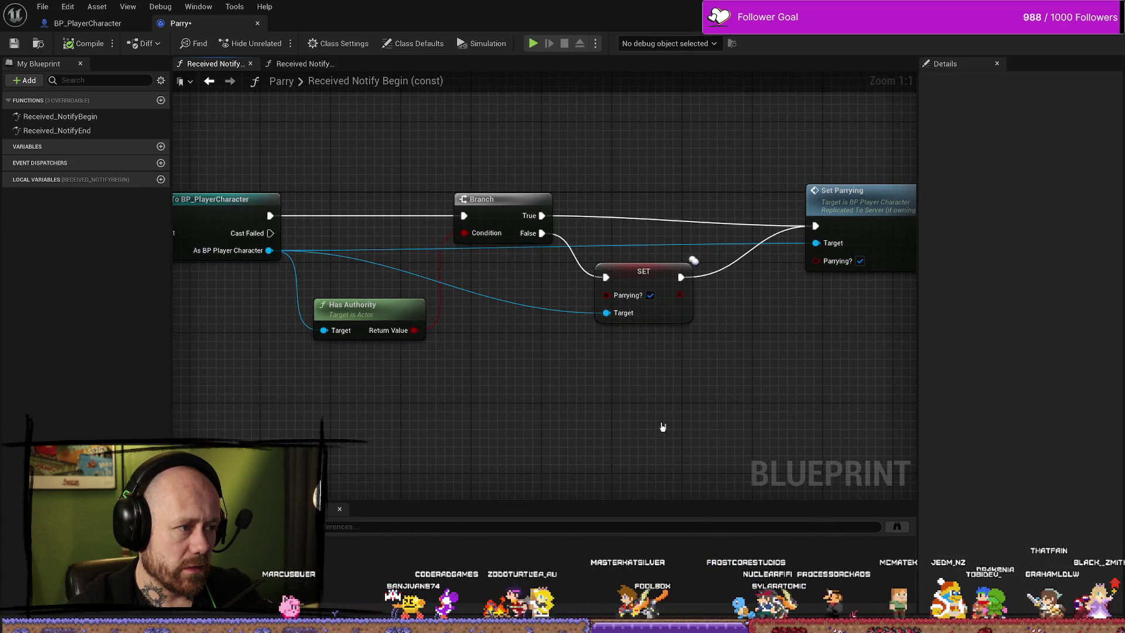
{"action": "key", "text": "ctrl+space"}
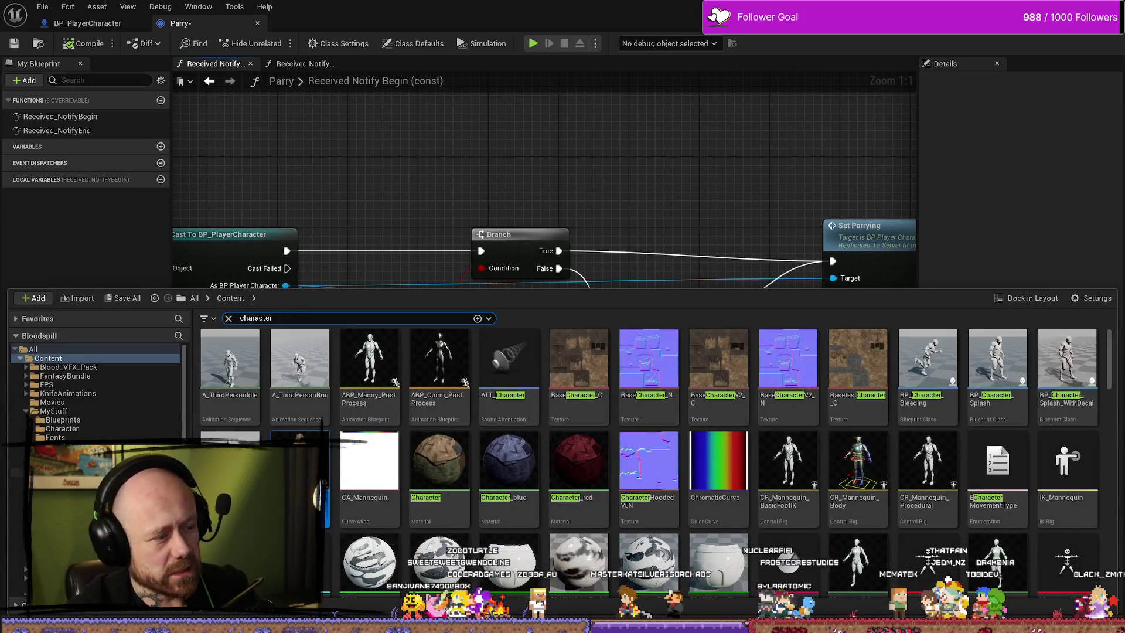
Open BP_PlayerCharacter and collapse the FUNCTIONS and MACROS lists in My Blueprint.
{"action": "double_click", "coordinate": [861, 226]}
{"action": "left_click_drag", "start_coordinate": [400, 205], "coordinate": [357, 203]}
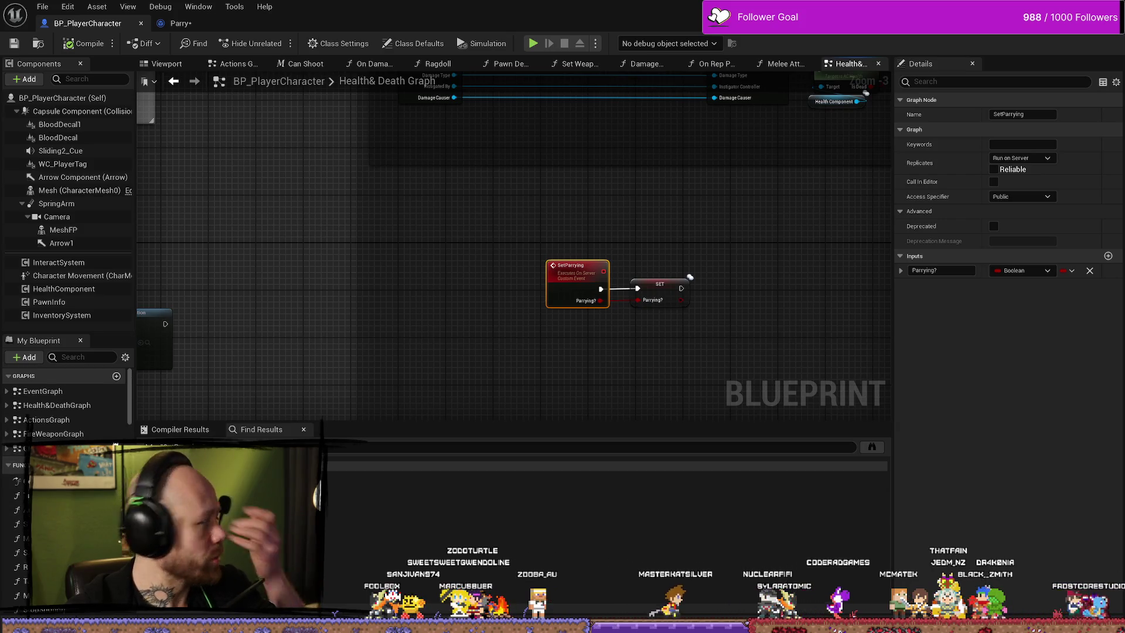
{"action": "scroll", "coordinate": [65, 404], "scroll_direction": "down", "scroll_amount": 3}
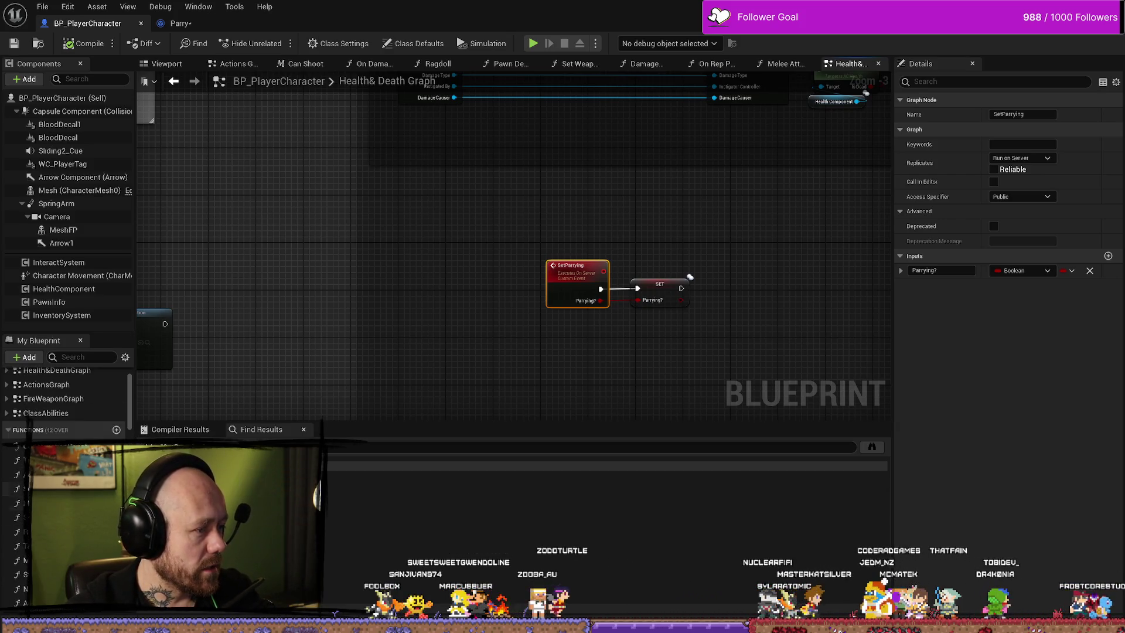
{"action": "left_click", "coordinate": [9, 428]}
{"action": "left_click", "coordinate": [10, 416]}
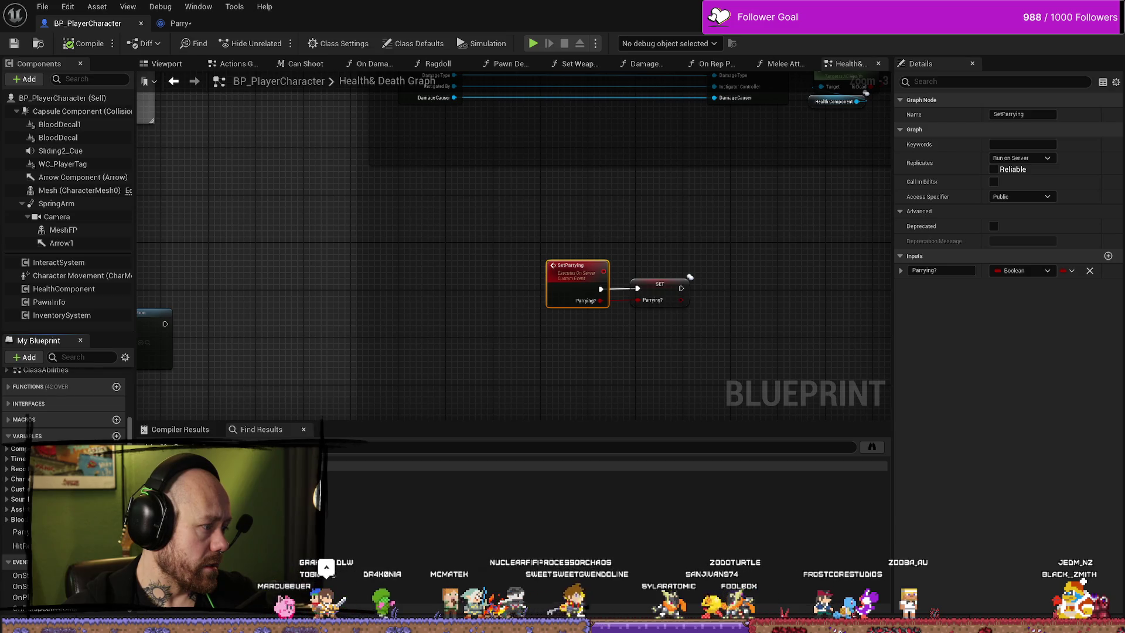
Zoom in on the Health & Death graph's HEALTH SYSTEM and On Pawn Dead section.
{"action": "scroll", "coordinate": [678, 291], "scroll_direction": "down", "scroll_amount": 4}
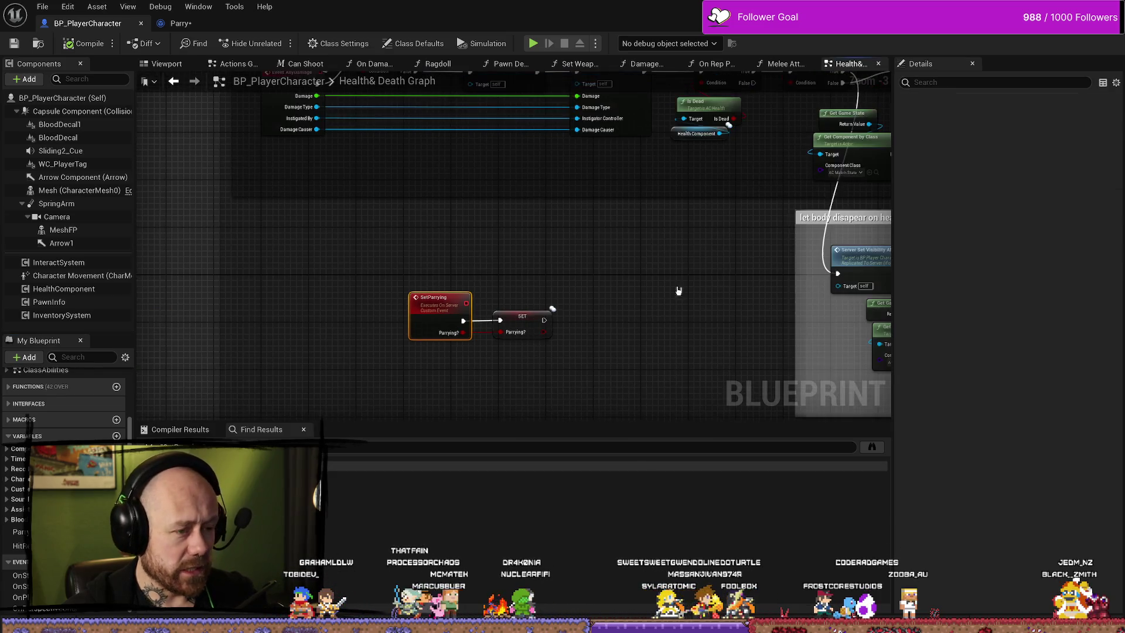
{"action": "scroll", "coordinate": [530, 315], "scroll_direction": "up", "scroll_amount": 2}
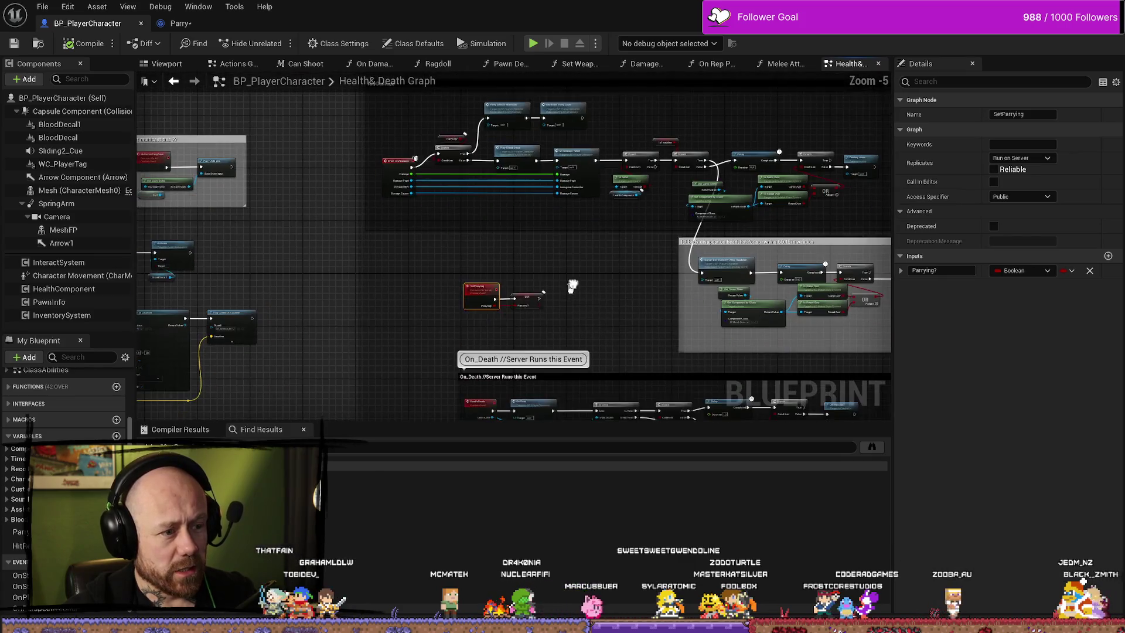
{"action": "left_click_drag", "start_coordinate": [440, 271], "coordinate": [475, 351]}
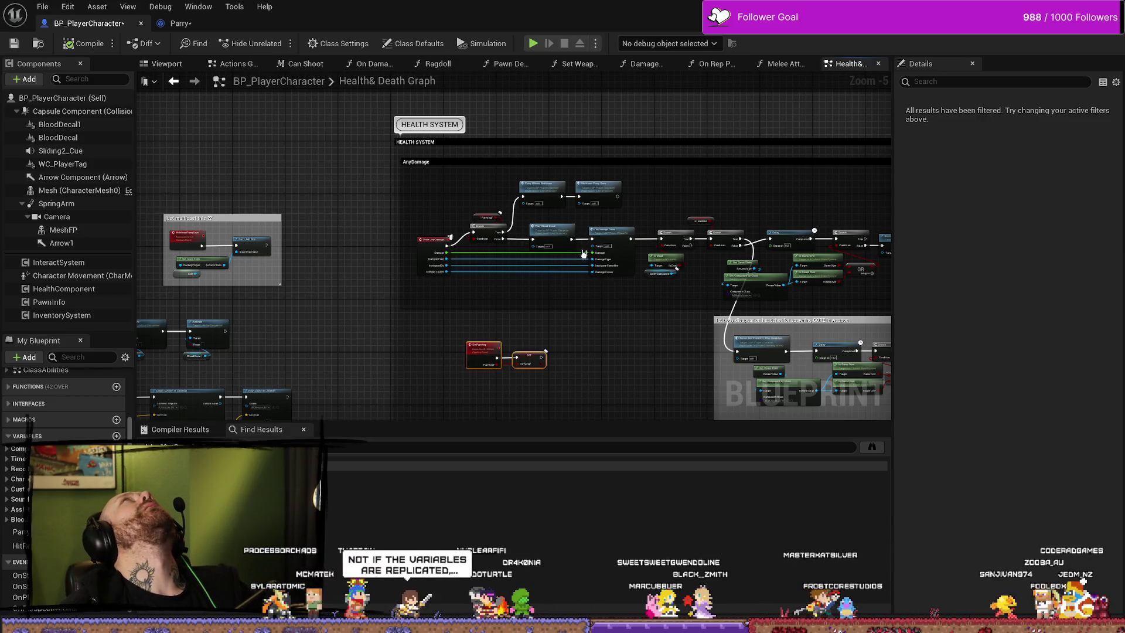
{"action": "mouse_move", "coordinate": [715, 234]}
{"action": "left_mouse_down"}
{"action": "mouse_move", "coordinate": [838, 274]}
{"action": "mouse_move", "coordinate": [477, 287]}
{"action": "mouse_move", "coordinate": [495, 297]}
{"action": "mouse_move", "coordinate": [447, 311]}
{"action": "mouse_move", "coordinate": [578, 352]}
{"action": "mouse_move", "coordinate": [490, 303]}
{"action": "left_mouse_up"}
{"action": "scroll", "coordinate": [478, 287], "scroll_direction": "up", "scroll_amount": 2}
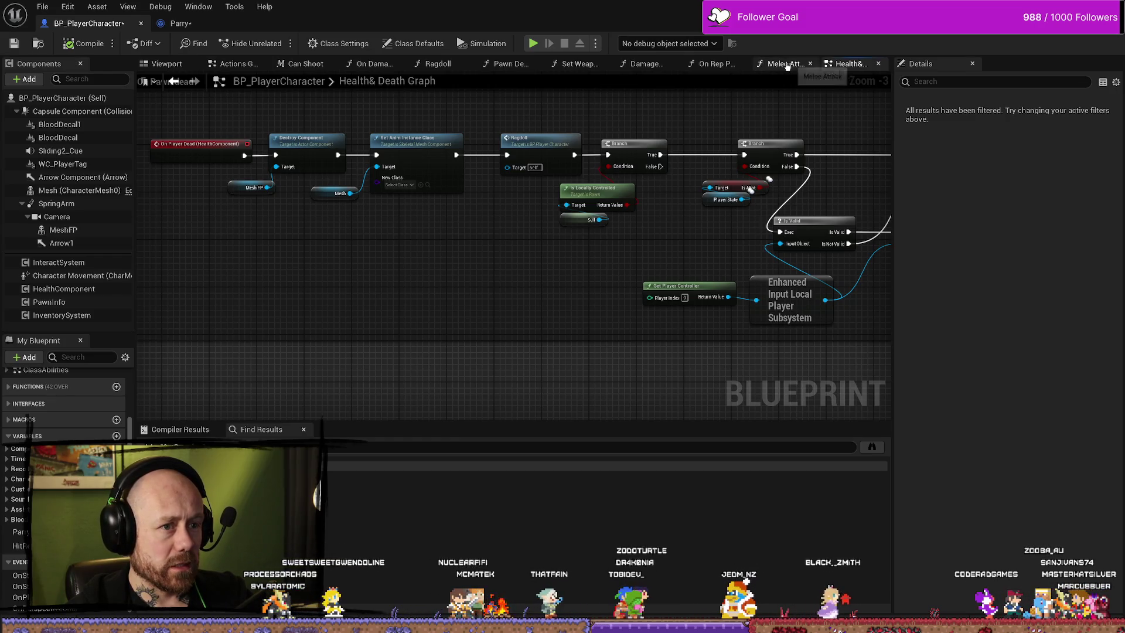
Switch to the Melee Attack graph and survey the camera-manager and forward-vector nodes.
{"action": "left_click", "coordinate": [785, 64]}
{"action": "scroll", "coordinate": [633, 291], "scroll_direction": "up", "scroll_amount": 2}
{"action": "mouse_move", "coordinate": [469, 332]}
{"action": "left_mouse_down"}
{"action": "mouse_move", "coordinate": [747, 298]}
{"action": "mouse_move", "coordinate": [364, 275]}
{"action": "left_mouse_up"}
{"action": "scroll", "coordinate": [364, 274], "scroll_direction": "down", "scroll_amount": 2}
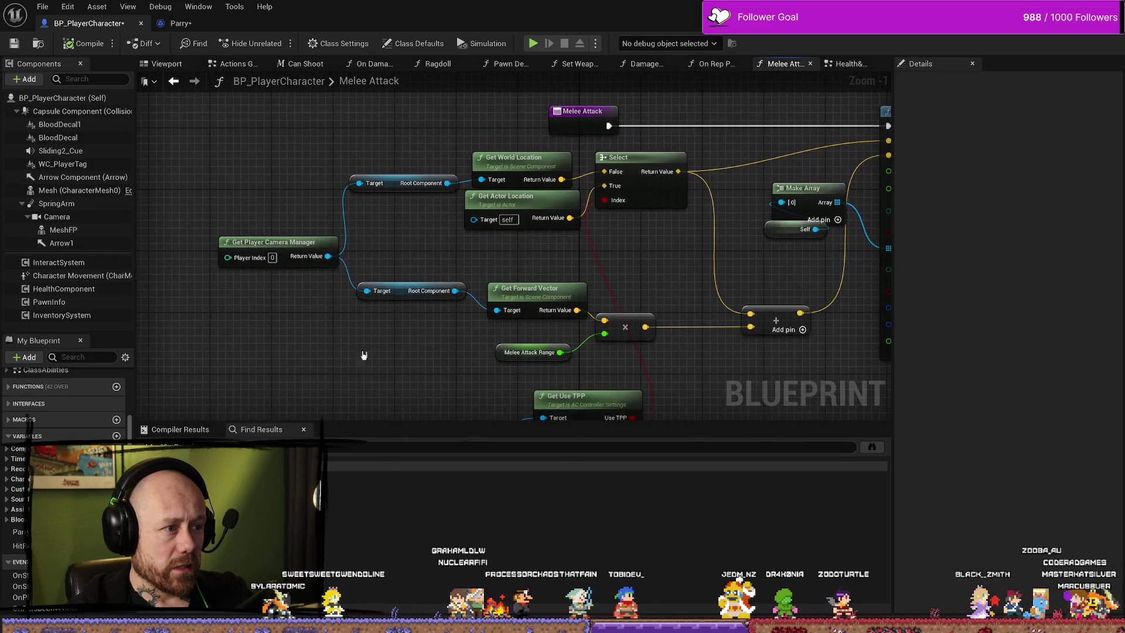
{"action": "left_click", "coordinate": [558, 154]}
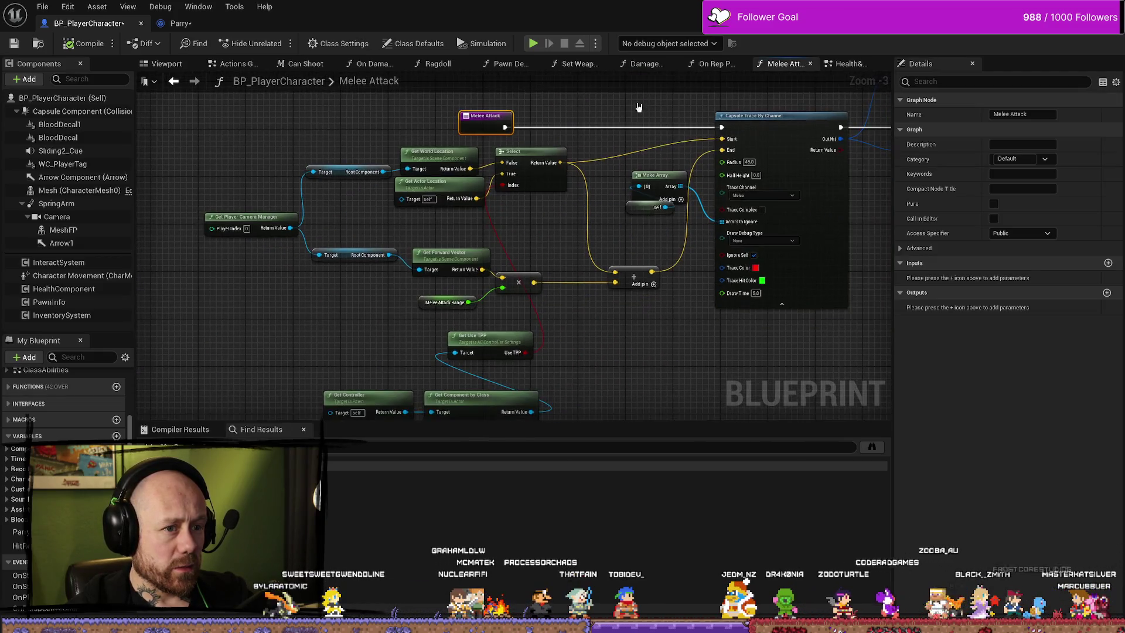
{"action": "left_click_drag", "start_coordinate": [610, 111], "coordinate": [281, 317]}
{"action": "scroll", "coordinate": [580, 263], "scroll_direction": "down", "scroll_amount": 3}
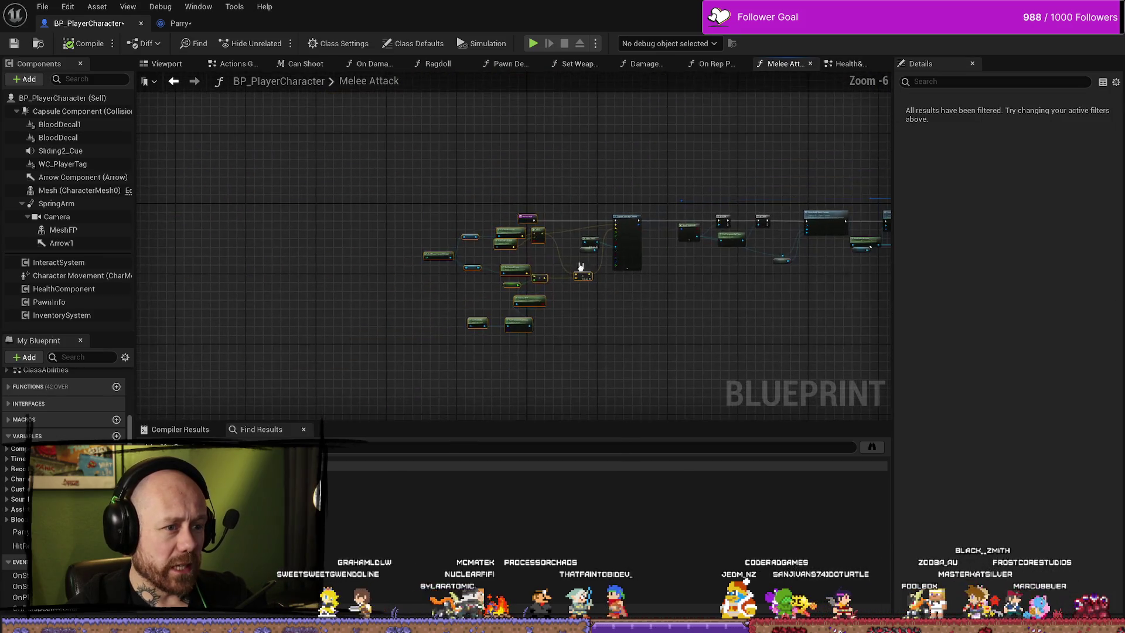
{"action": "scroll", "coordinate": [538, 169], "scroll_direction": "up", "scroll_amount": 6}
{"action": "left_click", "coordinate": [538, 168]}
Inspect Capsule Trace By Channel and the Self wiring into Server Apply Melee Damage.
{"action": "mouse_move", "coordinate": [774, 170]}
{"action": "left_mouse_down"}
{"action": "mouse_move", "coordinate": [520, 181]}
{"action": "mouse_move", "coordinate": [572, 283]}
{"action": "left_mouse_up"}
{"action": "scroll", "coordinate": [518, 226], "scroll_direction": "down", "scroll_amount": 4}
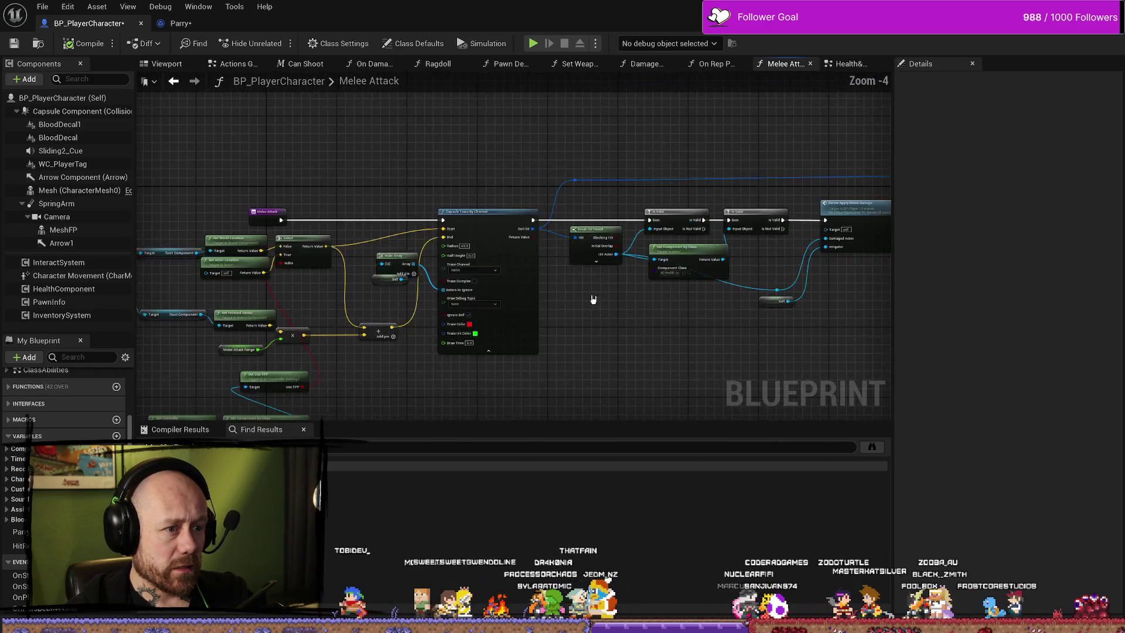
{"action": "scroll", "coordinate": [779, 349], "scroll_direction": "up", "scroll_amount": 1}
{"action": "left_click_drag", "start_coordinate": [779, 349], "coordinate": [623, 344]}
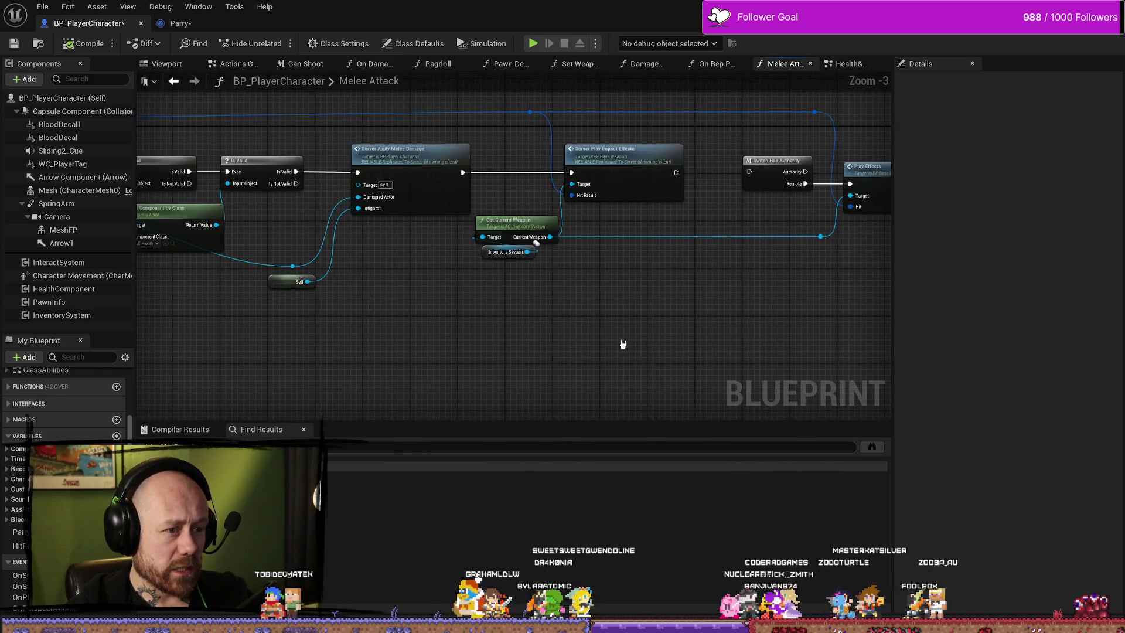
{"action": "left_click_drag", "start_coordinate": [422, 343], "coordinate": [473, 279]}
{"action": "scroll", "coordinate": [470, 284], "scroll_direction": "up", "scroll_amount": 1}
{"action": "mouse_move", "coordinate": [440, 328]}
{"action": "left_mouse_down"}
{"action": "mouse_move", "coordinate": [523, 390]}
{"action": "mouse_move", "coordinate": [596, 388]}
{"action": "left_mouse_up"}
{"action": "left_click_drag", "start_coordinate": [539, 289], "coordinate": [554, 251]}
{"action": "left_click", "coordinate": [592, 234]}
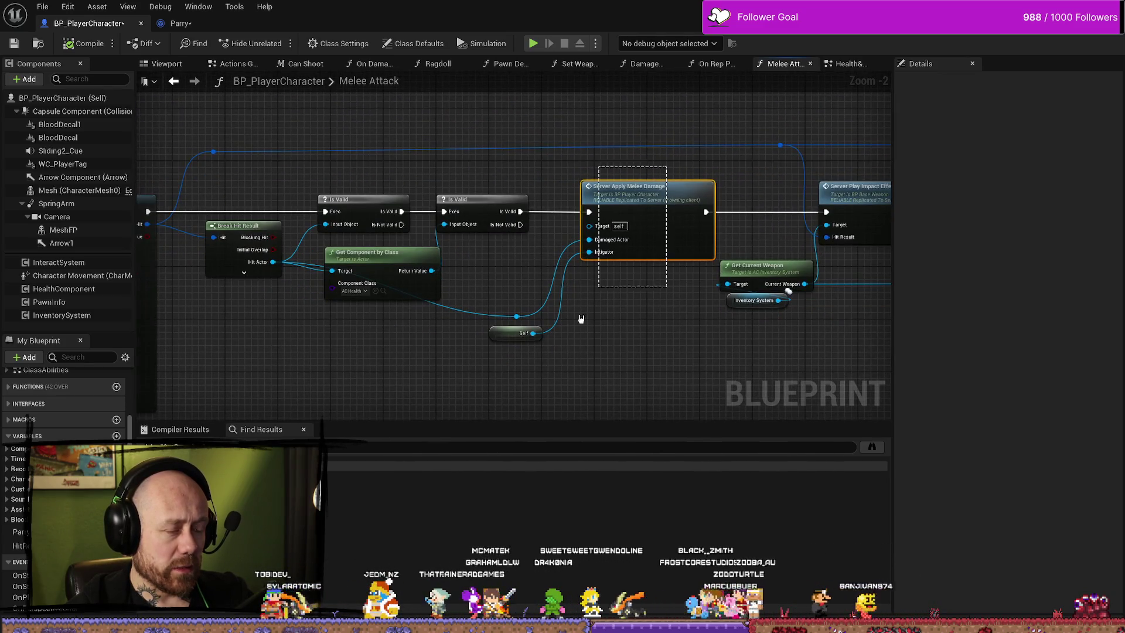
{"action": "mouse_move", "coordinate": [541, 386]}
{"action": "left_mouse_down"}
{"action": "mouse_move", "coordinate": [763, 369]}
{"action": "mouse_move", "coordinate": [773, 349]}
{"action": "mouse_move", "coordinate": [490, 334]}
{"action": "mouse_move", "coordinate": [457, 366]}
{"action": "left_mouse_up"}
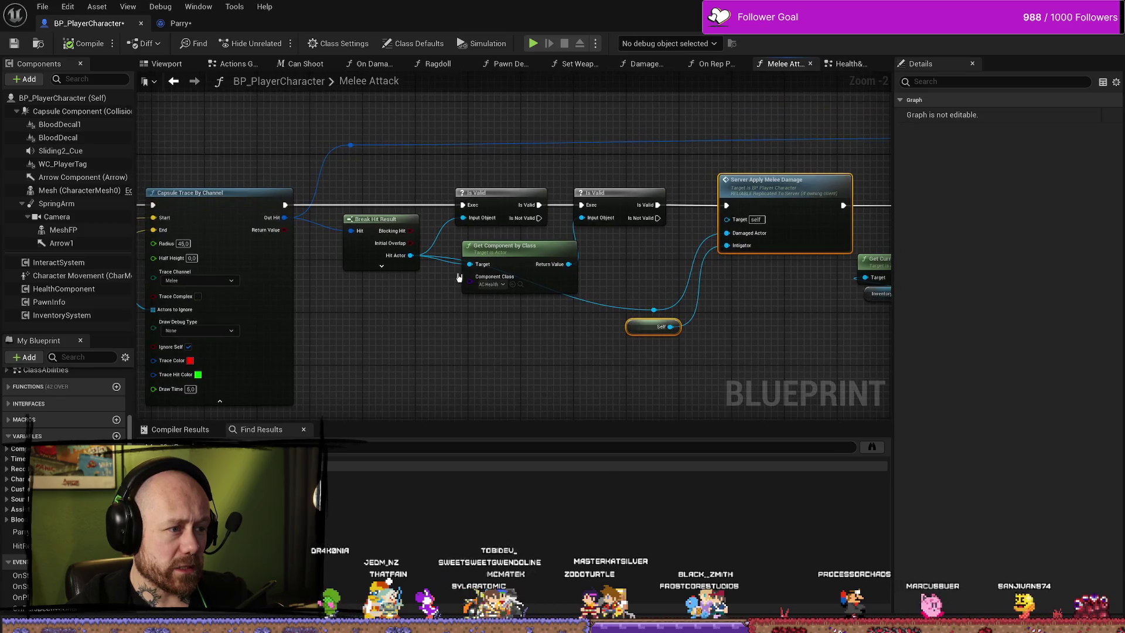
Move the Self node further right and bring the impact-effects nodes into view.
{"action": "left_click", "coordinate": [524, 251]}
{"action": "left_click_drag", "start_coordinate": [759, 158], "coordinate": [609, 180]}
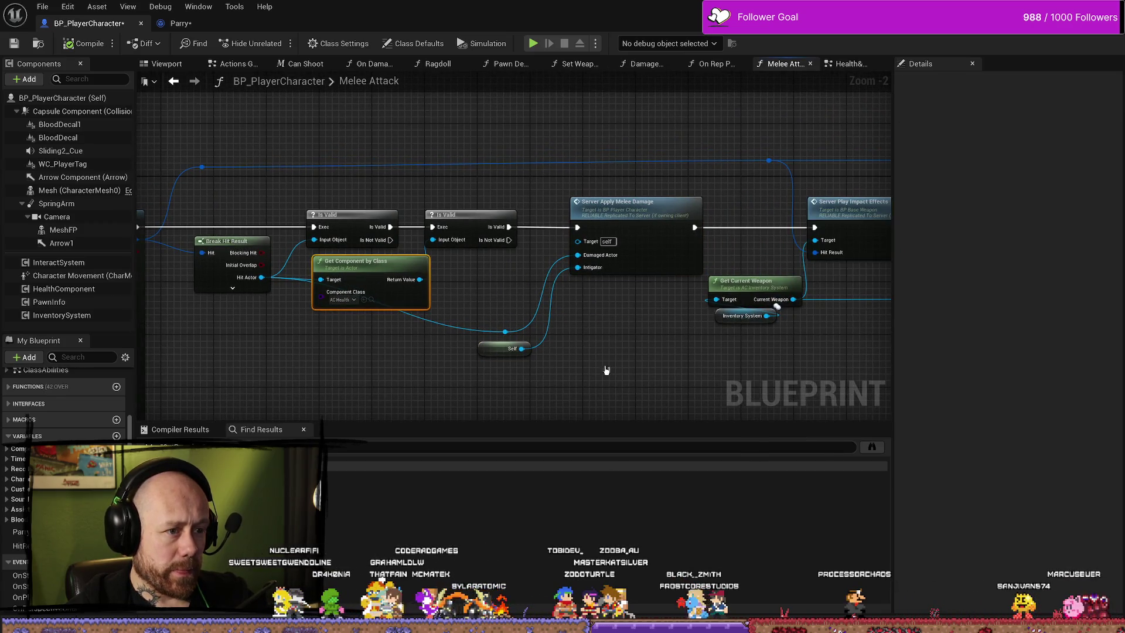
{"action": "left_click_drag", "start_coordinate": [485, 346], "coordinate": [544, 353]}
{"action": "left_click", "coordinate": [621, 202], "text": "shift"}
{"action": "left_click_drag", "start_coordinate": [655, 343], "coordinate": [600, 293]}
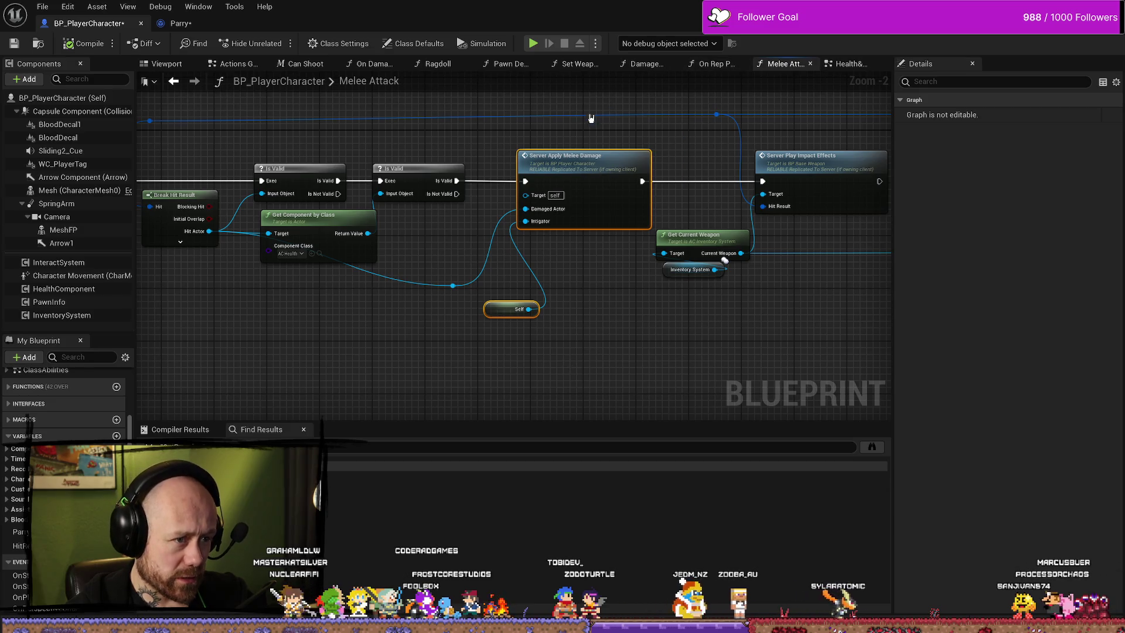
{"action": "left_click_drag", "start_coordinate": [590, 116], "coordinate": [485, 78]}
{"action": "mouse_move", "coordinate": [555, 119]}
{"action": "left_mouse_down"}
{"action": "mouse_move", "coordinate": [535, 111]}
{"action": "mouse_move", "coordinate": [545, 151]}
{"action": "mouse_move", "coordinate": [537, 198]}
{"action": "left_mouse_up"}
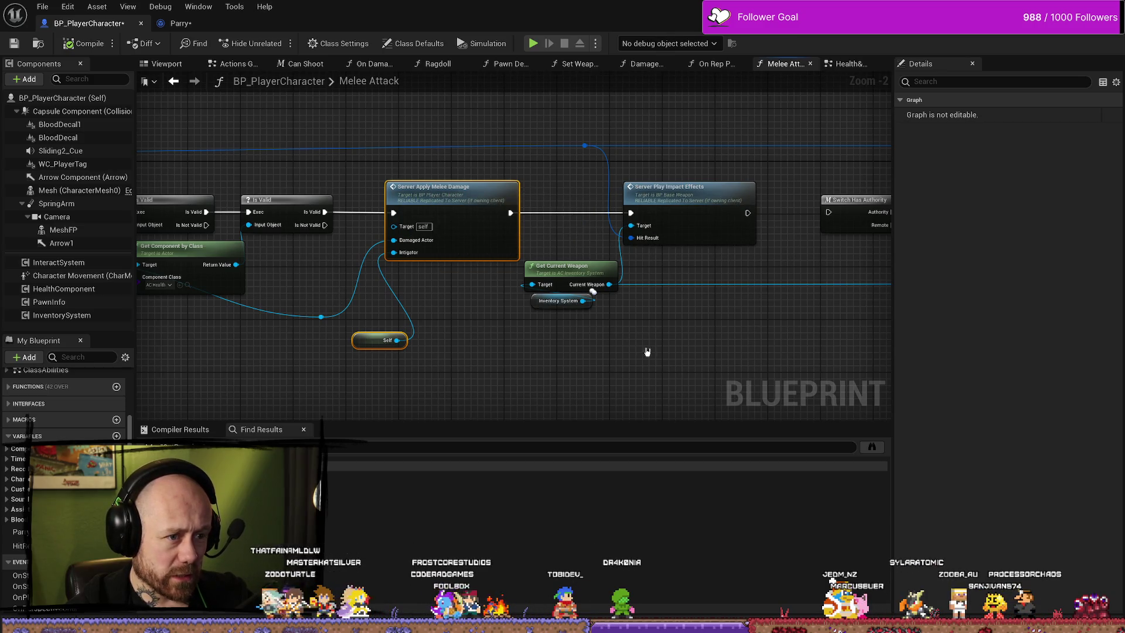
Move Get Current Weapon and Inventory System down-left, below Server Play Impact Effects.
{"action": "left_click_drag", "start_coordinate": [648, 352], "coordinate": [525, 364]}
{"action": "left_click_drag", "start_coordinate": [498, 211], "coordinate": [515, 180]}
{"action": "left_click_drag", "start_coordinate": [515, 293], "coordinate": [451, 221]}
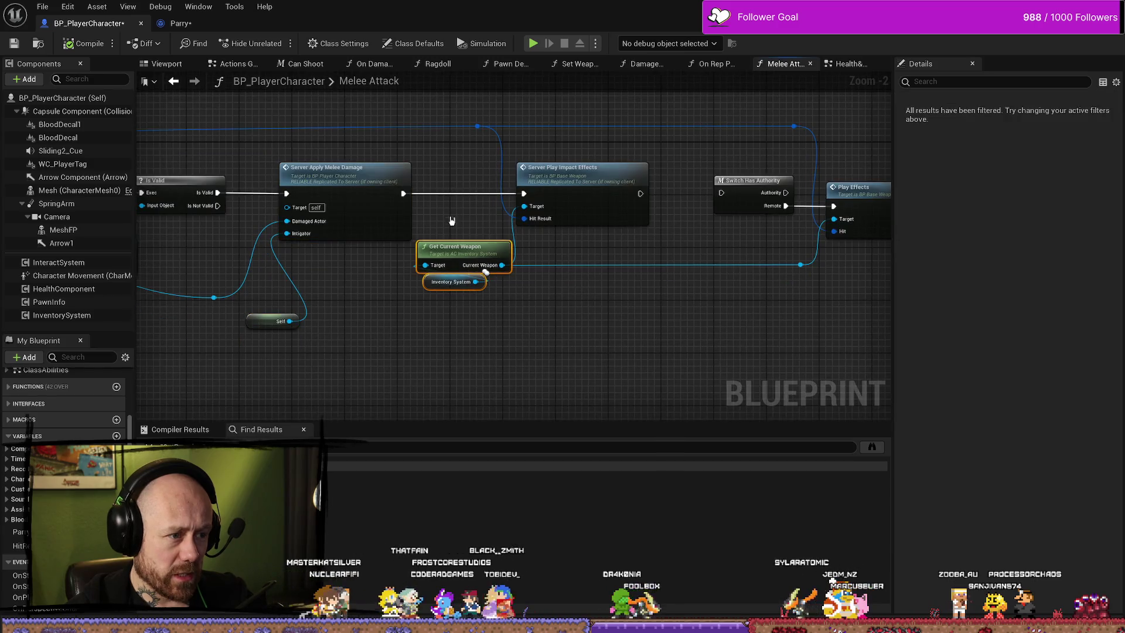
{"action": "left_click_drag", "start_coordinate": [492, 252], "coordinate": [488, 258]}
{"action": "left_click", "coordinate": [599, 192]}
{"action": "left_click_drag", "start_coordinate": [600, 192], "coordinate": [582, 196]}
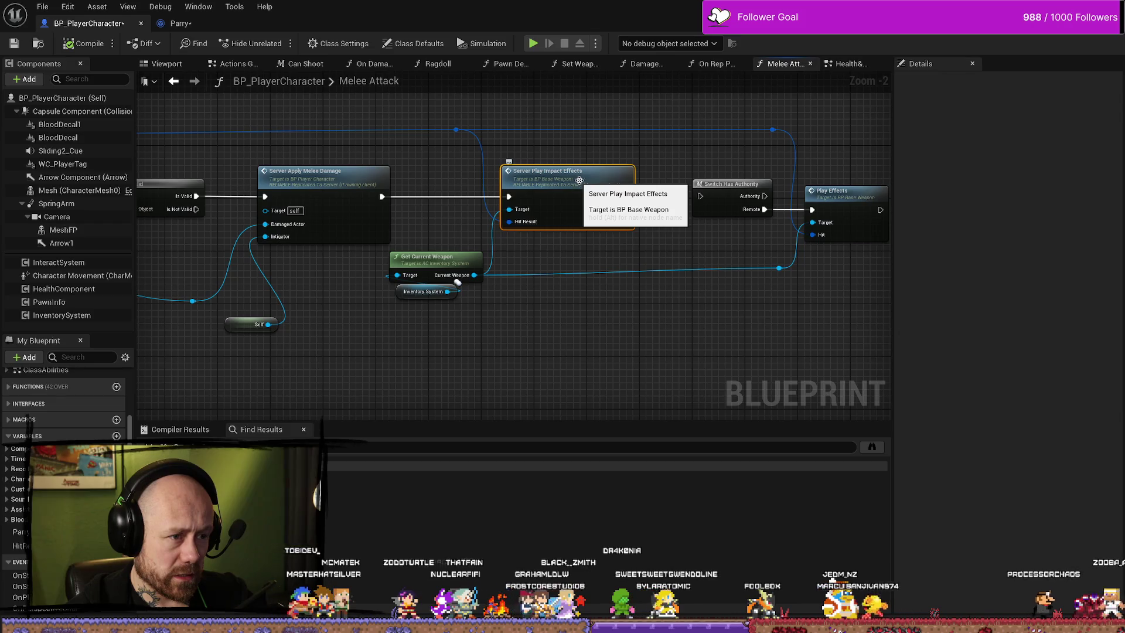
Open BP_BaseWeapon's Server_PlayImpactEffects event and inspect its Play Effects call.
{"action": "double_click", "coordinate": [556, 169]}
{"action": "scroll", "coordinate": [679, 216], "scroll_direction": "down", "scroll_amount": 5}
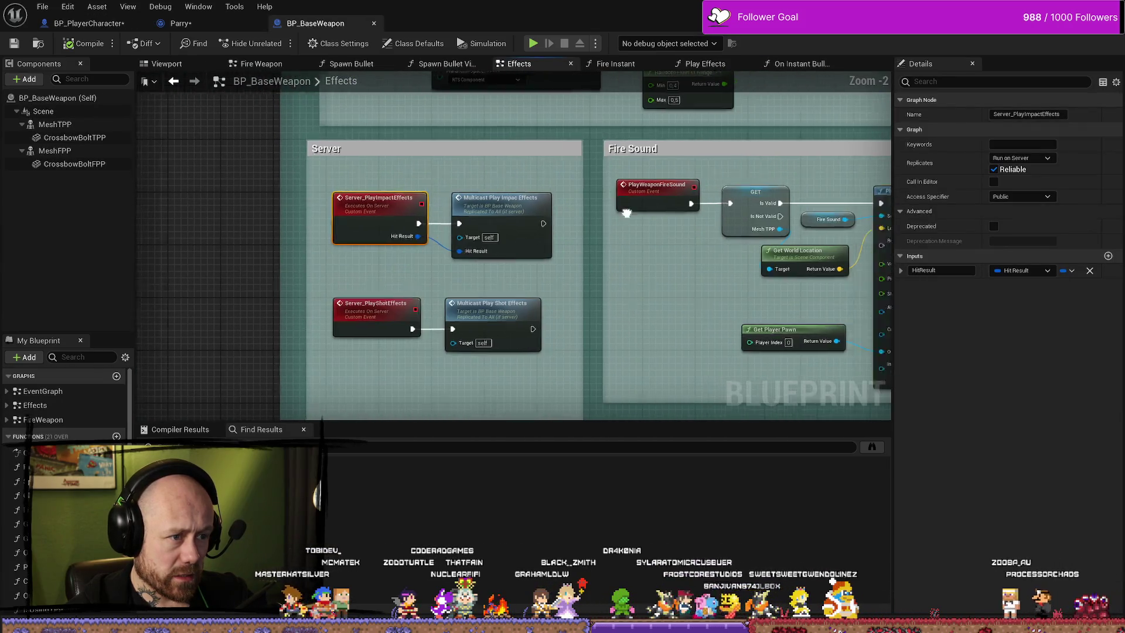
{"action": "scroll", "coordinate": [730, 203], "scroll_direction": "up", "scroll_amount": 3}
{"action": "left_click_drag", "start_coordinate": [730, 203], "coordinate": [539, 204]}
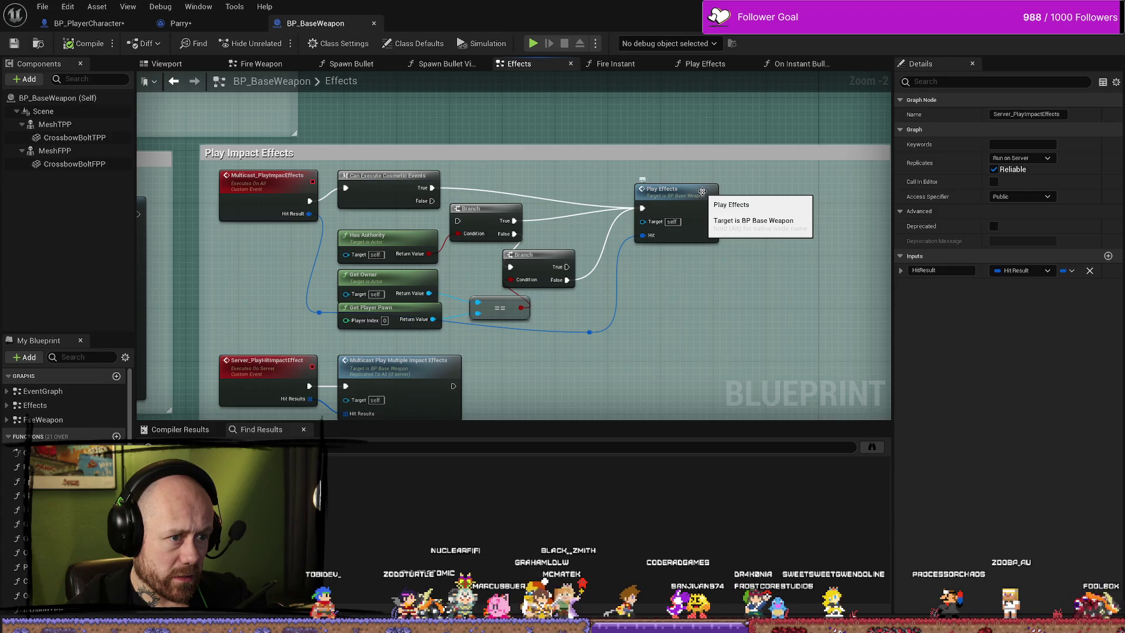
{"action": "left_click", "coordinate": [706, 189]}
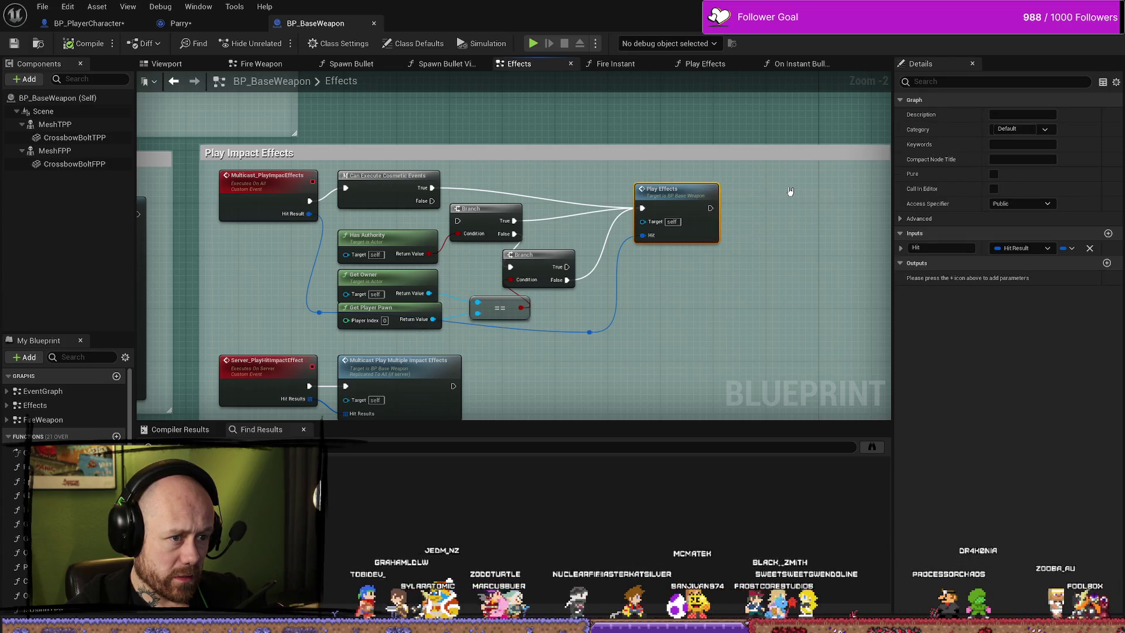
Save BP_PlayerCharacter, check the reroute feeding Play Effects, and return to Melee Attack.
{"action": "left_click", "coordinate": [14, 43]}
{"action": "left_click", "coordinate": [88, 23]}
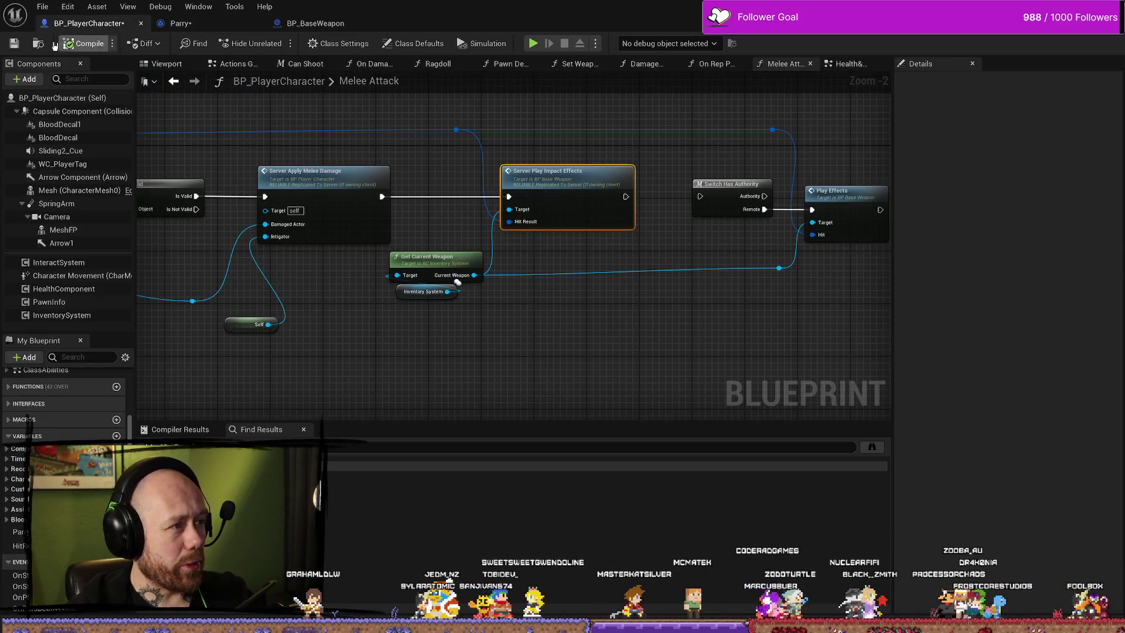
{"action": "left_click", "coordinate": [14, 43]}
{"action": "left_click", "coordinate": [178, 23]}
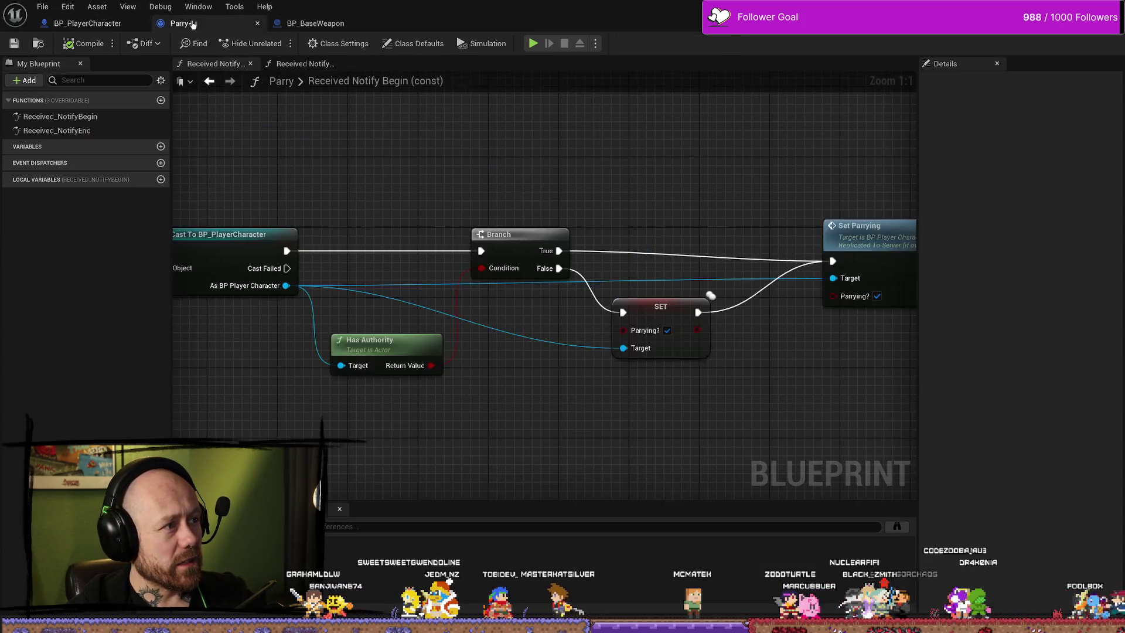
{"action": "left_click", "coordinate": [338, 23]}
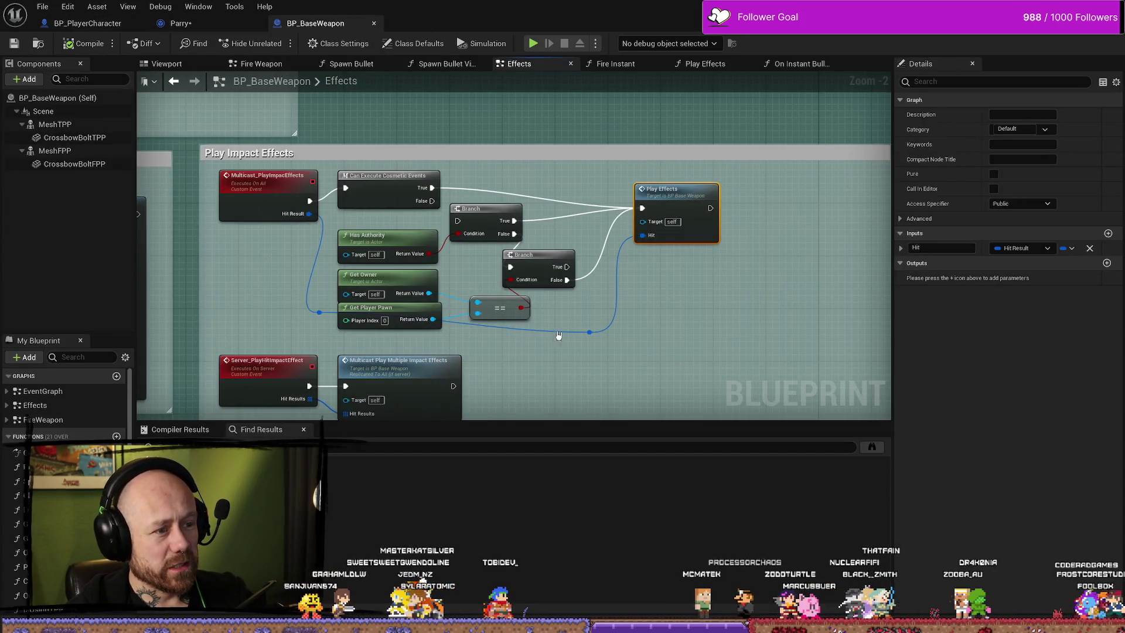
{"action": "left_click", "coordinate": [590, 333]}
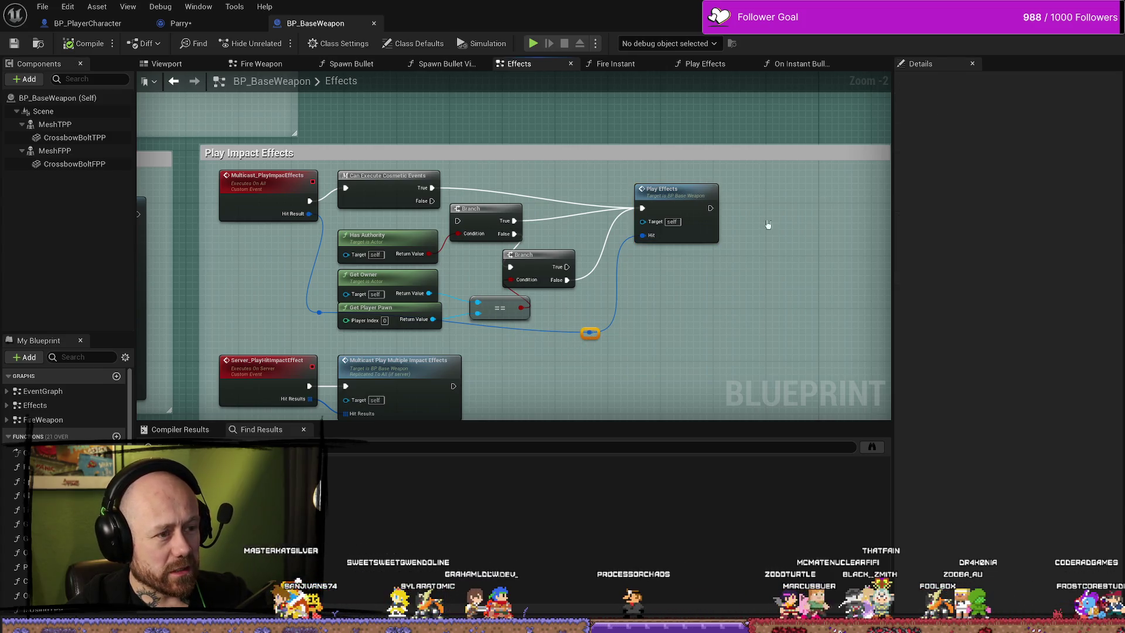
{"action": "left_click", "coordinate": [87, 23]}
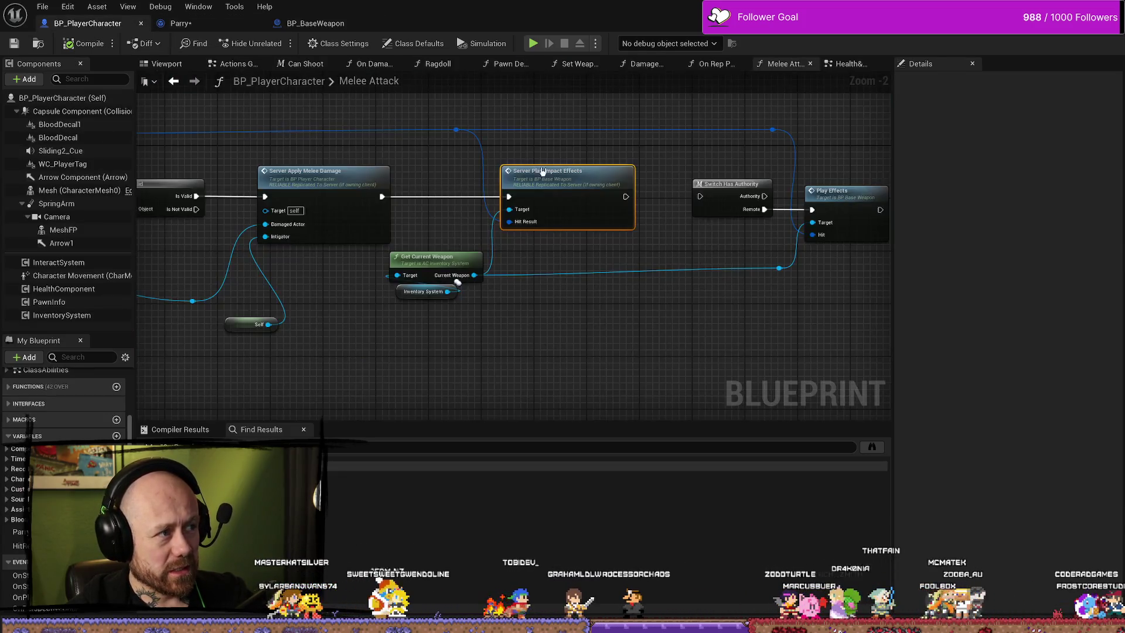
{"action": "left_click_drag", "start_coordinate": [463, 164], "coordinate": [456, 165]}
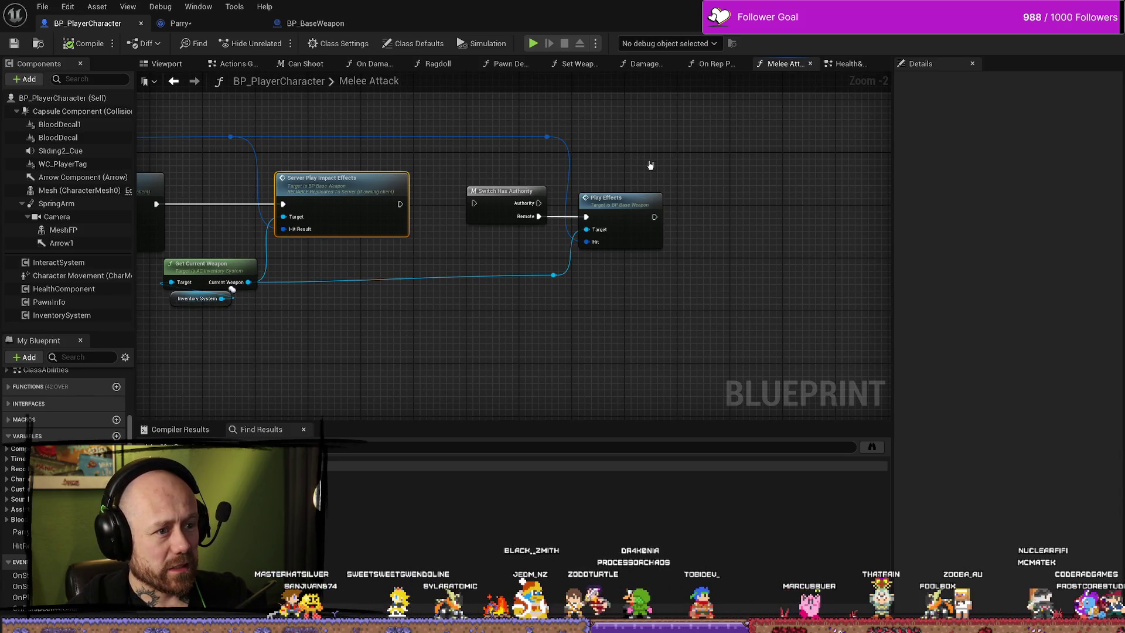
{"action": "left_click", "coordinate": [554, 275]}
{"action": "mouse_move", "coordinate": [540, 307]}
{"action": "left_mouse_down"}
{"action": "mouse_move", "coordinate": [568, 385]}
{"action": "mouse_move", "coordinate": [656, 358]}
{"action": "left_mouse_up"}
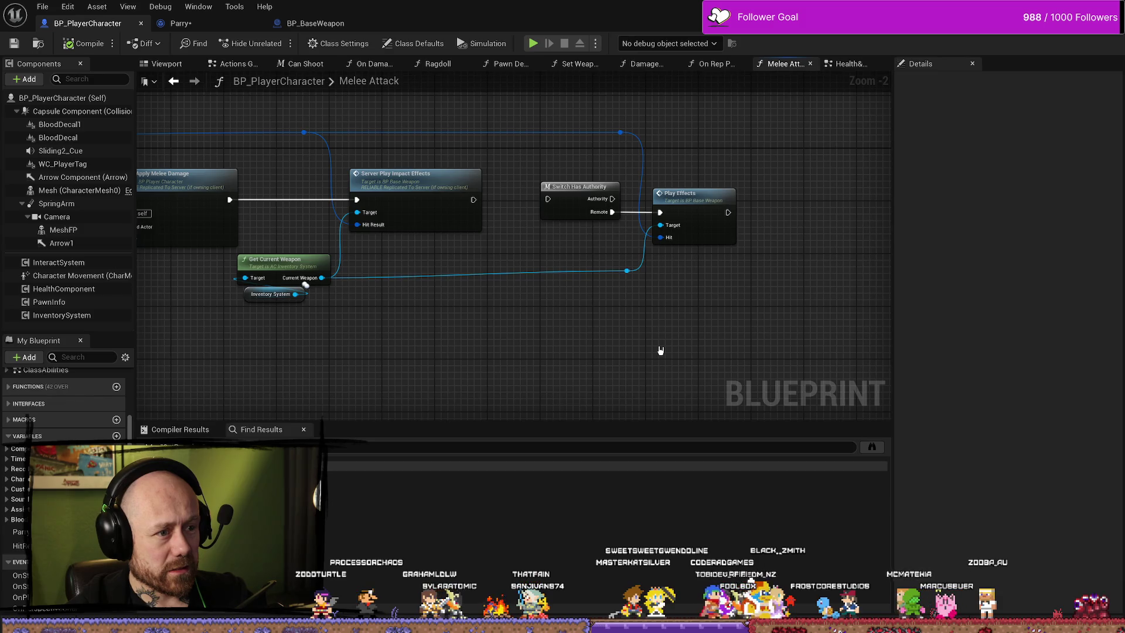
{"action": "left_click_drag", "start_coordinate": [644, 346], "coordinate": [569, 346]}
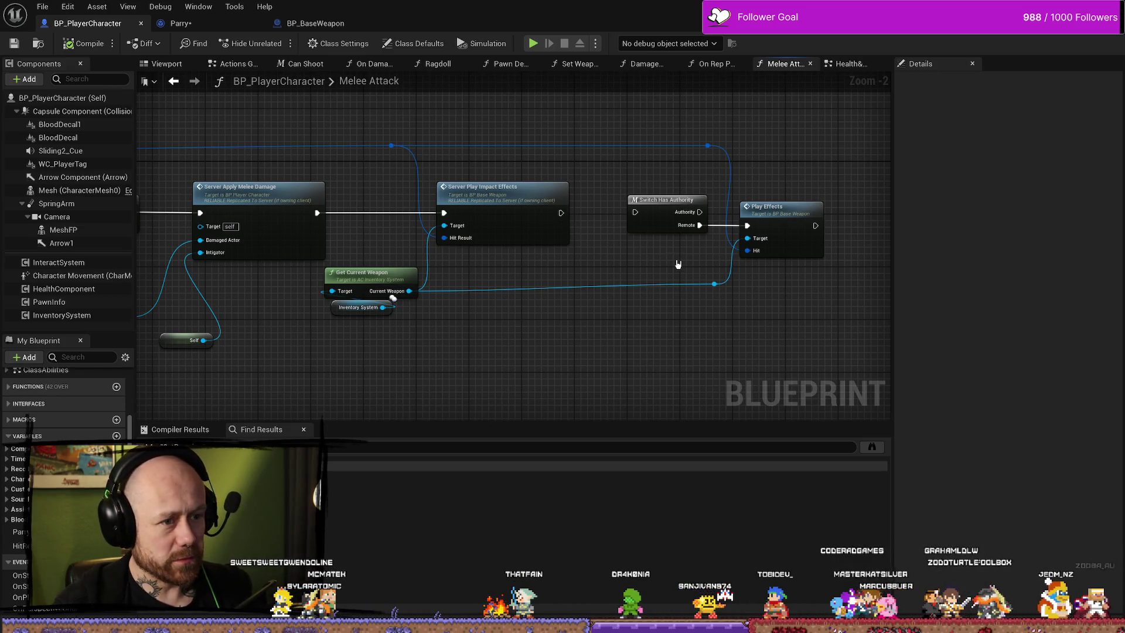
{"action": "left_click", "coordinate": [733, 222]}
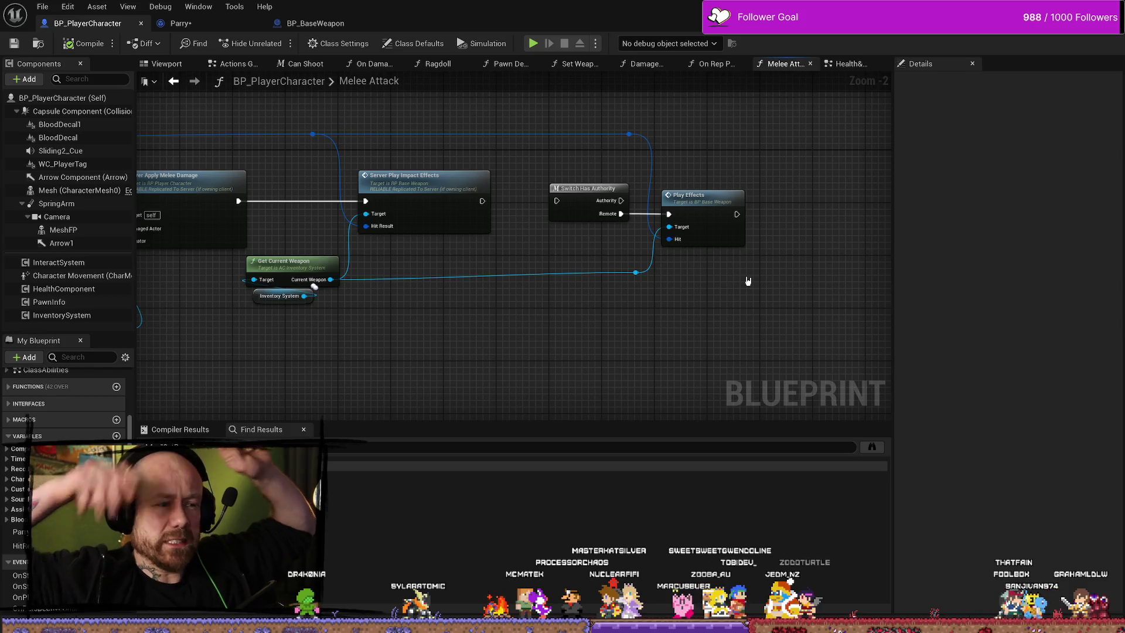
Survey the Melee Attack graph around Server Apply Melee Damage, Is Valid and Get Current Weapon.
{"action": "left_click_drag", "start_coordinate": [583, 270], "coordinate": [629, 241]}
{"action": "mouse_move", "coordinate": [499, 281]}
{"action": "left_mouse_down"}
{"action": "mouse_move", "coordinate": [476, 316]}
{"action": "mouse_move", "coordinate": [515, 297]}
{"action": "left_mouse_up"}
{"action": "scroll", "coordinate": [515, 296], "scroll_direction": "down", "scroll_amount": 2}
{"action": "mouse_move", "coordinate": [410, 311]}
{"action": "left_mouse_down"}
{"action": "mouse_move", "coordinate": [672, 301]}
{"action": "mouse_move", "coordinate": [758, 322]}
{"action": "mouse_move", "coordinate": [676, 269]}
{"action": "mouse_move", "coordinate": [660, 232]}
{"action": "left_mouse_up"}
{"action": "scroll", "coordinate": [676, 269], "scroll_direction": "down", "scroll_amount": 2}
{"action": "scroll", "coordinate": [660, 232], "scroll_direction": "up", "scroll_amount": 4}
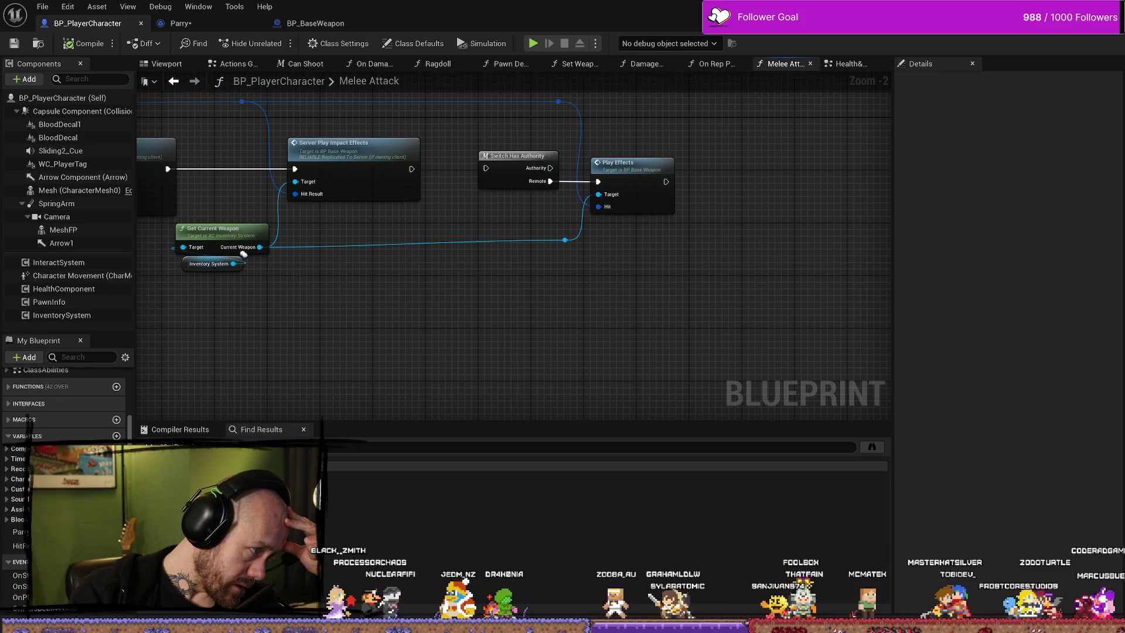
{"action": "scroll", "coordinate": [579, 346], "scroll_direction": "up", "scroll_amount": 2}
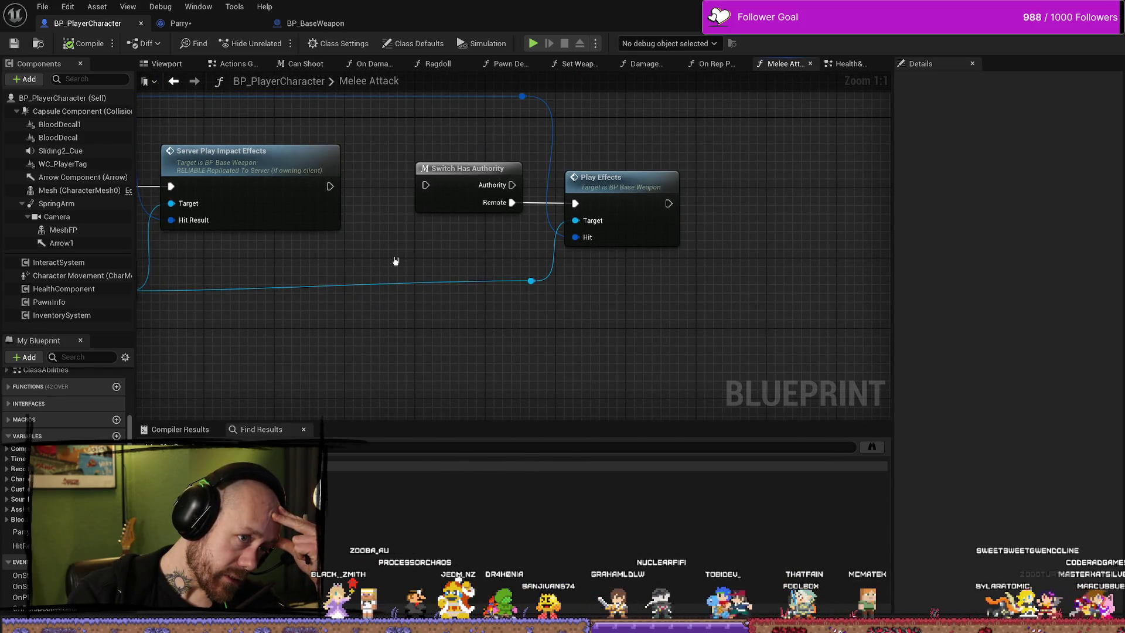
{"action": "mouse_move", "coordinate": [397, 261]}
{"action": "left_mouse_down"}
{"action": "mouse_move", "coordinate": [535, 288]}
{"action": "mouse_move", "coordinate": [598, 287]}
{"action": "left_mouse_up"}
{"action": "scroll", "coordinate": [597, 286], "scroll_direction": "down", "scroll_amount": 1}
{"action": "left_click_drag", "start_coordinate": [445, 326], "coordinate": [644, 326]}
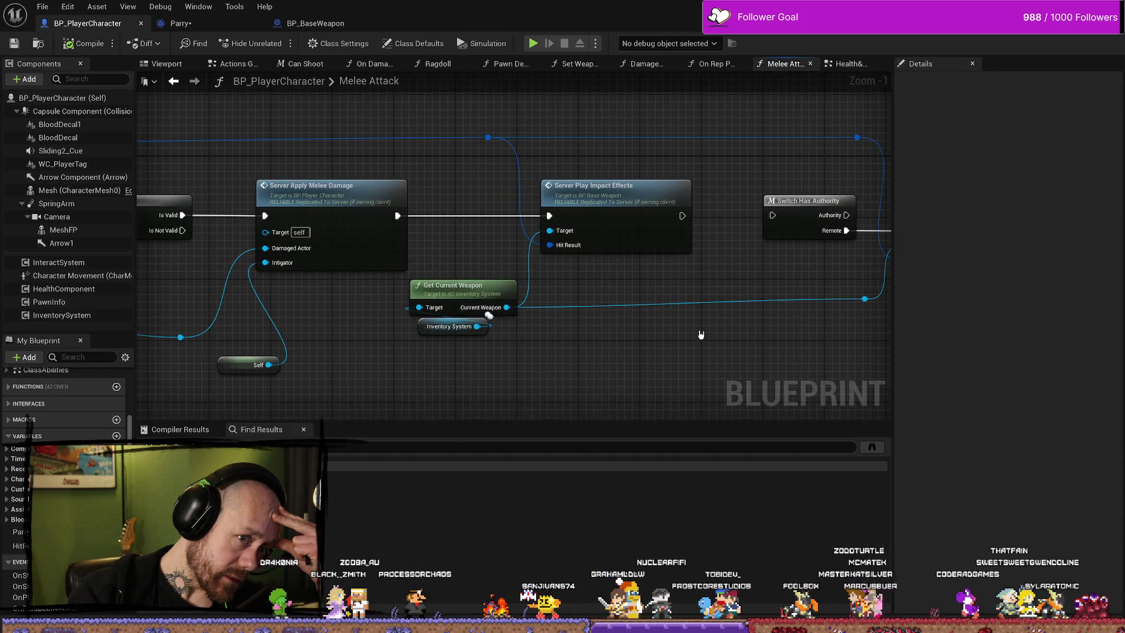
{"action": "left_click_drag", "start_coordinate": [498, 366], "coordinate": [633, 364]}
Move the Self node up beside Server Apply Melee Damage's Intigator pin.
{"action": "mouse_move", "coordinate": [372, 375]}
{"action": "left_mouse_down"}
{"action": "mouse_move", "coordinate": [410, 322]}
{"action": "mouse_move", "coordinate": [403, 306]}
{"action": "left_mouse_up"}
{"action": "mouse_move", "coordinate": [528, 356]}
{"action": "left_mouse_down"}
{"action": "mouse_move", "coordinate": [432, 334]}
{"action": "mouse_move", "coordinate": [525, 335]}
{"action": "mouse_move", "coordinate": [439, 326]}
{"action": "left_mouse_up"}
{"action": "left_click", "coordinate": [390, 269]}
{"action": "mouse_move", "coordinate": [381, 294]}
{"action": "left_mouse_down"}
{"action": "mouse_move", "coordinate": [429, 324]}
{"action": "mouse_move", "coordinate": [449, 292]}
{"action": "left_mouse_up"}
{"action": "scroll", "coordinate": [469, 329], "scroll_direction": "up", "scroll_amount": 1}
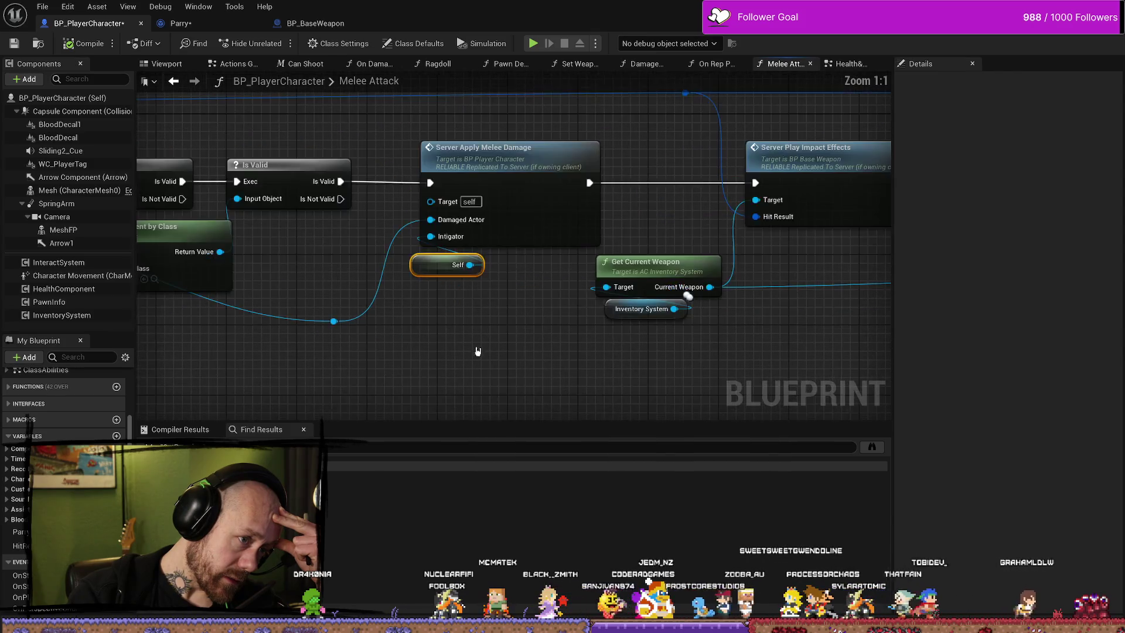
{"action": "left_click_drag", "start_coordinate": [503, 341], "coordinate": [503, 309]}
{"action": "scroll", "coordinate": [526, 340], "scroll_direction": "down", "scroll_amount": 6}
{"action": "scroll", "coordinate": [526, 340], "scroll_direction": "up", "scroll_amount": 5}
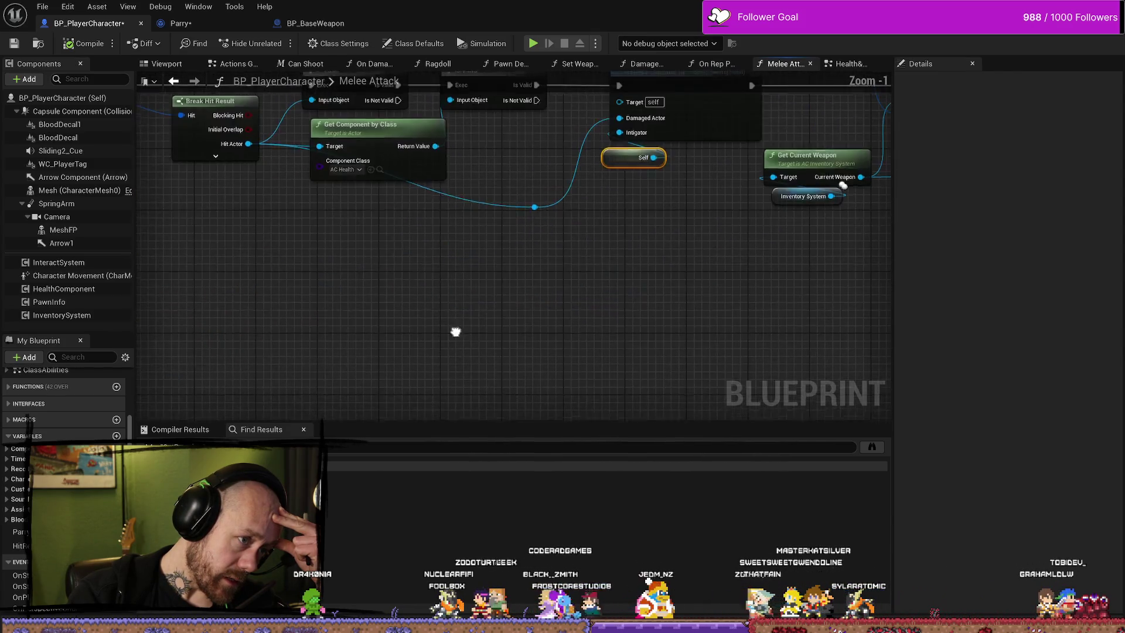
Add a reroute point on the Hit Actor wire and straighten the Current Weapon wire.
{"action": "double_click", "coordinate": [530, 250]}
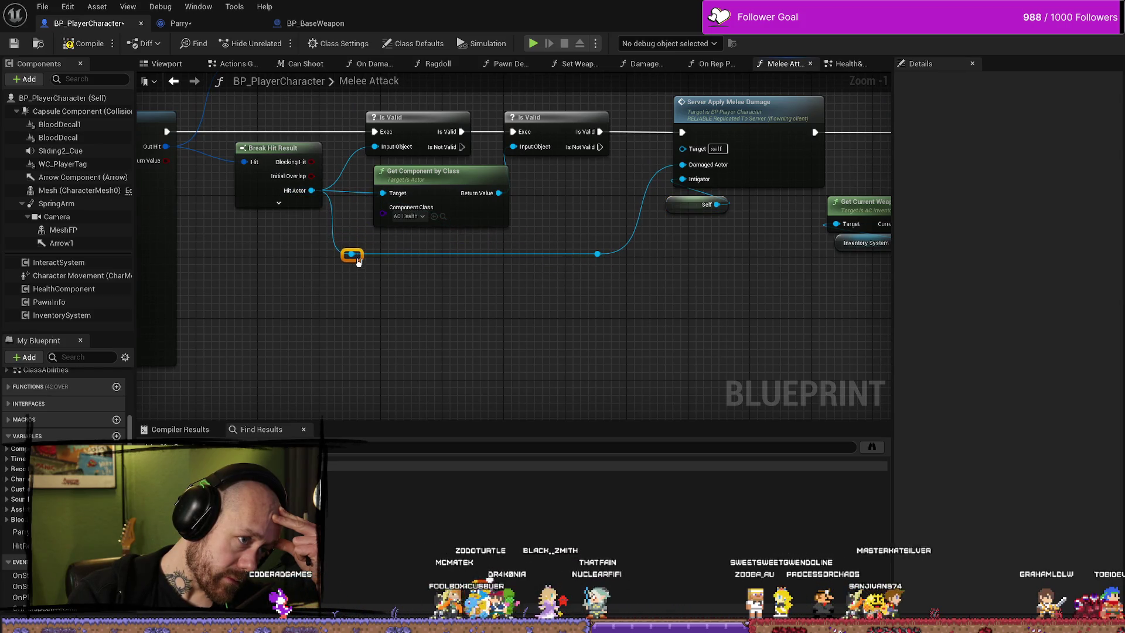
{"action": "mouse_move", "coordinate": [688, 326]}
{"action": "left_mouse_down"}
{"action": "mouse_move", "coordinate": [653, 326]}
{"action": "mouse_move", "coordinate": [666, 231]}
{"action": "mouse_move", "coordinate": [563, 352]}
{"action": "mouse_move", "coordinate": [580, 341]}
{"action": "mouse_move", "coordinate": [701, 349]}
{"action": "mouse_move", "coordinate": [675, 337]}
{"action": "left_mouse_up"}
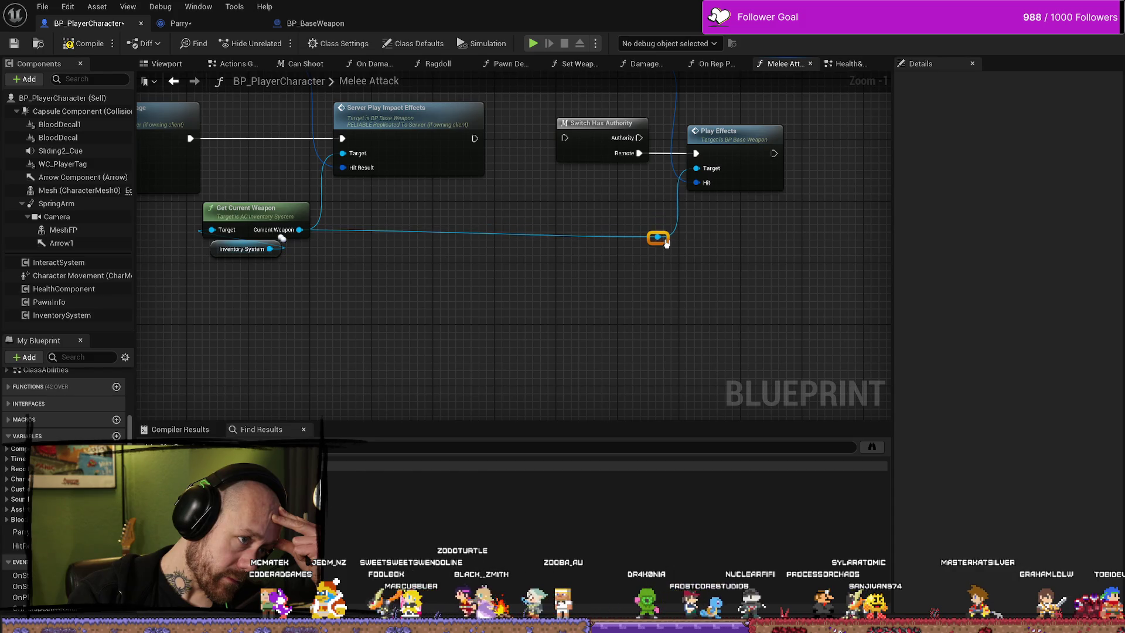
{"action": "left_click_drag", "start_coordinate": [665, 242], "coordinate": [666, 240]}
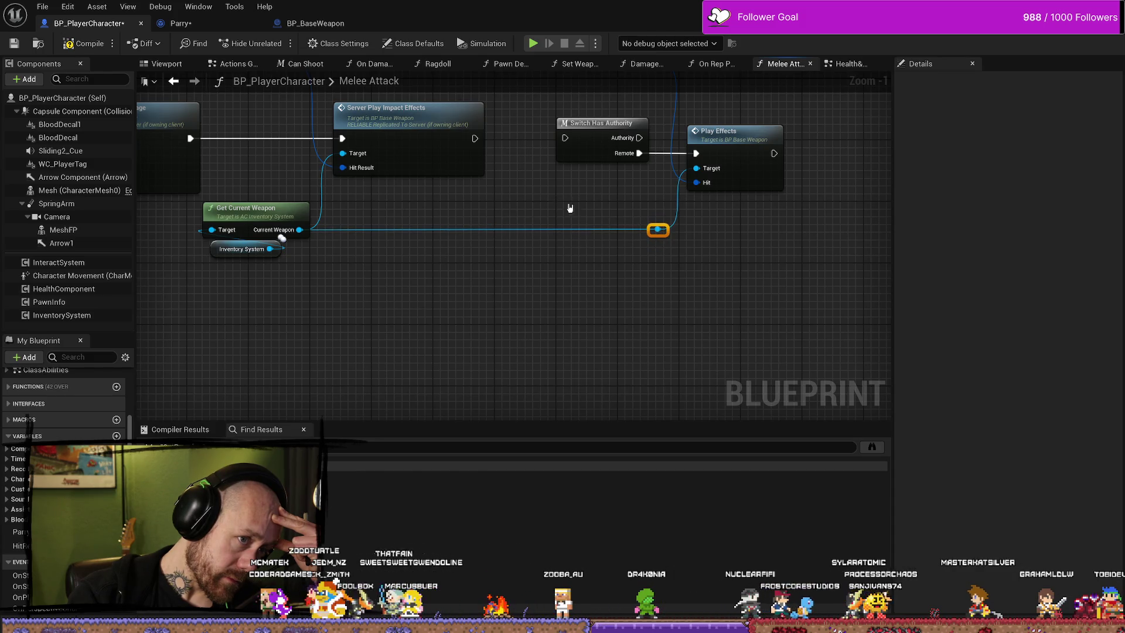
{"action": "left_click_drag", "start_coordinate": [570, 208], "coordinate": [620, 253]}
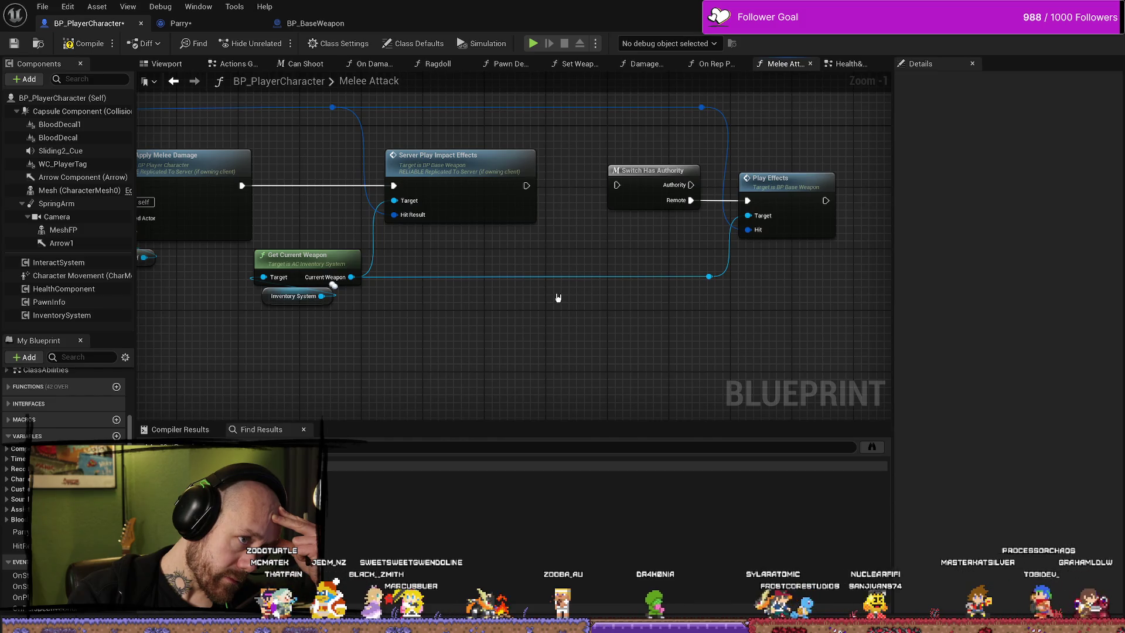
Frame the whole Melee Attack chain to check the tidied impact-effects wiring.
{"action": "scroll", "coordinate": [559, 298], "scroll_direction": "up", "scroll_amount": 1}
{"action": "scroll", "coordinate": [625, 322], "scroll_direction": "down", "scroll_amount": 3}
{"action": "scroll", "coordinate": [638, 339], "scroll_direction": "up", "scroll_amount": 1}
{"action": "left_click_drag", "start_coordinate": [507, 297], "coordinate": [580, 310]}
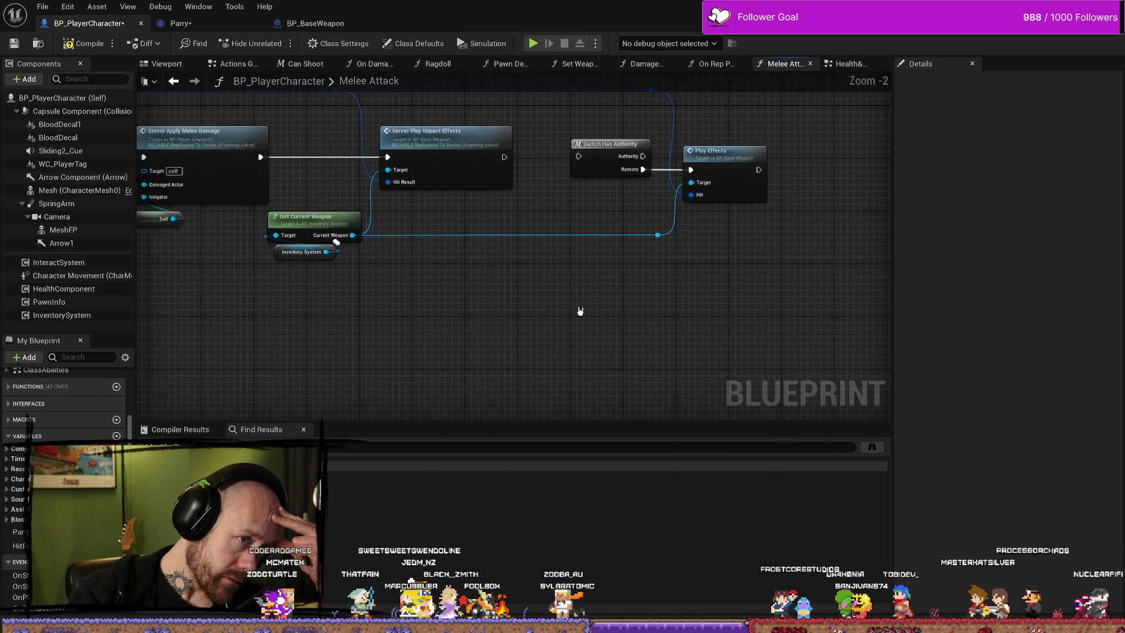
{"action": "scroll", "coordinate": [580, 310], "scroll_direction": "down", "scroll_amount": 5}
{"action": "left_click_drag", "start_coordinate": [479, 158], "coordinate": [535, 246]}
{"action": "scroll", "coordinate": [535, 246], "scroll_direction": "up", "scroll_amount": 4}
{"action": "scroll", "coordinate": [633, 216], "scroll_direction": "down", "scroll_amount": 2}
{"action": "mouse_move", "coordinate": [633, 217]}
{"action": "left_mouse_down"}
{"action": "mouse_move", "coordinate": [450, 239]}
{"action": "mouse_move", "coordinate": [605, 279]}
{"action": "left_mouse_up"}
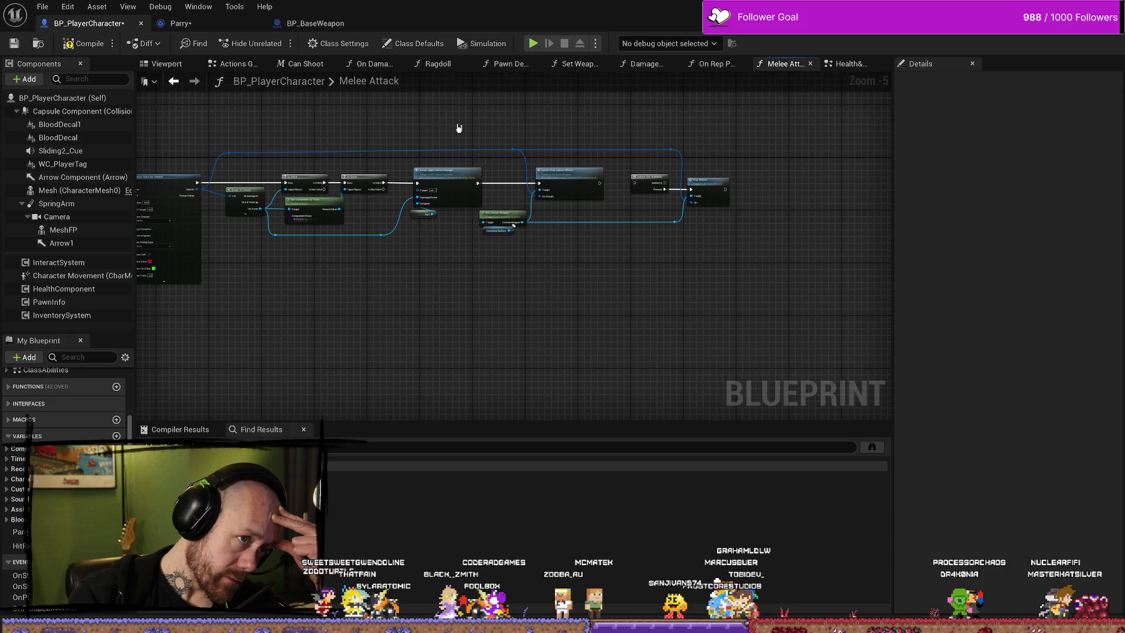
Jump from Server Play Impact Effects into BP_BaseWeapon's Effects graph, showing the Play Effects wiring.
{"action": "double_click", "coordinate": [572, 170]}
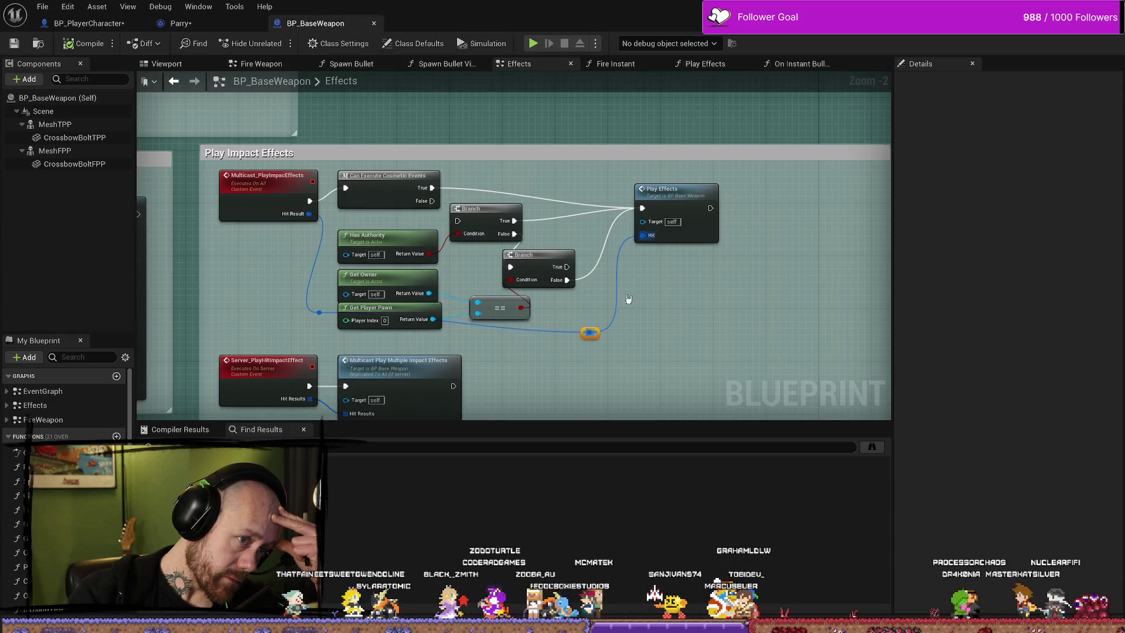
{"action": "left_click_drag", "start_coordinate": [606, 318], "coordinate": [637, 314]}
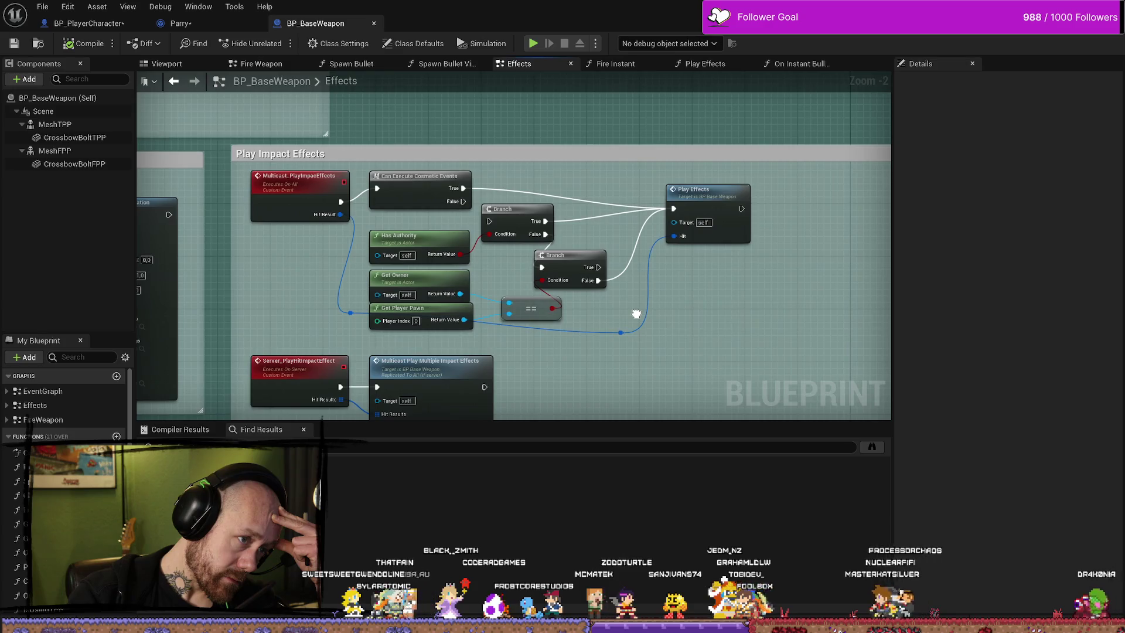